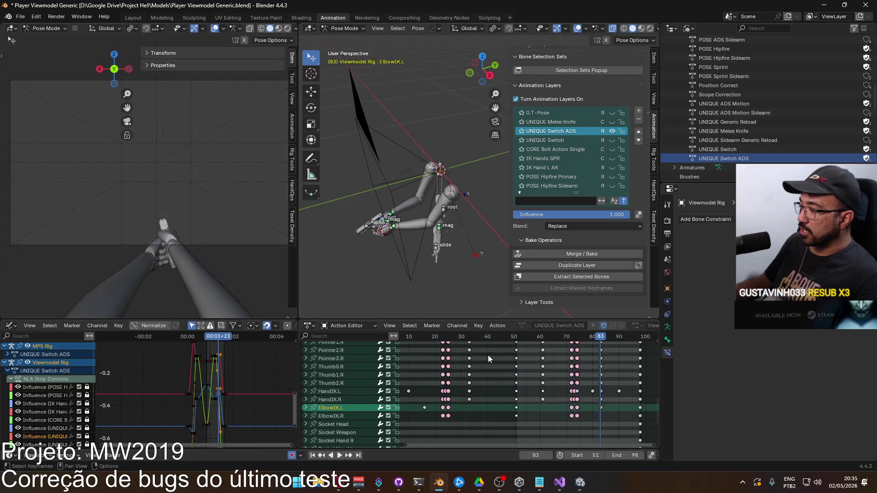
Paste the copied ElbowIK.L keyframes at frame 16 of the UNIQUE Switch ADS action.
ctrl+scroll(528, 355, up, 3)
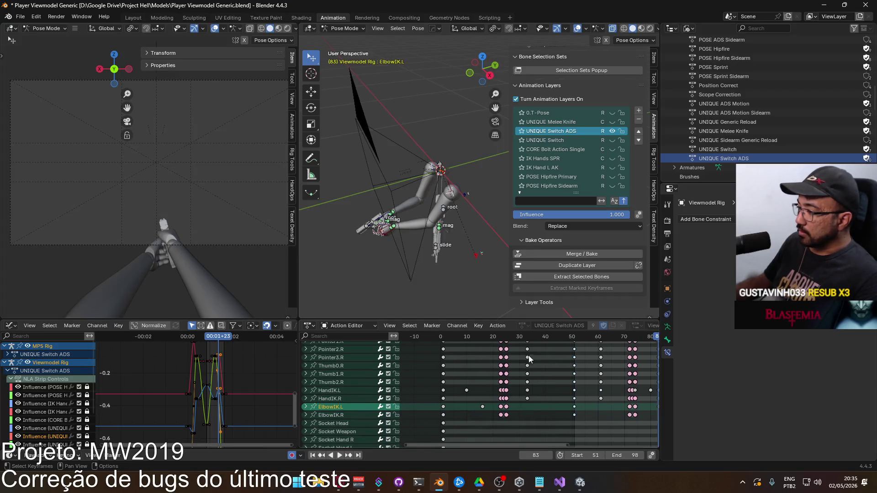
click(483, 336)
key(space)
key(ctrl+v)
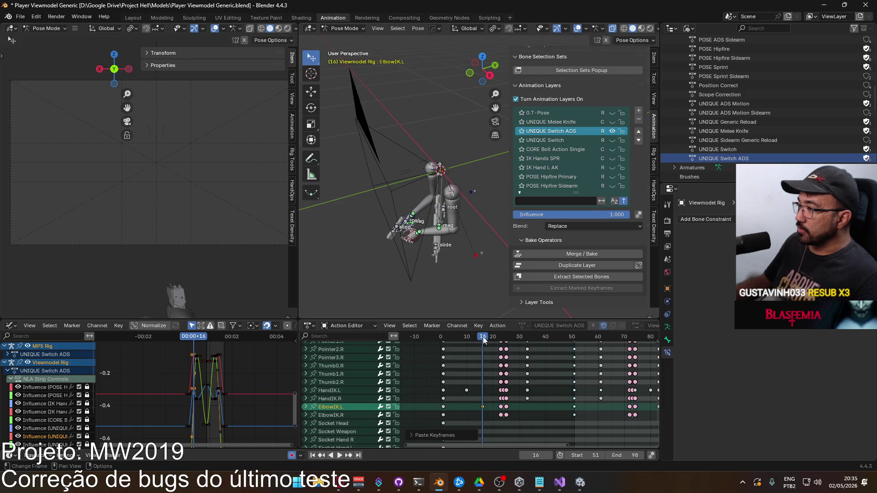
middle_drag(504, 352, 478, 343)
drag(457, 340, 421, 347)
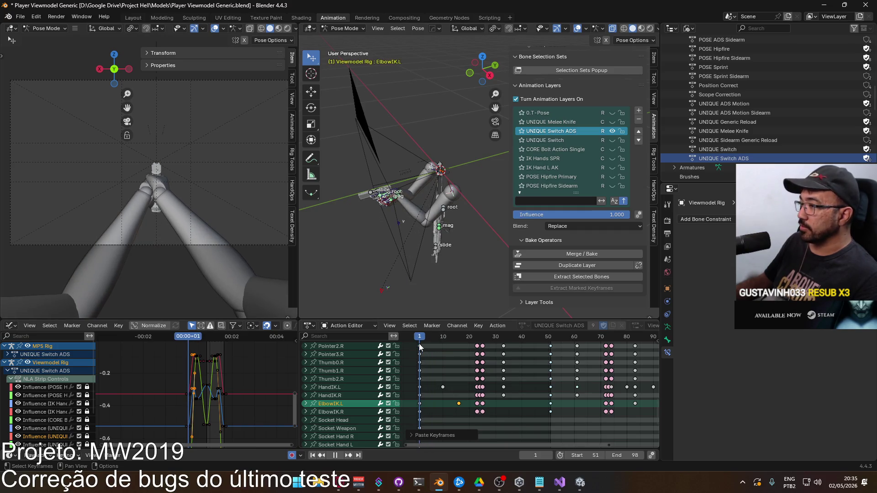
Go to frame 98 and move the left elbow control to a new position twice.
mouse_move(448, 257)
middle_down()
mouse_move(501, 218)
mouse_move(473, 240)
middle_up()
scroll(553, 391, down, 1)
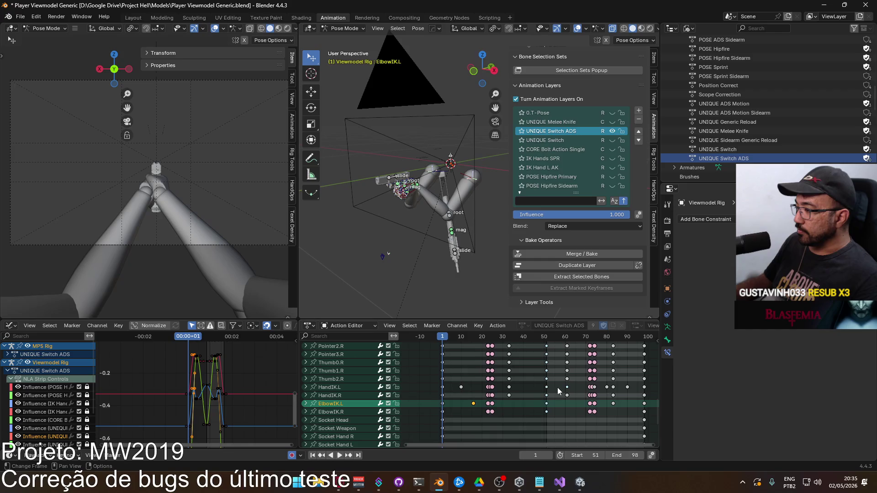
middle_drag(585, 381, 544, 378)
key(space)
click(603, 339)
mouse_move(462, 274)
middle_down()
mouse_move(428, 270)
mouse_move(424, 254)
mouse_move(531, 231)
mouse_move(461, 258)
mouse_move(372, 248)
mouse_move(451, 231)
mouse_move(438, 246)
mouse_move(450, 260)
middle_up()
key(g)
click(480, 262)
key(g)
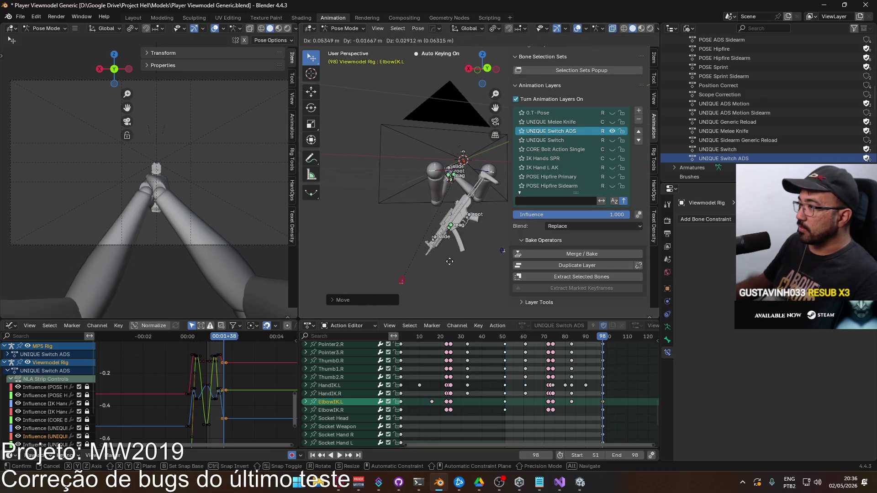
click(442, 242)
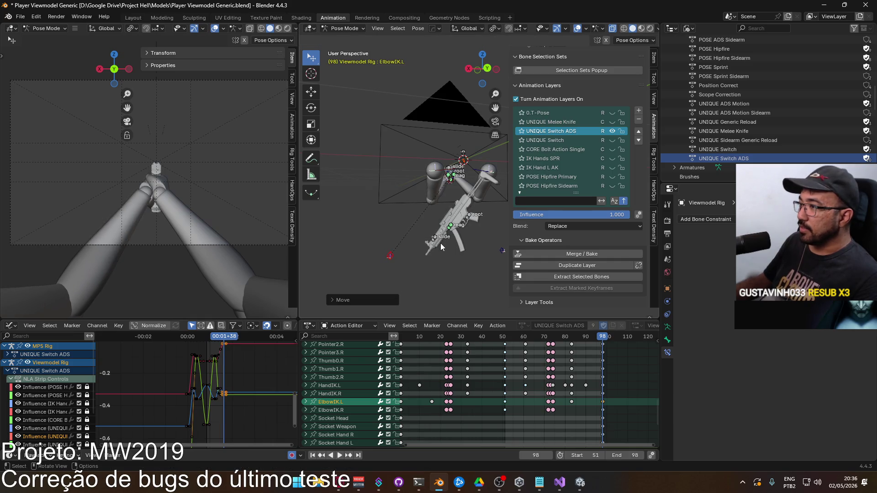
Undo both frame-98 elbow moves and play back the opening frames.
mouse_move(406, 261)
middle_down()
mouse_move(492, 270)
mouse_move(503, 290)
middle_up()
key(ctrl+z)
mouse_move(459, 273)
middle_down()
mouse_move(449, 255)
mouse_move(485, 256)
mouse_move(484, 263)
mouse_move(504, 254)
mouse_move(470, 270)
middle_up()
key(ctrl+z)
scroll(586, 343, down, 3)
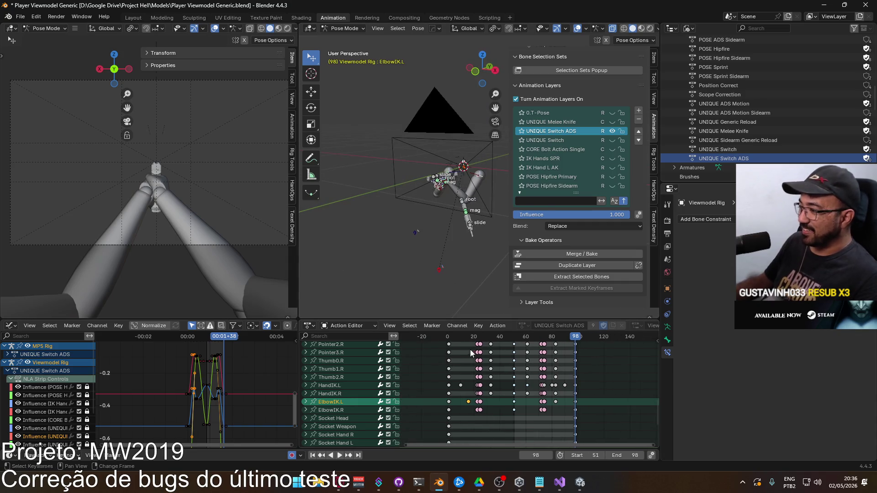
key(space)
click(472, 338)
mouse_move(471, 340)
mouse_down()
mouse_move(601, 305)
mouse_move(473, 312)
mouse_move(601, 307)
mouse_move(484, 306)
mouse_move(615, 306)
mouse_move(472, 307)
mouse_up()
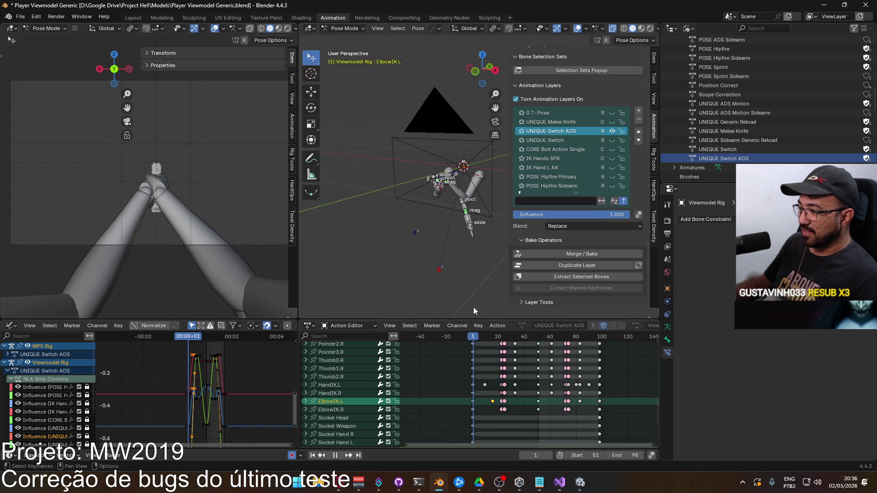
scroll(487, 347, up, 5)
Collapse the Viewmodel Rig channels, expand X17 Rig and select the pistol's root bone.
scroll(424, 364, up, 5)
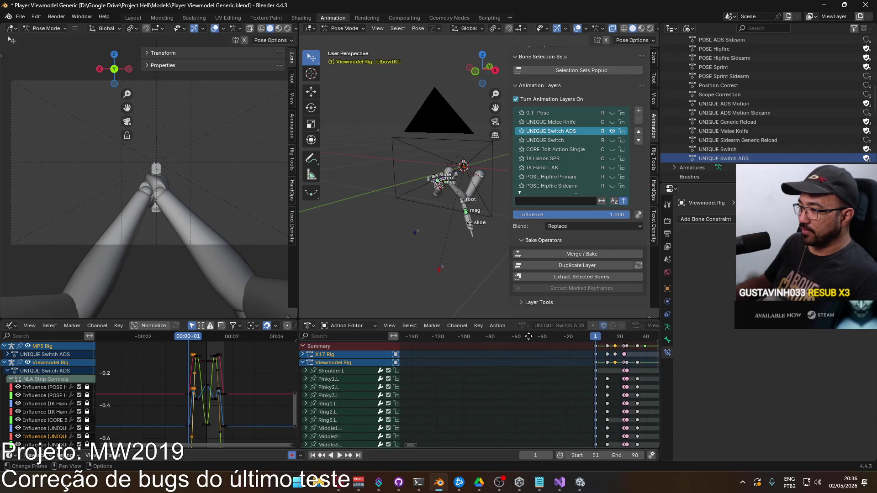
click(302, 361)
click(303, 355)
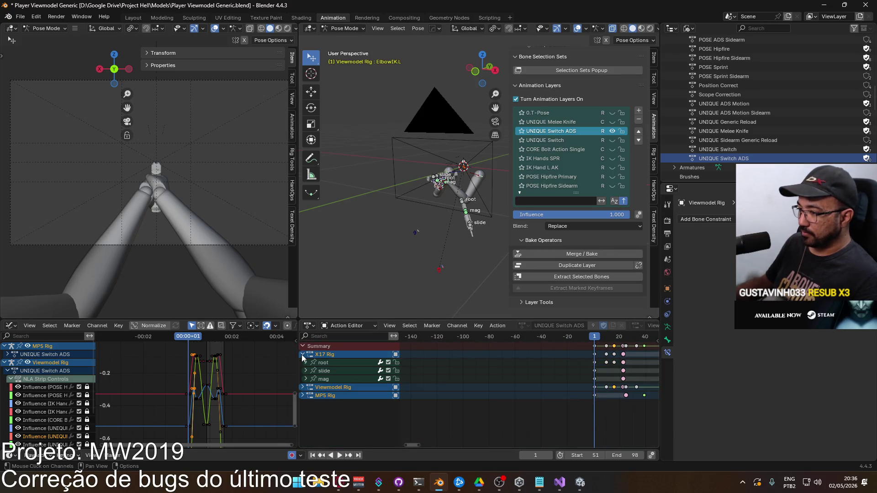
scroll(390, 203, up, 6)
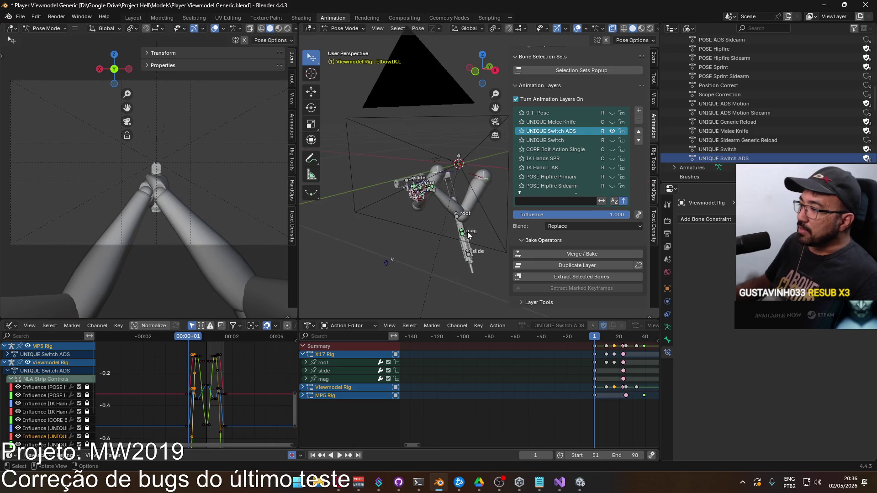
scroll(344, 214, up, 4)
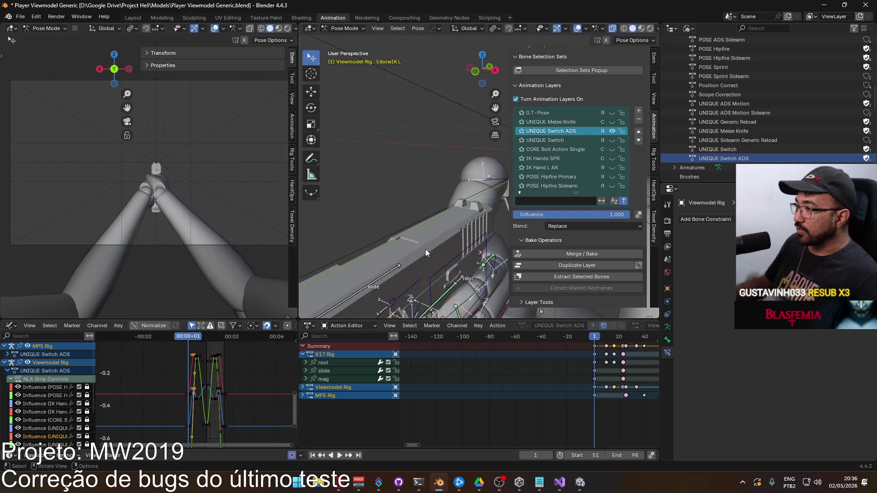
click(444, 276)
Play and scrub frames 15–22 to compare the pistol motion with the arms.
scroll(579, 356, down, 3)
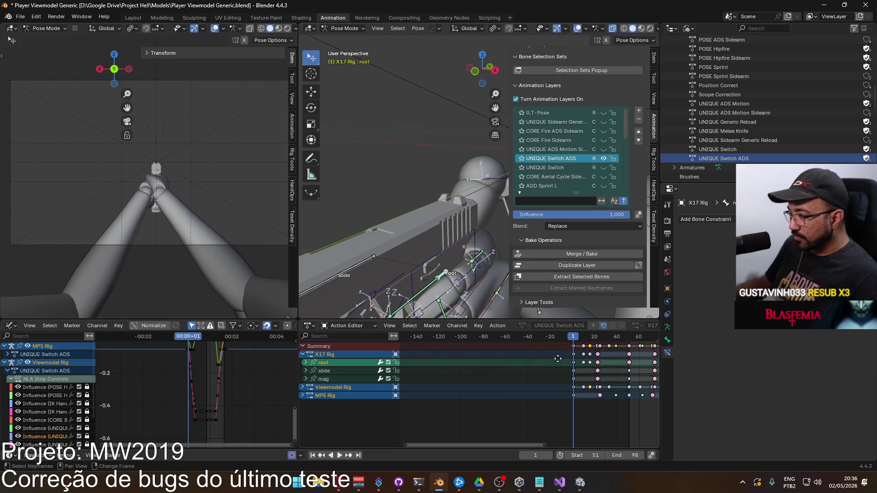
key(space)
drag(506, 337, 526, 339)
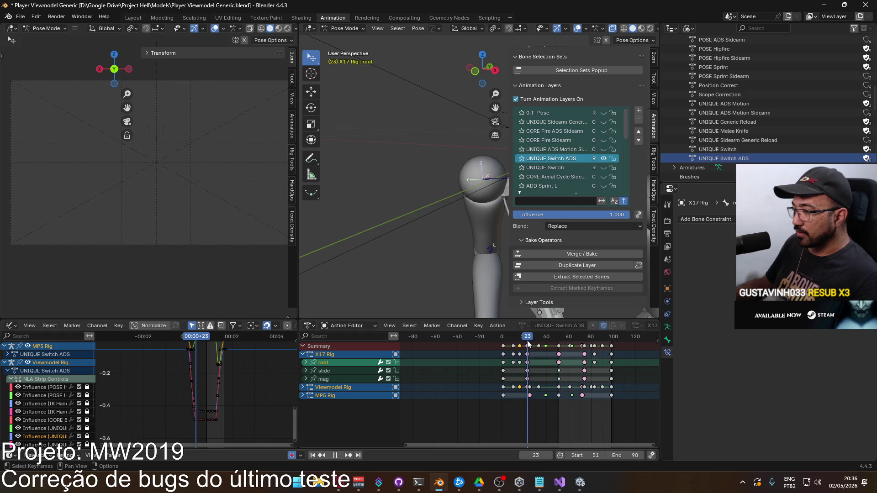
mouse_move(528, 339)
mouse_down()
mouse_move(496, 339)
mouse_move(612, 338)
mouse_move(531, 337)
mouse_up()
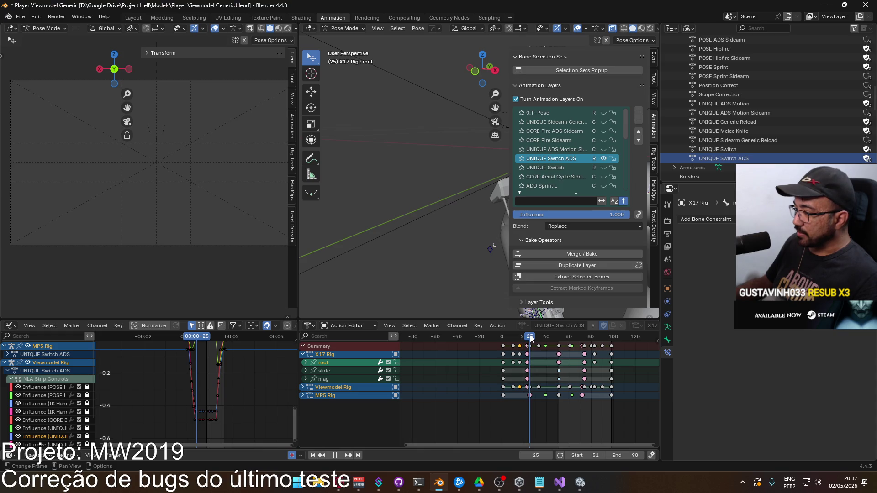
mouse_move(529, 336)
mouse_down()
mouse_move(506, 335)
mouse_move(515, 336)
mouse_up()
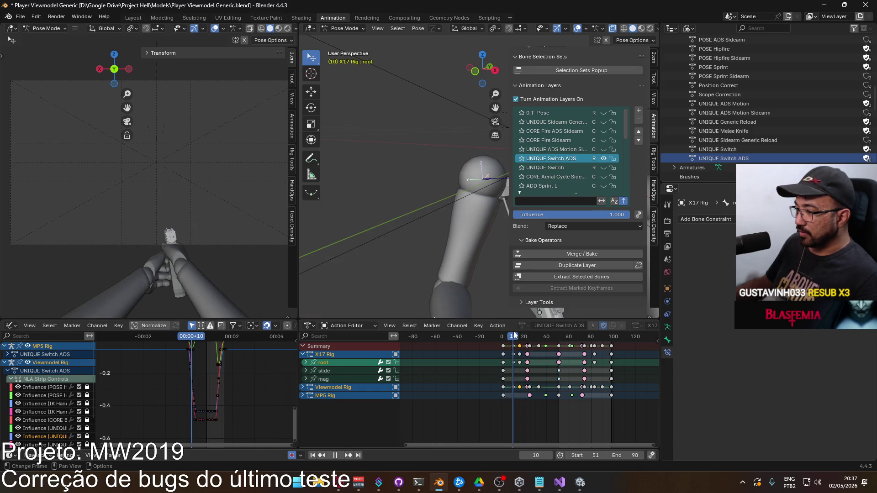
click(303, 387)
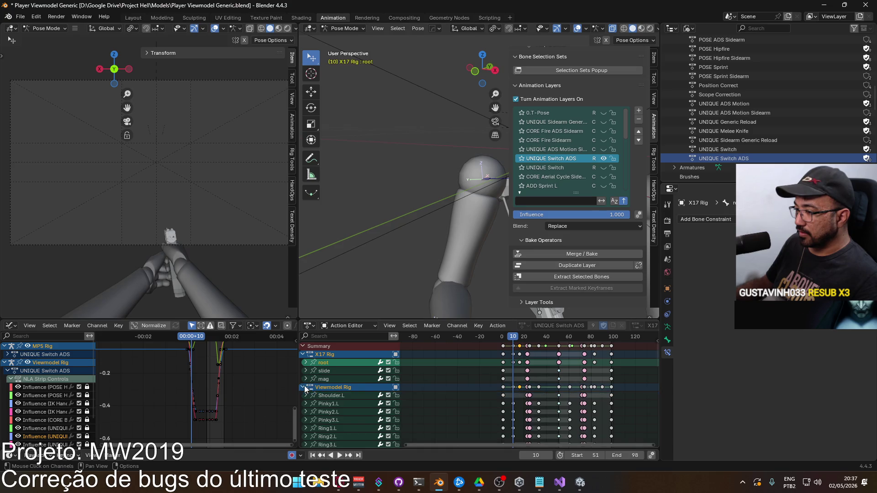
Select the HandIK.L control and bring its channel into view in the Action Editor.
middle_drag(466, 409, 464, 351)
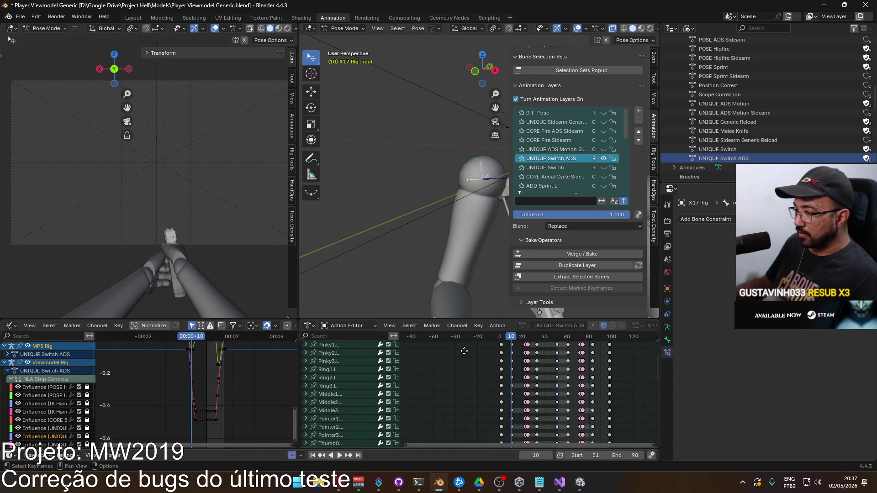
mouse_move(451, 303)
middle_down()
mouse_move(428, 229)
mouse_move(429, 237)
middle_up()
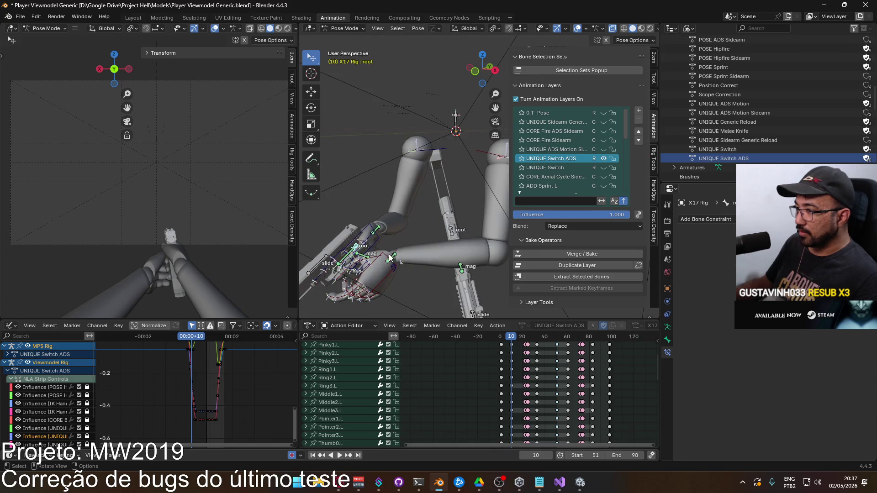
click(388, 261)
key(KP_Decimal)
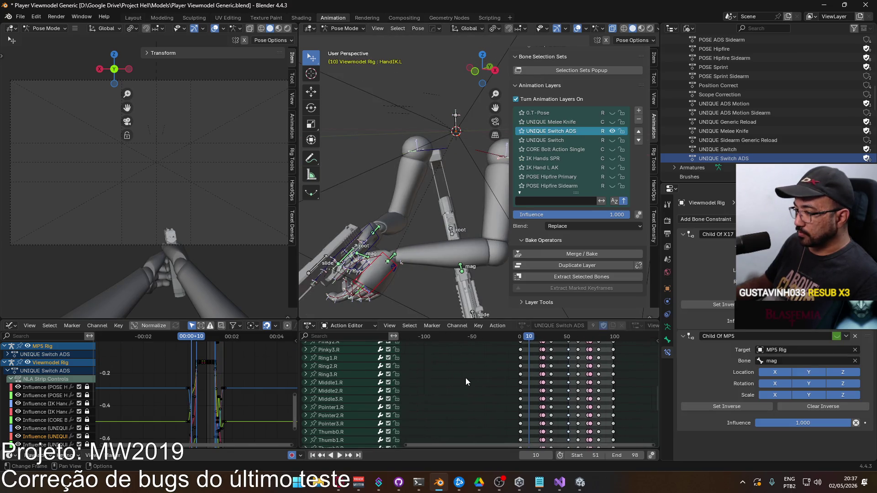
scroll(344, 420, down, 2)
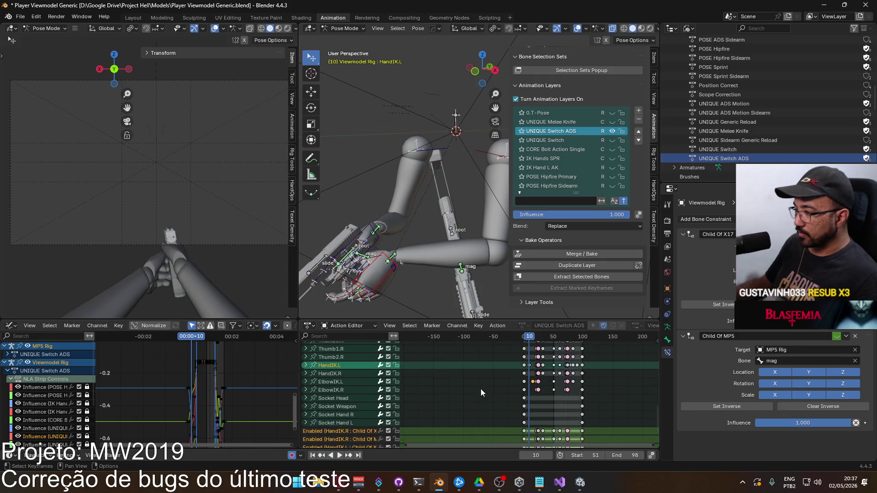
scroll(500, 383, up, 3)
scroll(509, 375, up, 1)
click(530, 368)
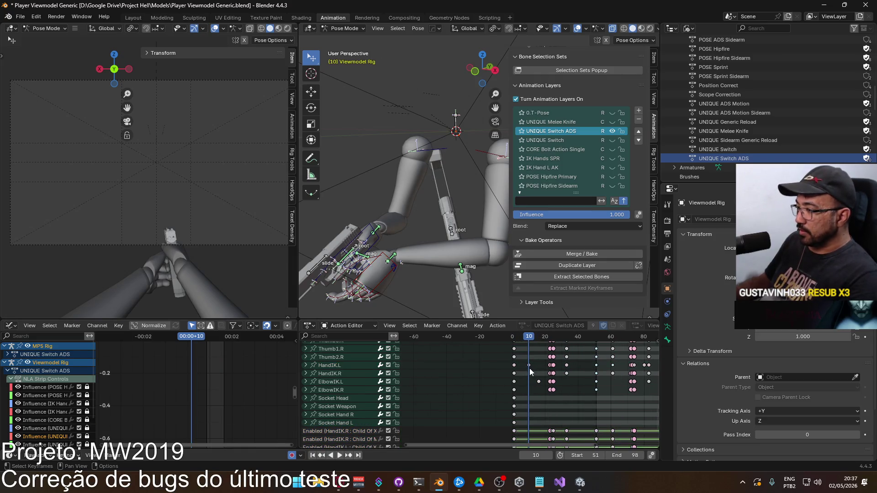
scroll(530, 368, up, 2)
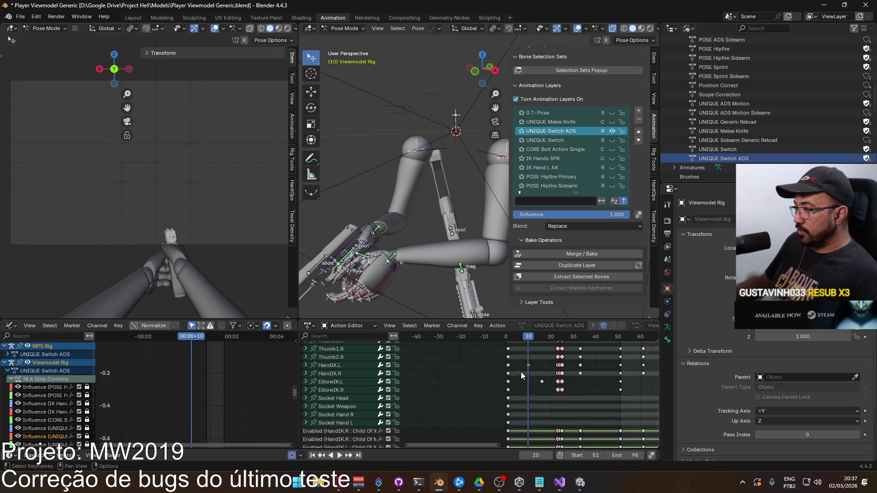
Slide the HandIK.L key from frame 10 to 16 and paste keys back at frame 10.
key(g)
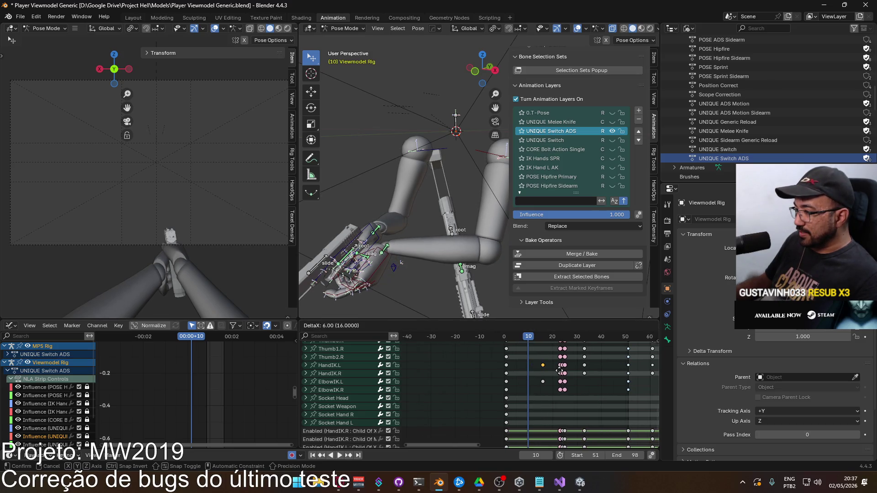
click(560, 370)
mouse_move(529, 341)
mouse_down()
mouse_move(506, 341)
mouse_move(538, 340)
mouse_move(506, 342)
mouse_move(626, 353)
mouse_up()
key(Up)
key(ctrl+v)
Review playback from frame 51 through frame 83 with the timeline widened to frames 20–120.
mouse_move(622, 369)
middle_down()
mouse_move(522, 393)
mouse_move(467, 339)
middle_up()
key(space)
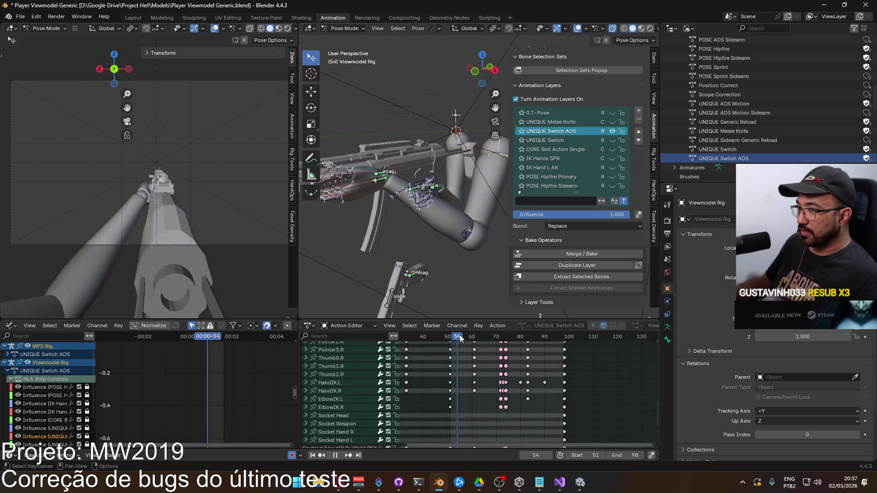
drag(480, 341, 529, 342)
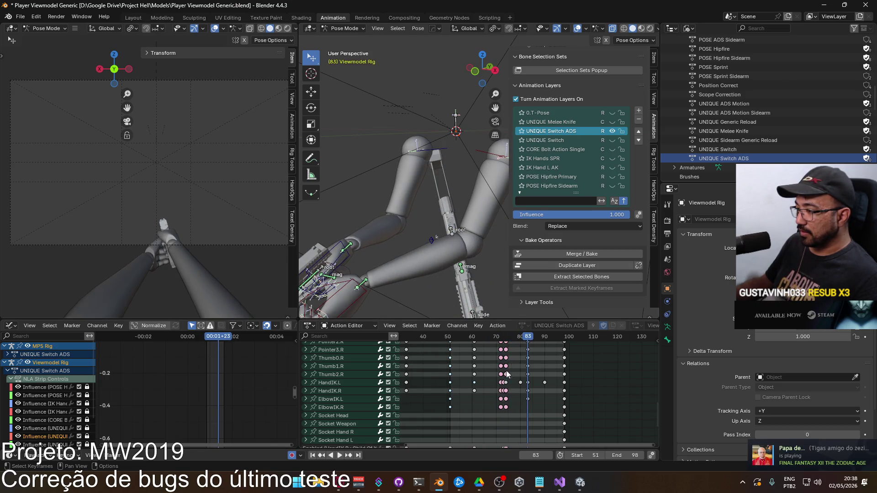
scroll(508, 372, down, 2)
mouse_move(508, 372)
middle_down()
mouse_move(506, 384)
mouse_move(518, 383)
middle_up()
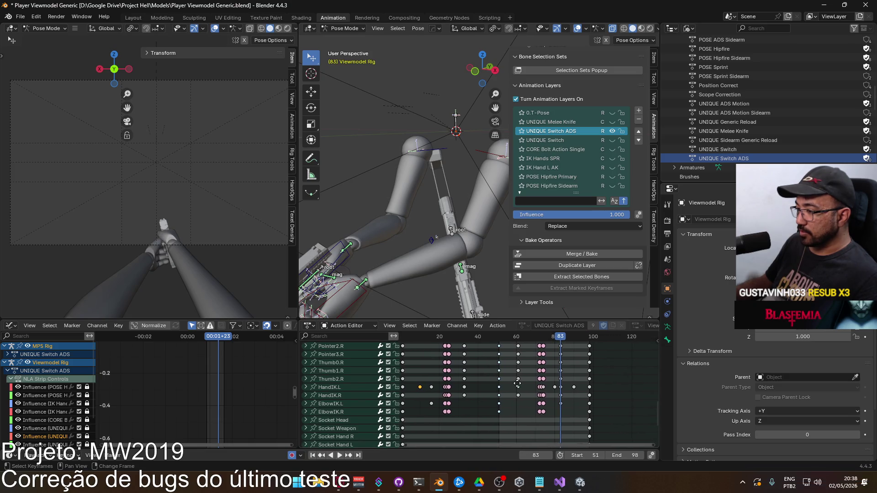
click(556, 338)
key(space)
mouse_move(512, 356)
middle_down()
mouse_move(520, 353)
mouse_move(509, 350)
middle_up()
key(space)
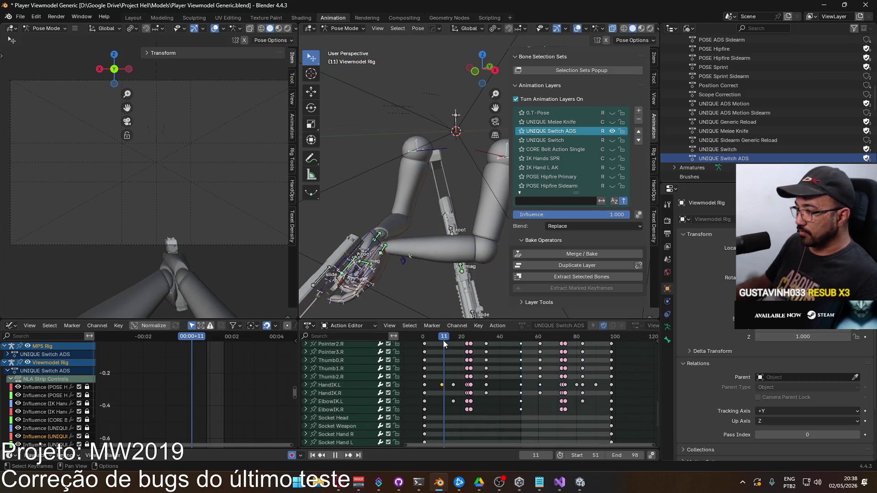
click(443, 340)
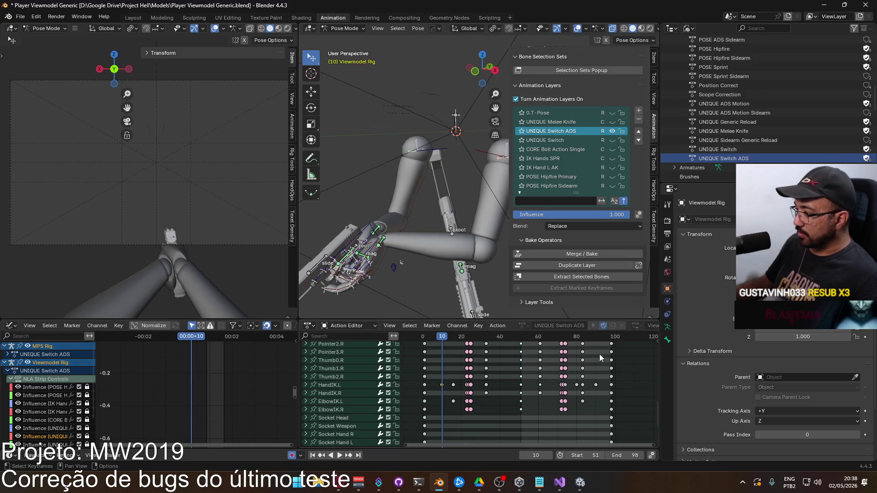
key(space)
Paste the HandIK.L key at frame 90, then select the HandIK.L channel.
click(596, 341)
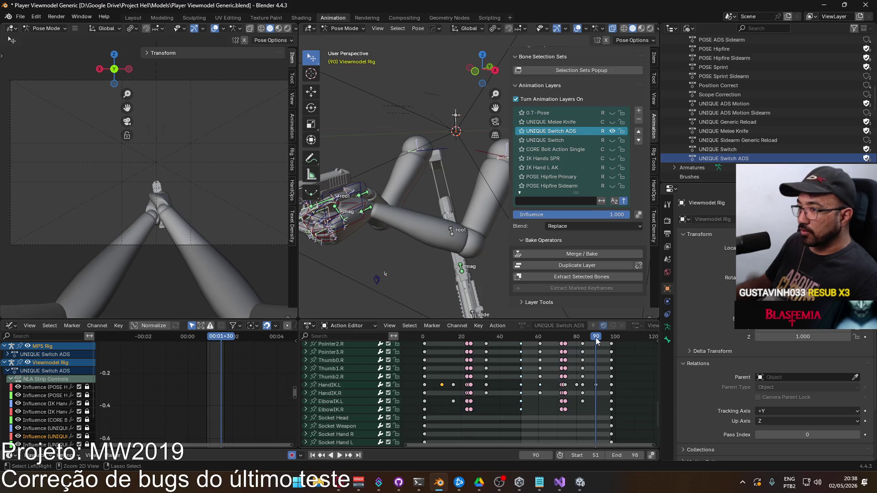
key(ctrl+v)
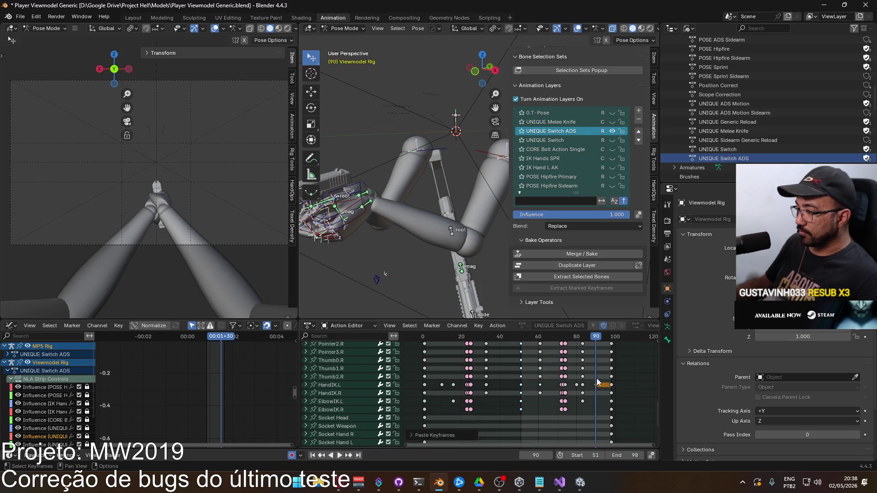
drag(595, 338, 425, 361)
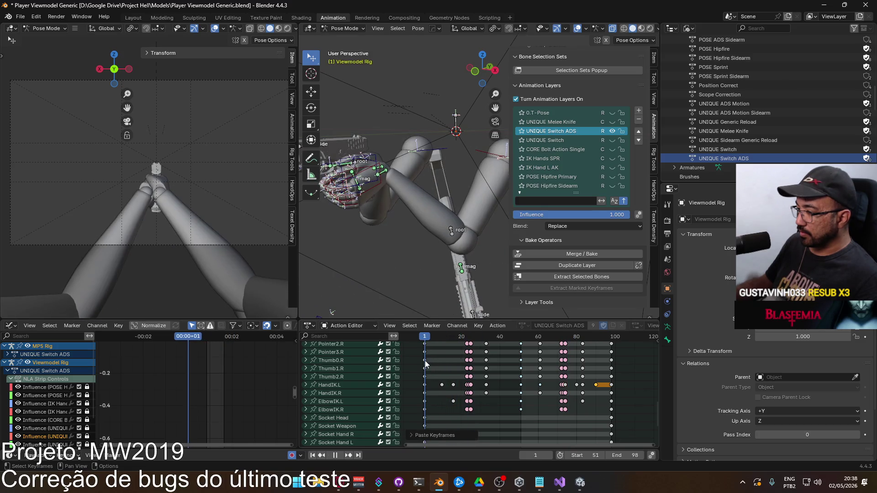
click(342, 388)
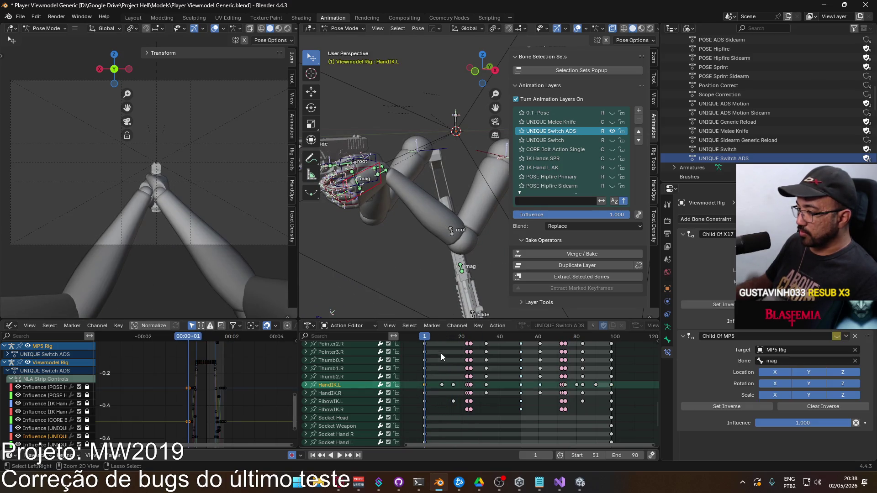
Paste the hand keys at frame 10 and review playback through frames 61–79.
mouse_move(425, 341)
mouse_down()
mouse_move(564, 352)
mouse_move(612, 337)
mouse_move(428, 336)
mouse_move(607, 322)
mouse_move(454, 337)
mouse_up()
key(ctrl+v)
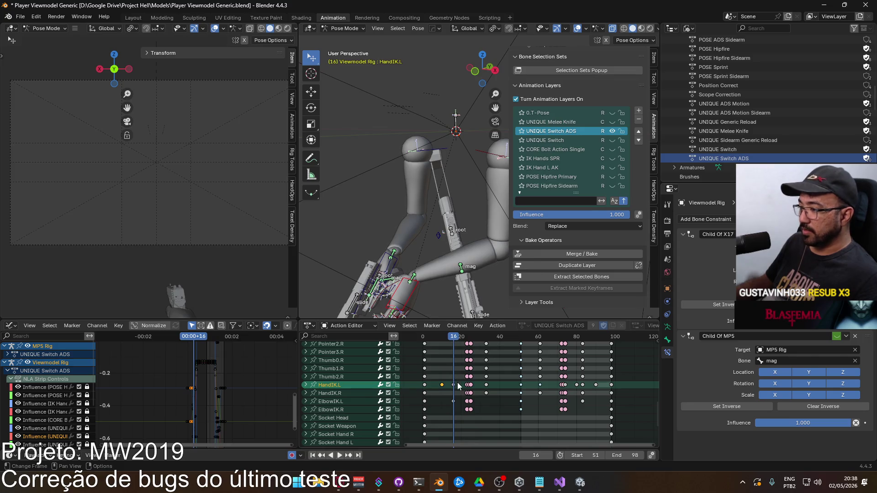
click(455, 384)
click(360, 385)
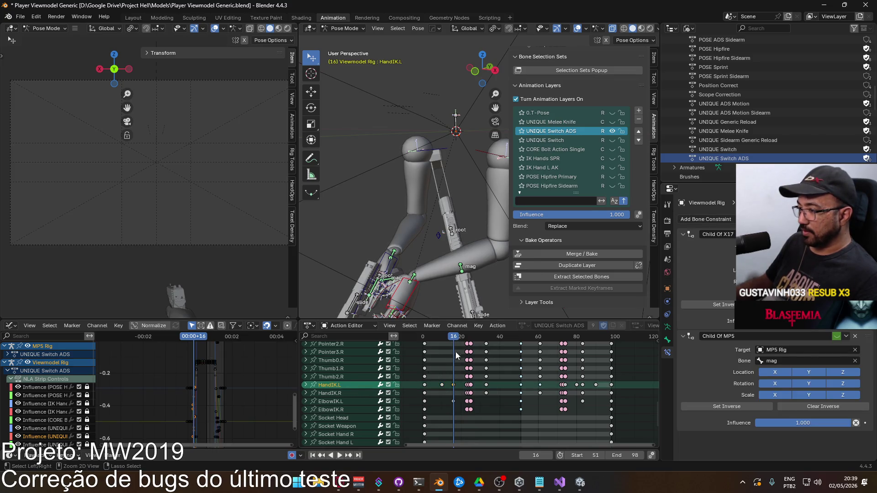
key(space)
drag(541, 343, 577, 342)
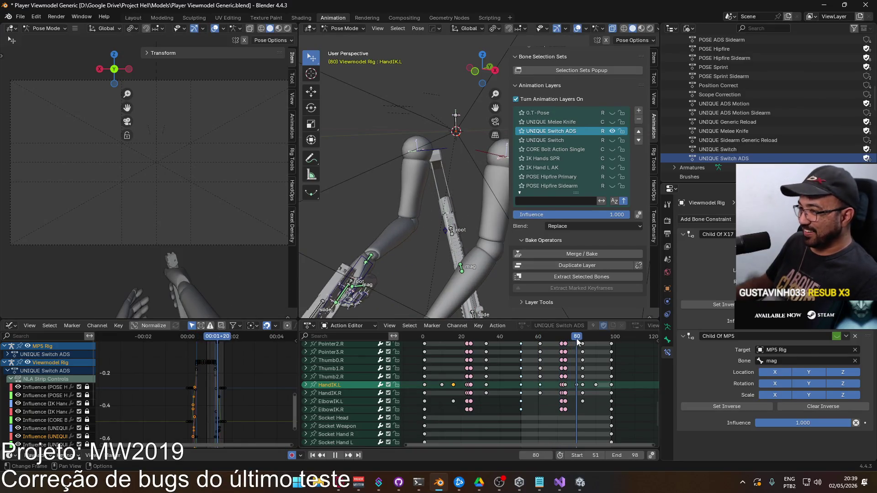
click(578, 388)
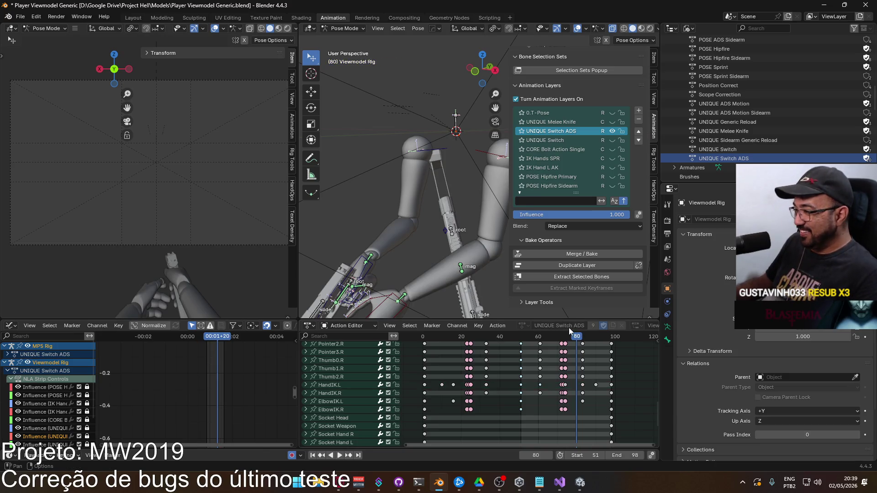
key(space)
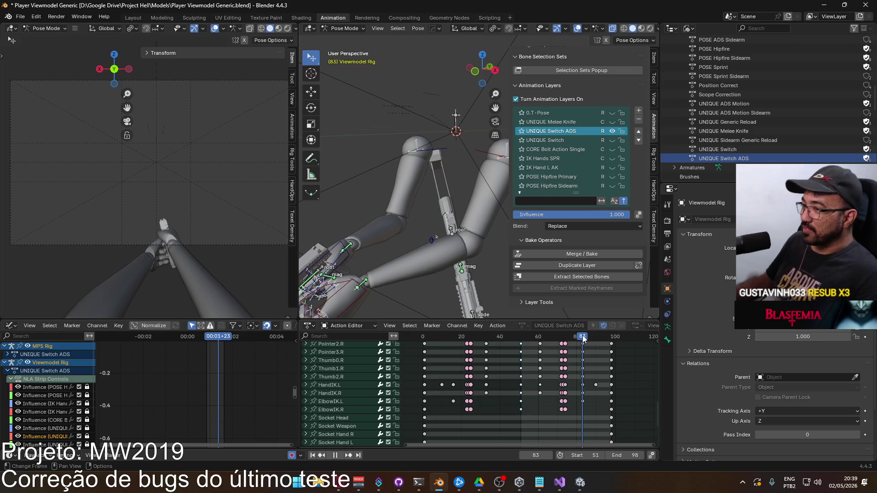
Paste another hand key and slide the late HandIK.L key from near 90 to frame 78.
key(ctrl+v)
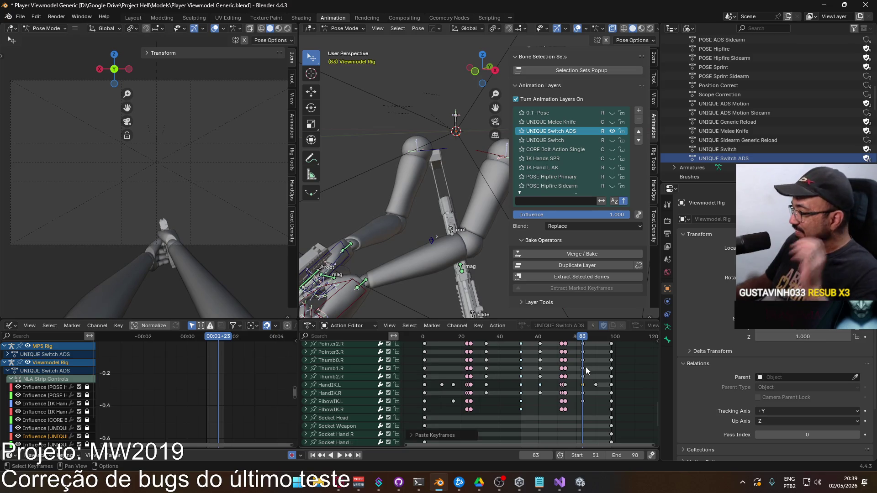
scroll(582, 398, up, 2)
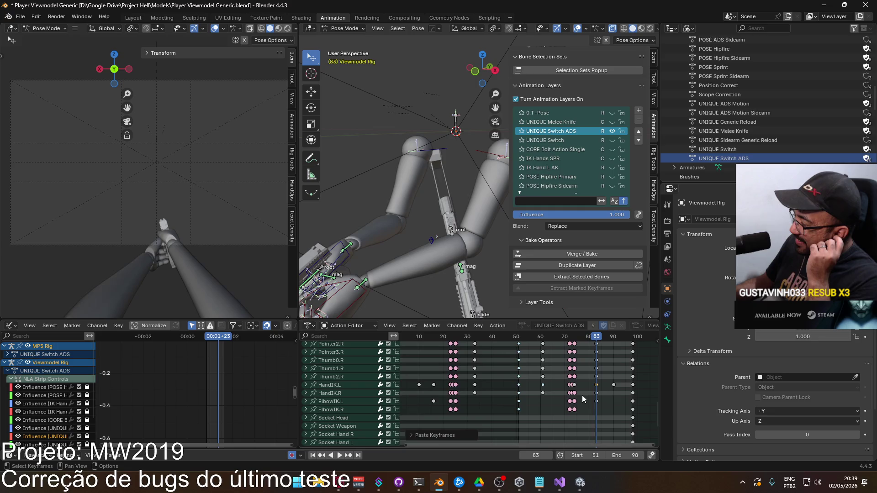
scroll(603, 401, up, 1)
click(621, 386)
drag(620, 387, 601, 388)
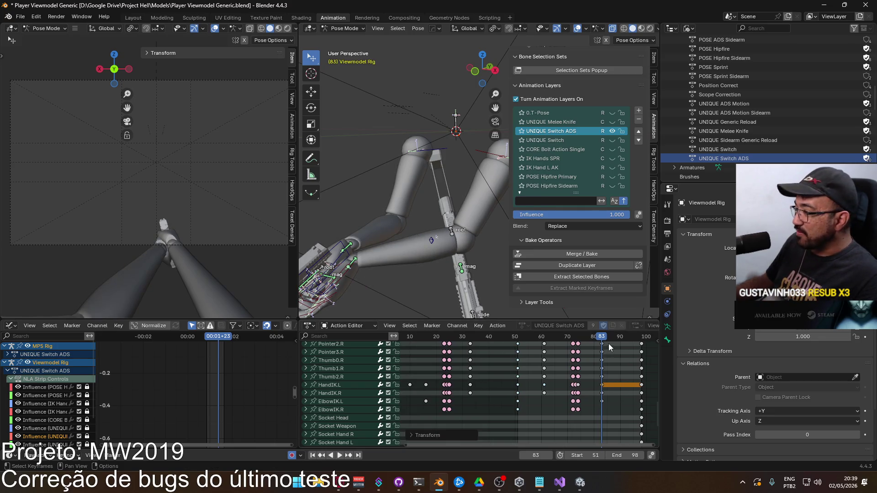
key(space)
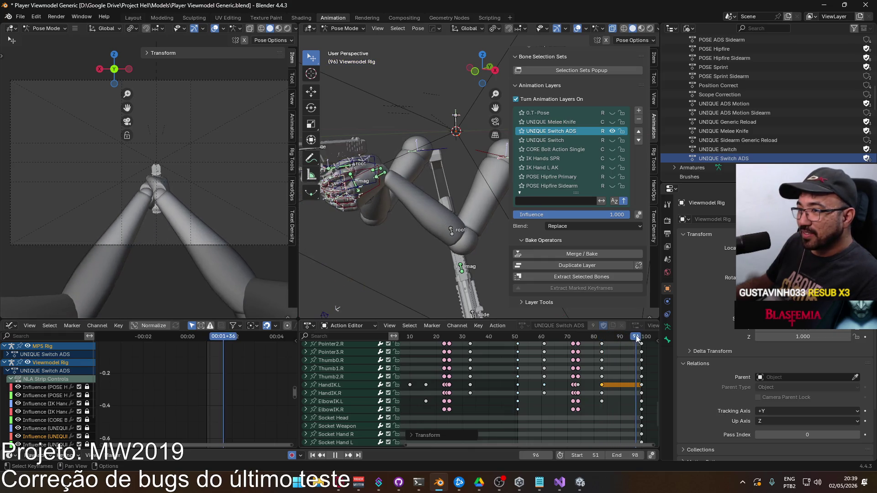
mouse_move(628, 337)
mouse_down()
mouse_move(567, 336)
mouse_move(589, 332)
mouse_up()
drag(614, 385, 602, 385)
mouse_move(588, 339)
mouse_down()
mouse_move(637, 334)
mouse_move(597, 335)
mouse_up()
key(space)
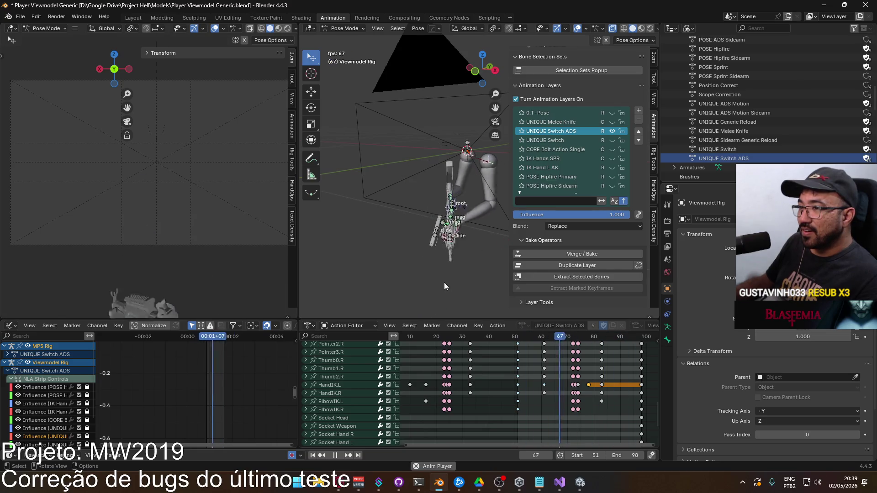
key(space)
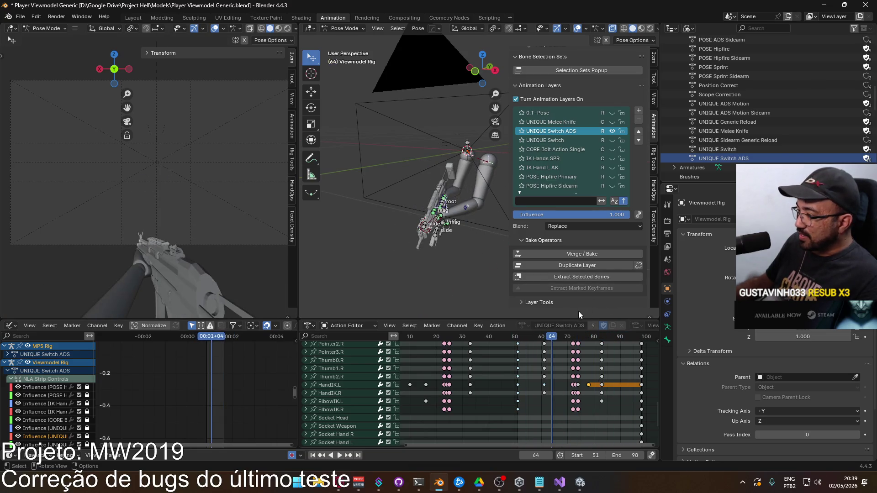
click(546, 337)
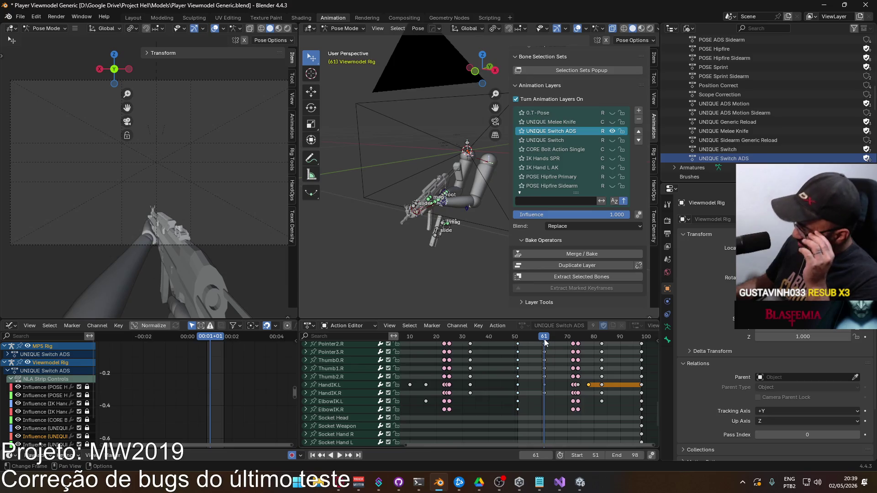
key(space)
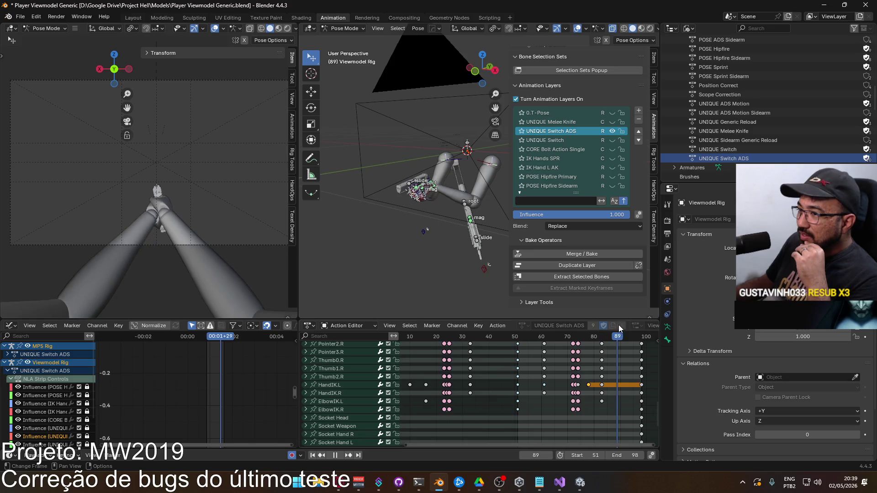
drag(641, 317, 517, 327)
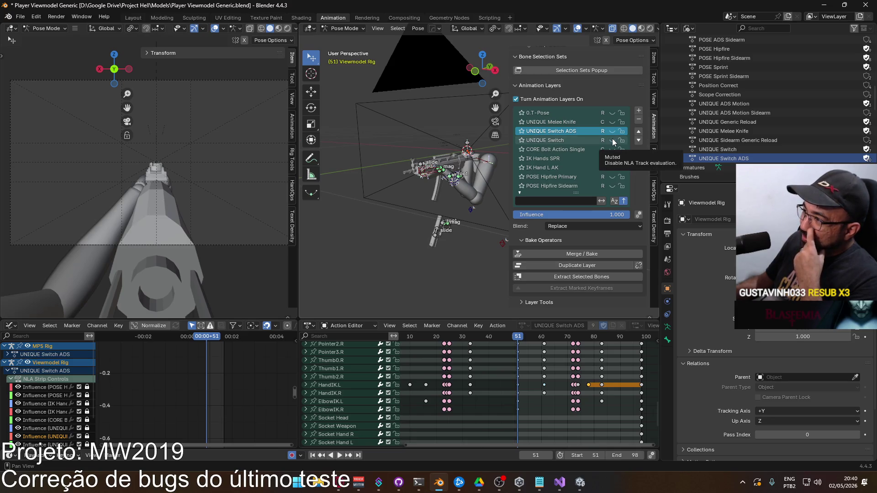
scroll(490, 171, up, 3)
click(450, 183)
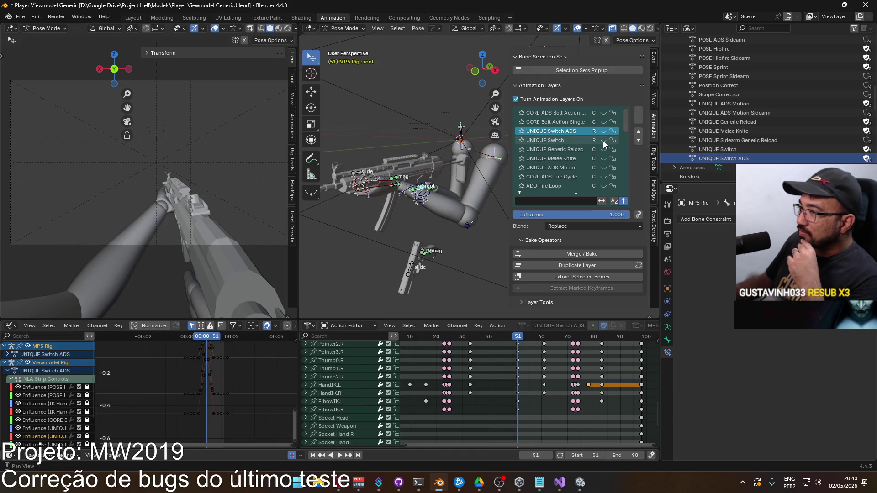
Preview the UNIQUE Switch layer on both rigs and make it the active animation layer.
click(422, 252)
click(603, 168)
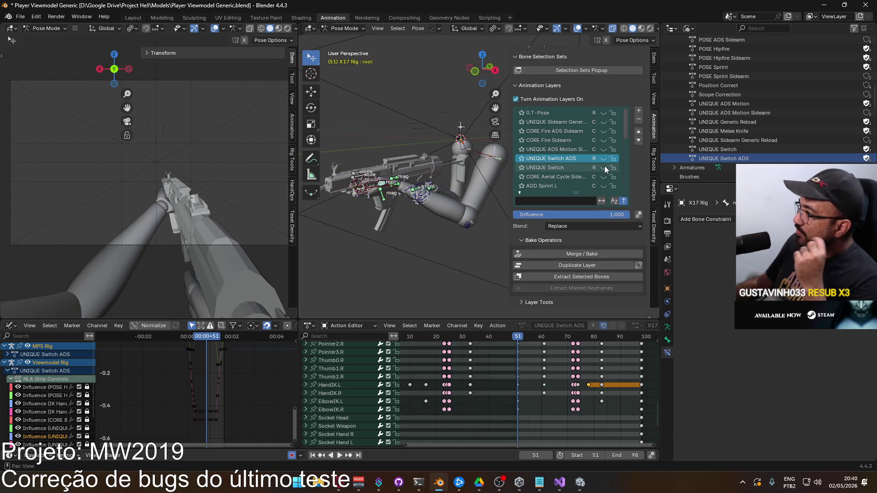
click(493, 156)
click(612, 139)
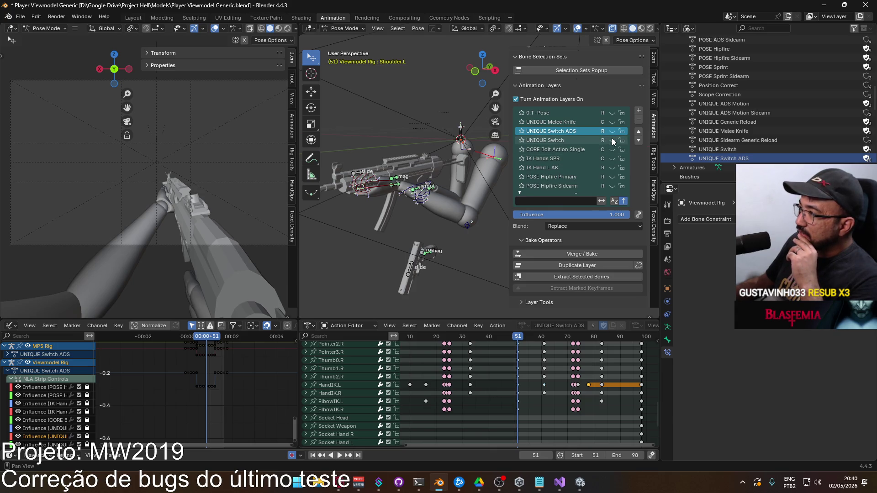
click(555, 142)
Set the playback range to start at frame 1 and end at frame 51.
middle_drag(516, 338, 585, 337)
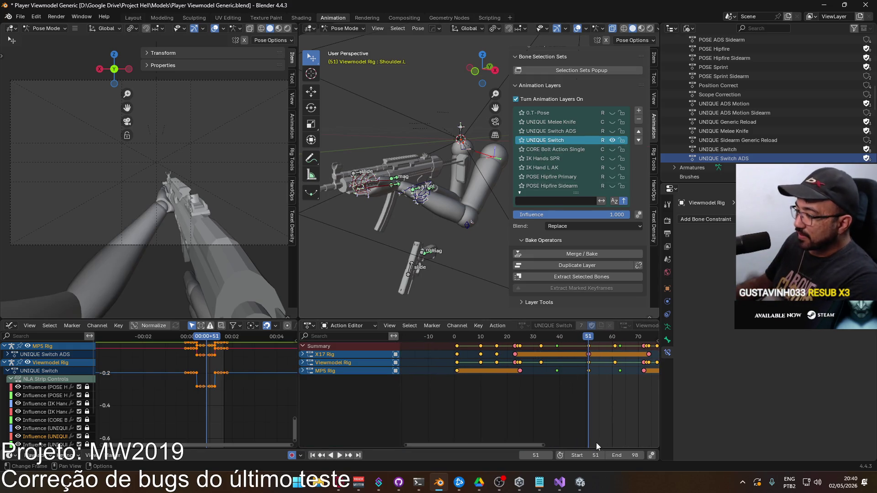
double_click(594, 455)
text(1)
key(Return)
double_click(628, 454)
text(51)
key(Return)
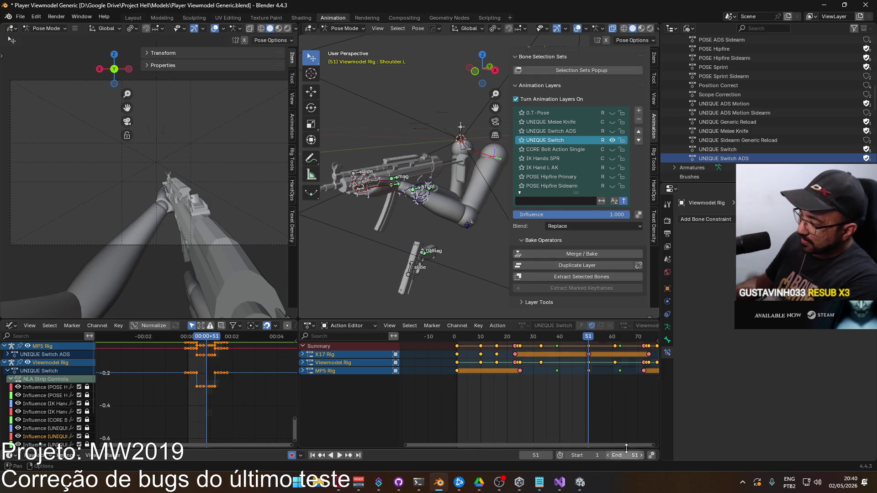
Preview the 1–51 switch loop, then return the viewport to Object Mode.
key(space)
mouse_move(533, 338)
mouse_down()
mouse_move(460, 338)
mouse_move(589, 339)
mouse_up()
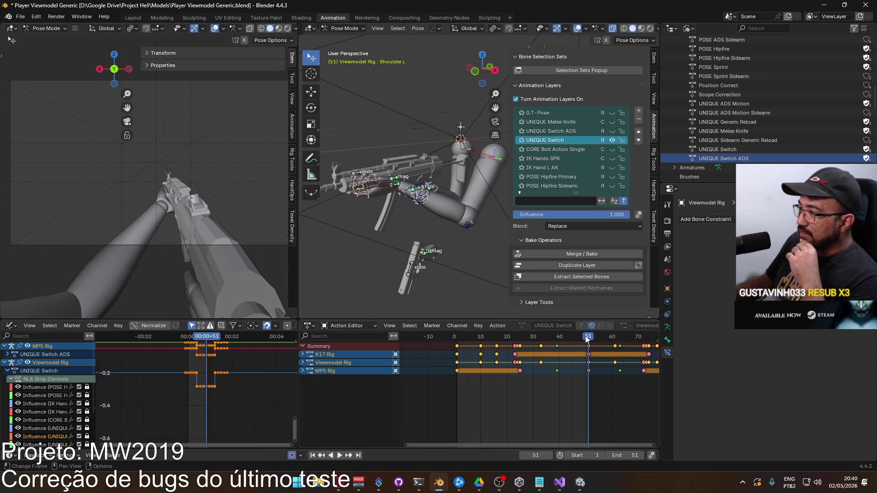
key(space)
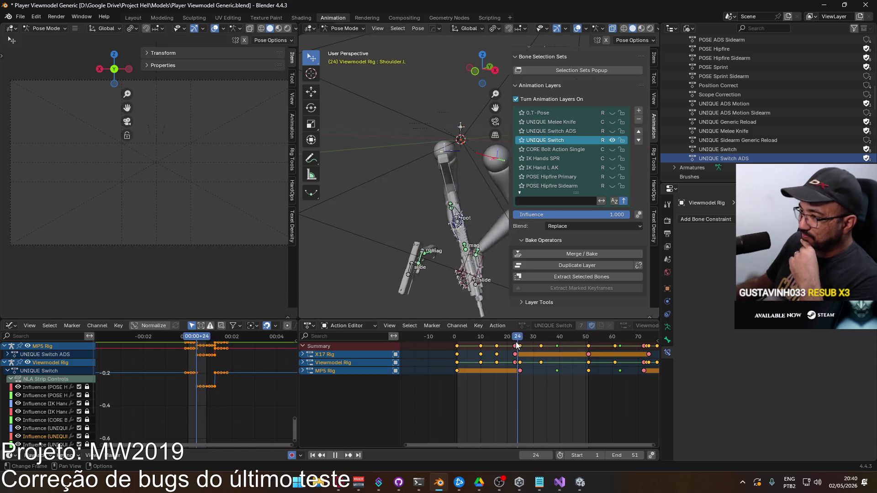
key(Escape)
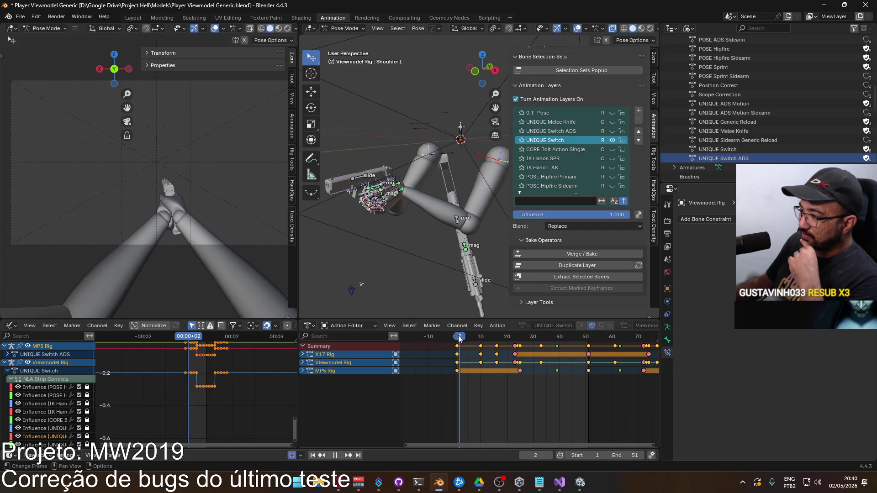
click(345, 28)
click(343, 34)
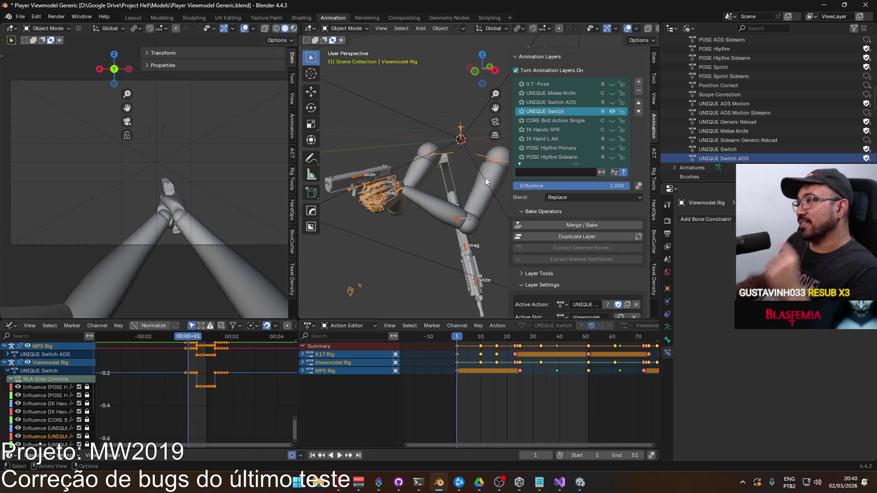
Select the Viewmodel Model arms mesh and save the blend file.
click(489, 182)
click(473, 197)
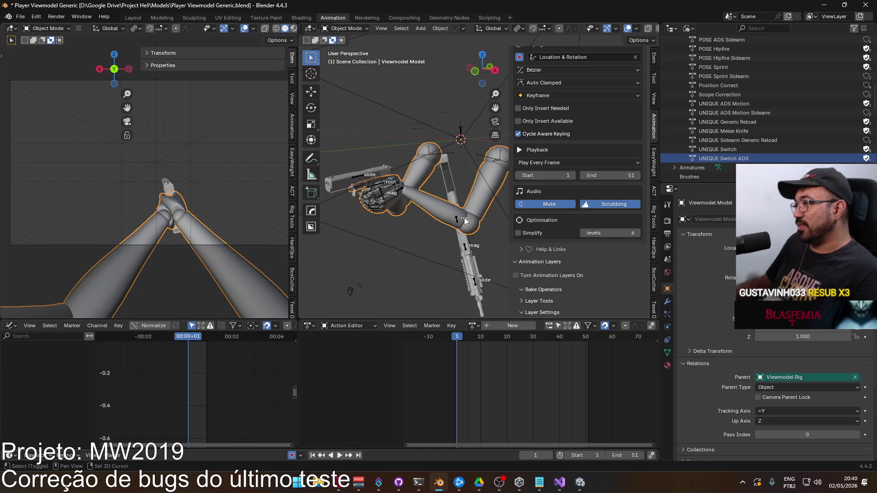
click(458, 217)
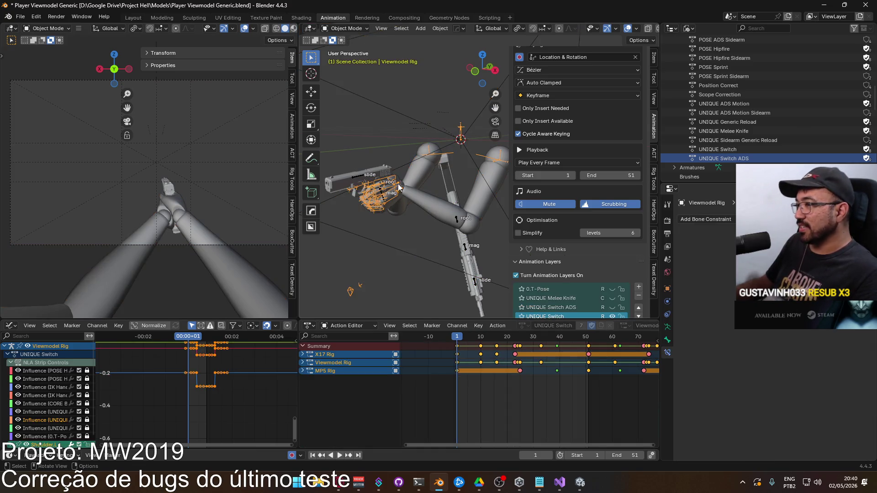
click(398, 188)
key(ctrl+s)
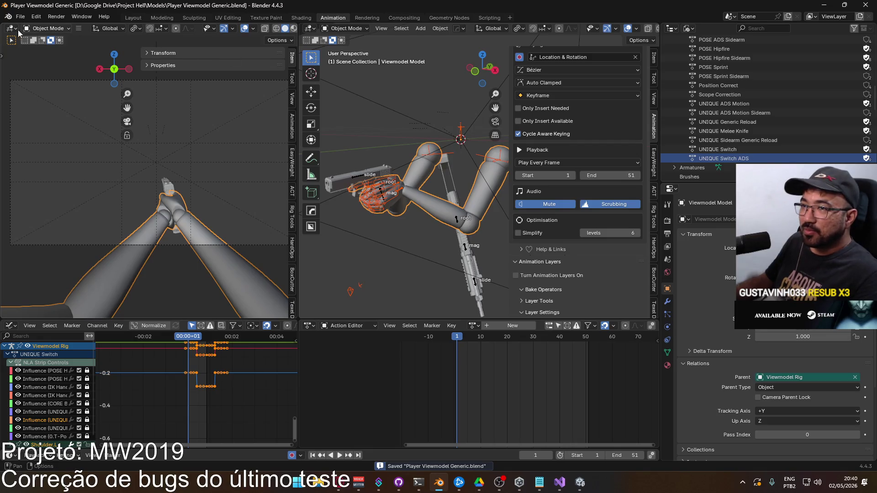
Start an FBX export limited to selected objects using the Unity preset.
click(20, 17)
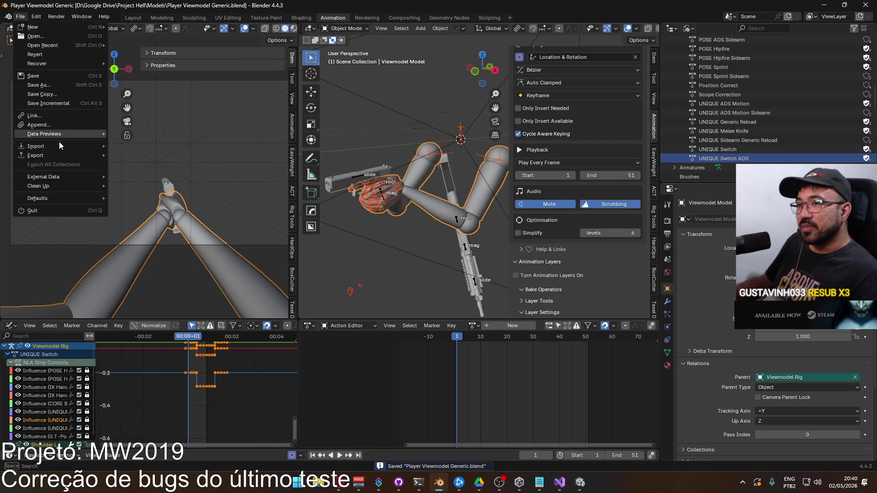
mouse_move(54, 154)
click(159, 236)
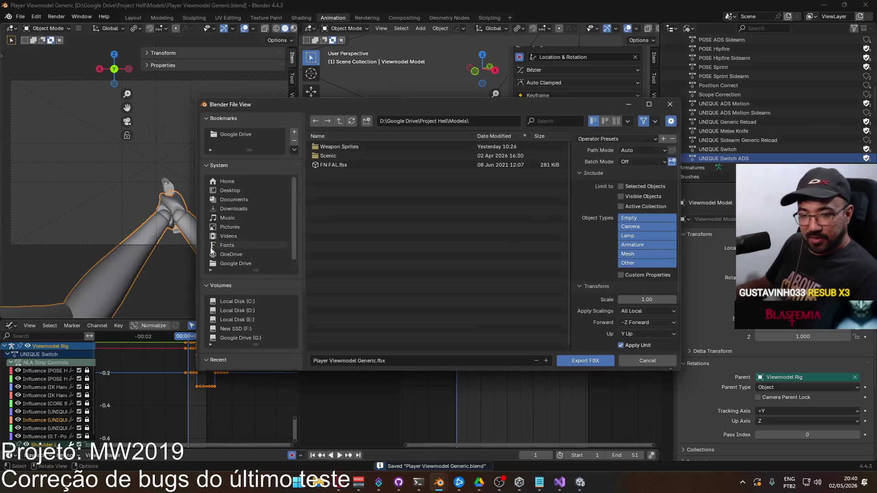
click(621, 186)
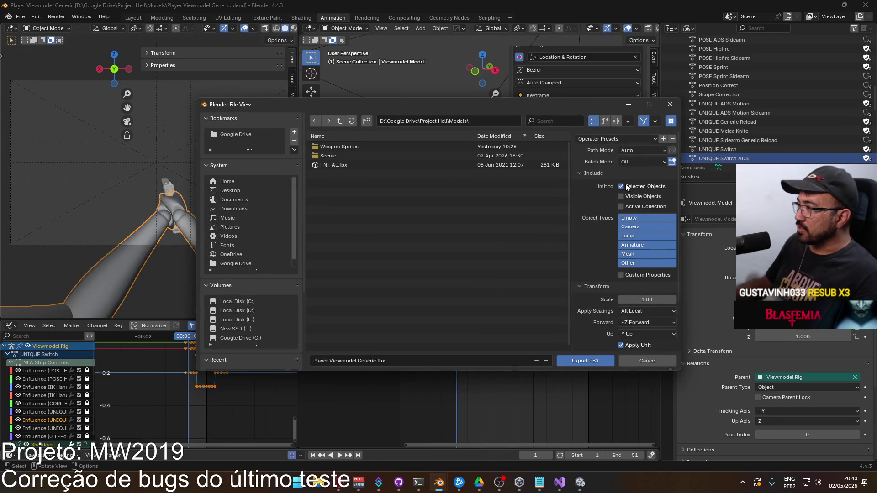
click(601, 139)
click(607, 162)
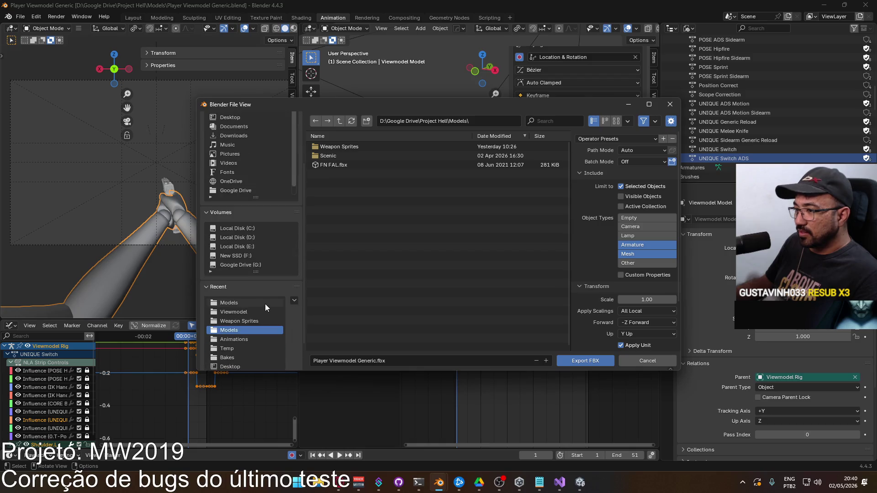
Navigate the export browser to the Unity project's Viewmodel animations folder.
scroll(265, 303, down, 5)
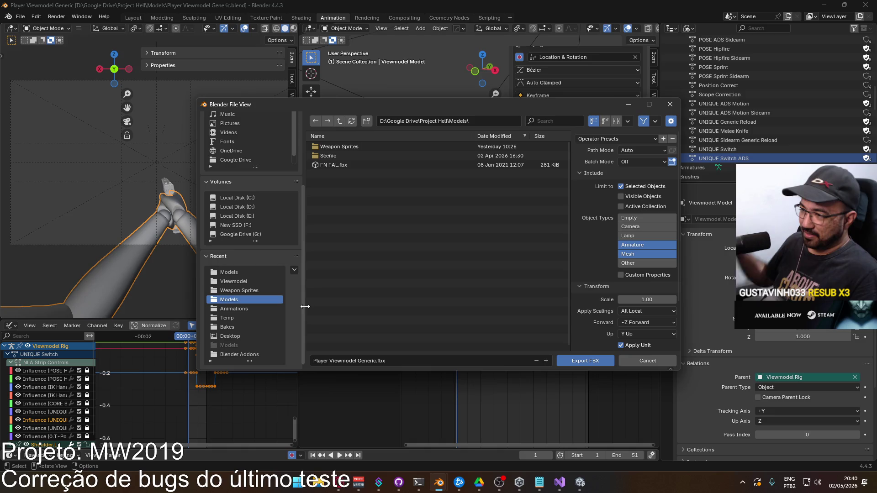
click(254, 272)
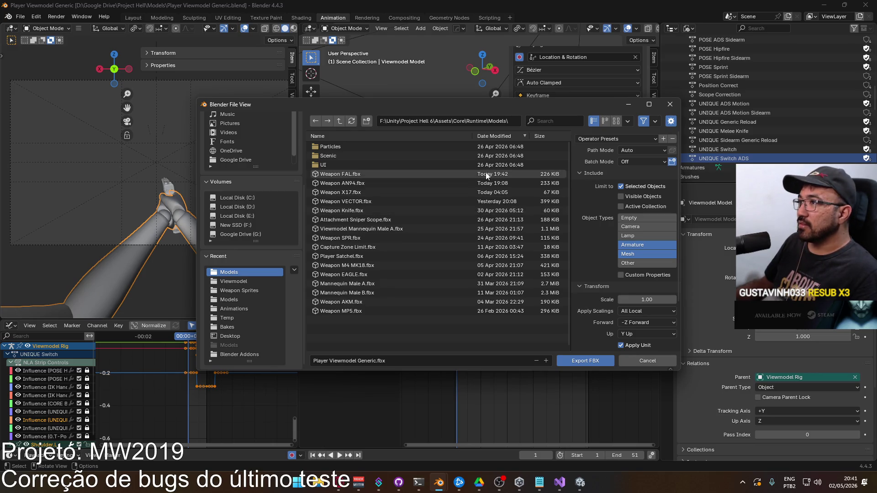
mouse_move(481, 105)
mouse_down()
mouse_move(635, 116)
mouse_move(681, 196)
mouse_up()
mouse_move(552, 257)
mouse_down()
mouse_move(514, 243)
mouse_move(578, 95)
mouse_move(656, 86)
mouse_move(648, 96)
mouse_move(681, 117)
mouse_move(632, 120)
mouse_move(570, 145)
mouse_move(574, 129)
mouse_move(527, 64)
mouse_move(546, 91)
mouse_move(579, 97)
mouse_move(555, 113)
mouse_move(514, 115)
mouse_up()
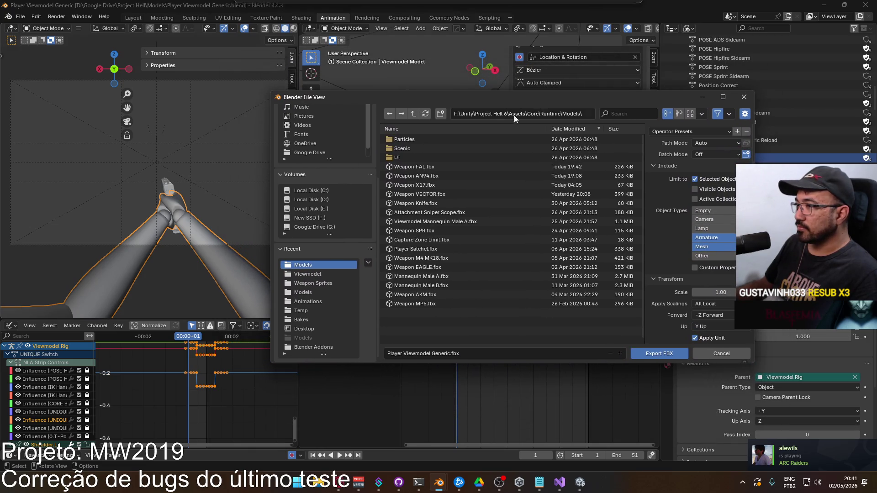
click(326, 273)
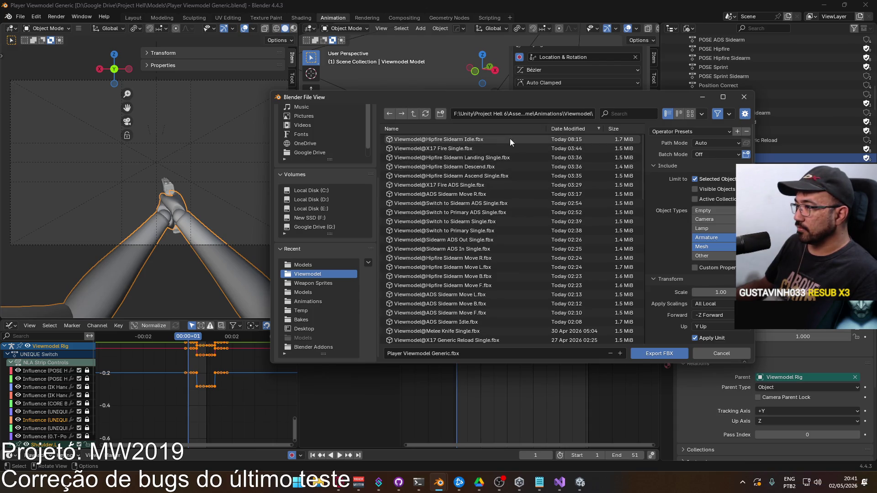
mouse_move(539, 108)
mouse_down()
mouse_move(557, 243)
mouse_move(541, 106)
mouse_up()
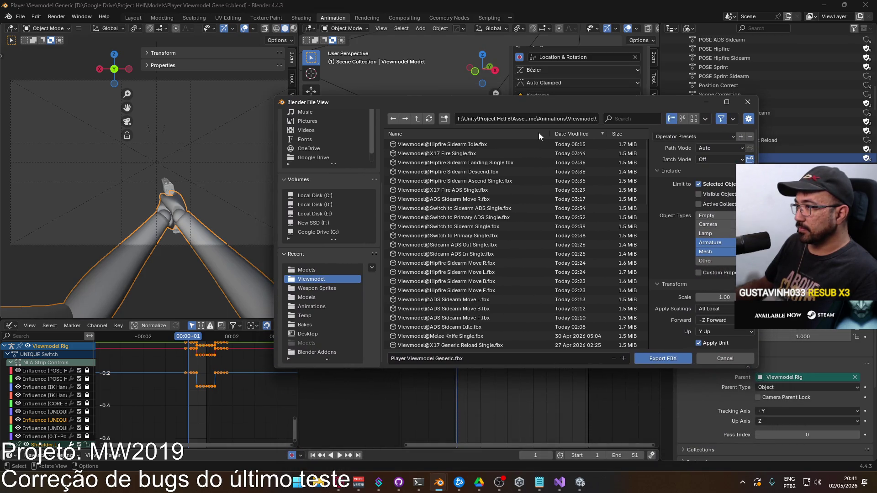
Filter the files by 'swit' and export over Viewmodel@Switch to Primary Single.fbx.
click(627, 118)
text(ads in)
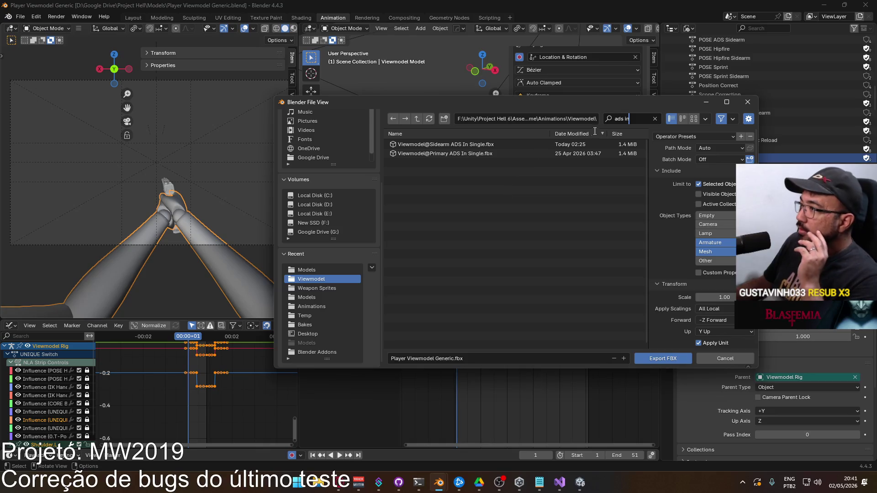
key(ctrl+a)
text(swit)
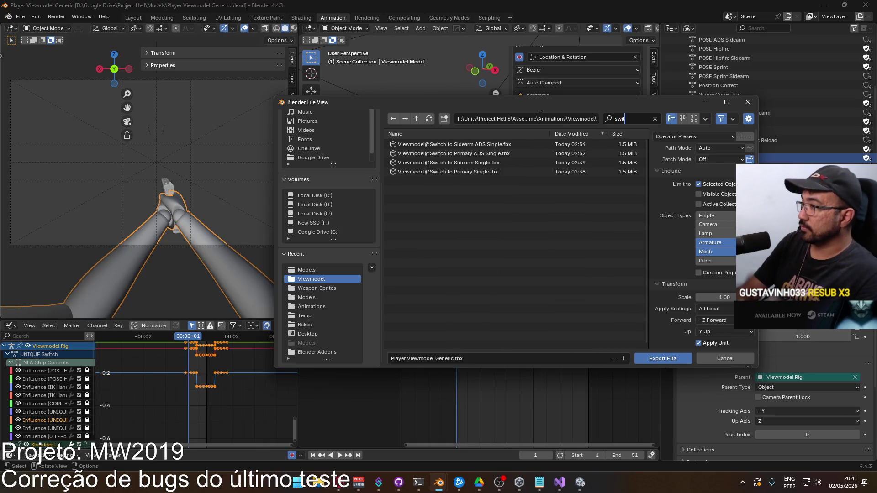
key(ctrl+a)
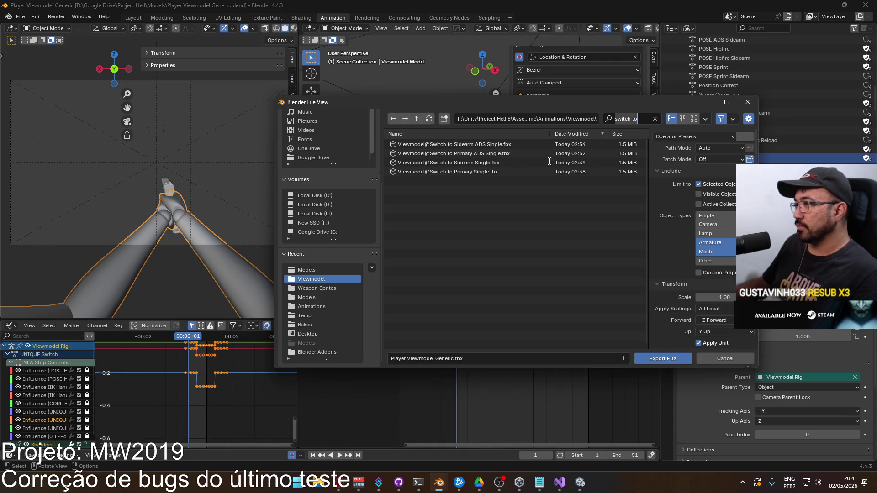
key(Return)
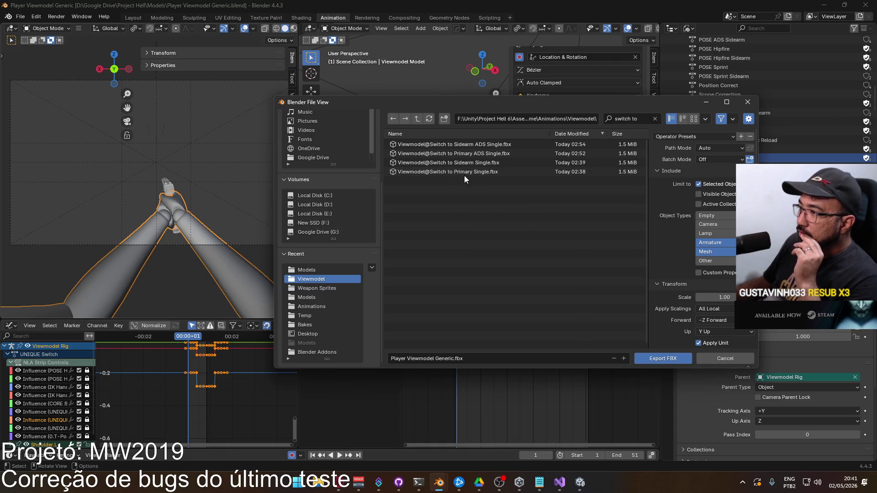
double_click(481, 173)
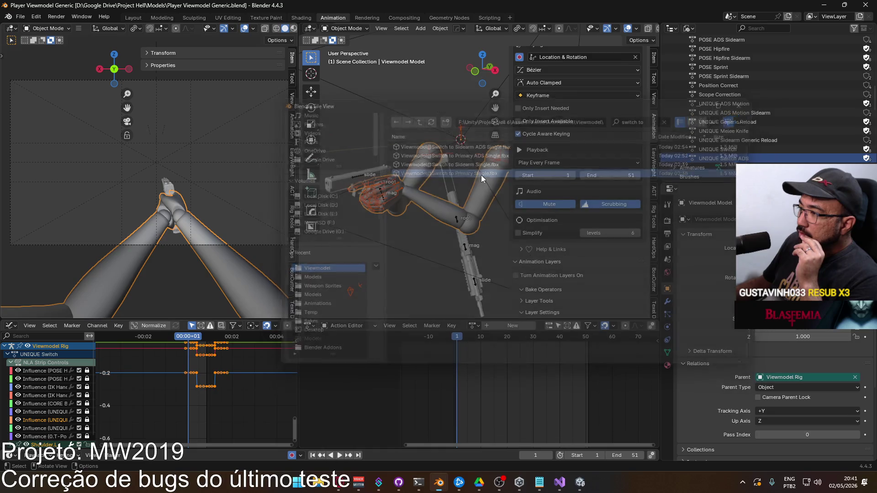
Select the Viewmodel Rig and set the playback start to 51 and end to 98.
click(398, 191)
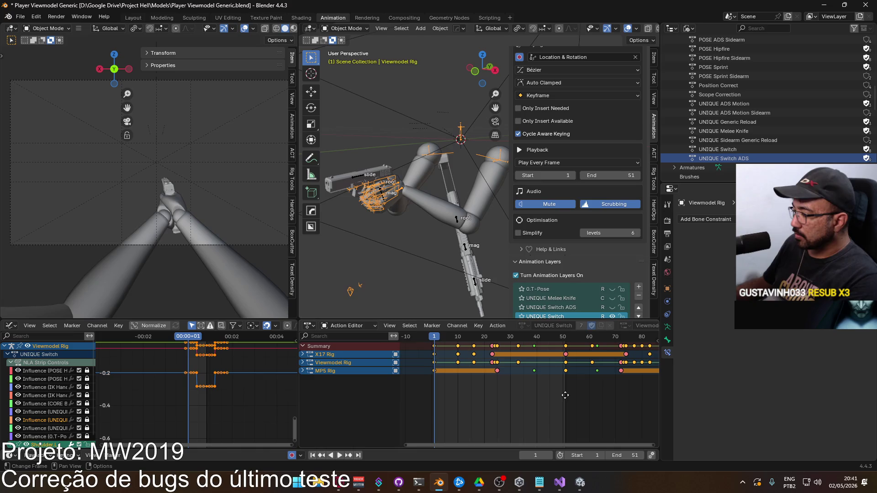
text(5)
drag(589, 455, 628, 456)
click(628, 455)
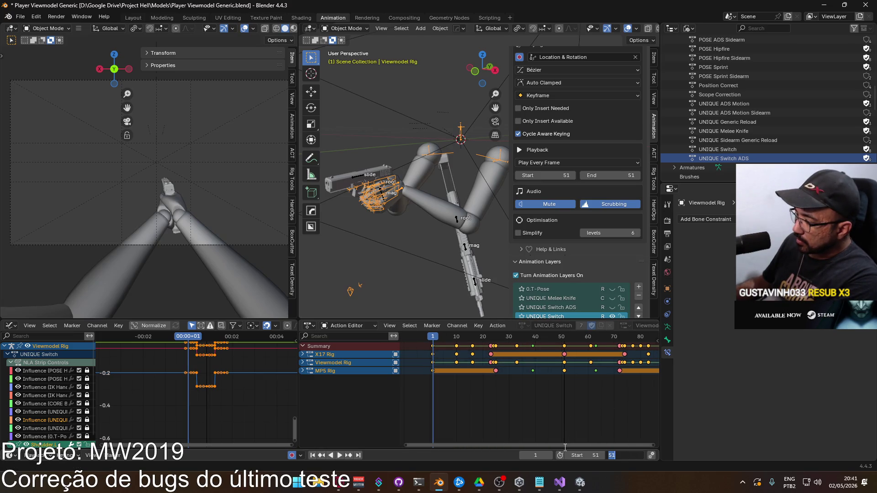
key(Return)
drag(546, 442, 635, 405)
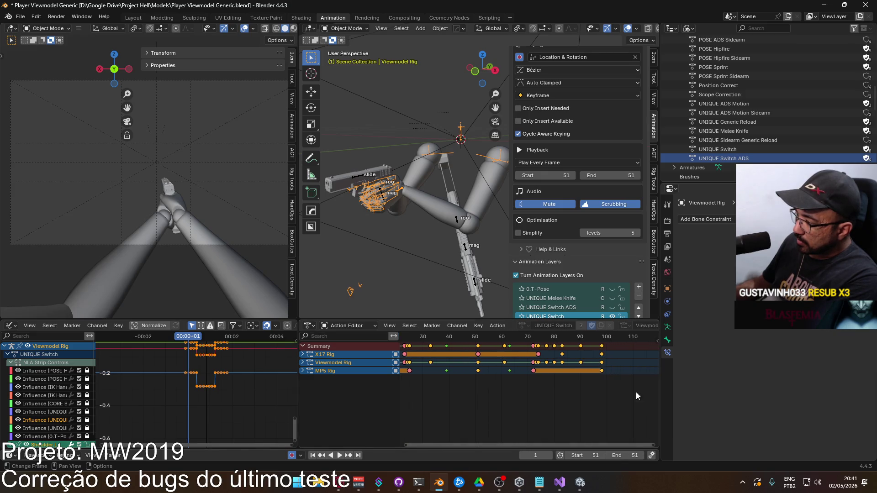
drag(605, 340, 600, 341)
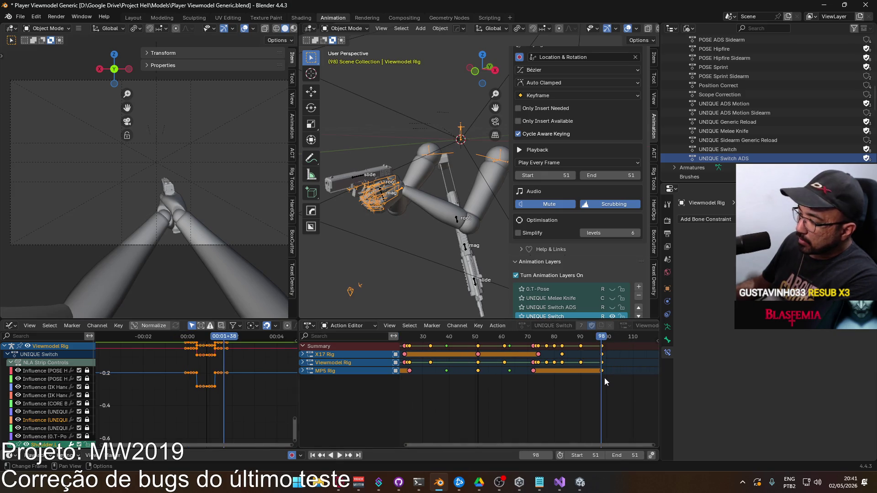
key(ctrl+End)
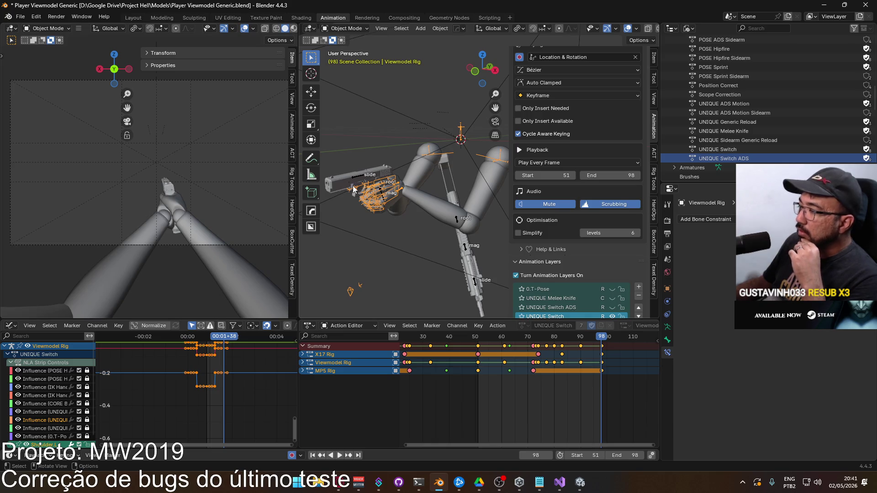
click(21, 16)
Export frames 51–98 as FBX over Viewmodel@Switch to Sidearm Single.fbx.
mouse_move(87, 156)
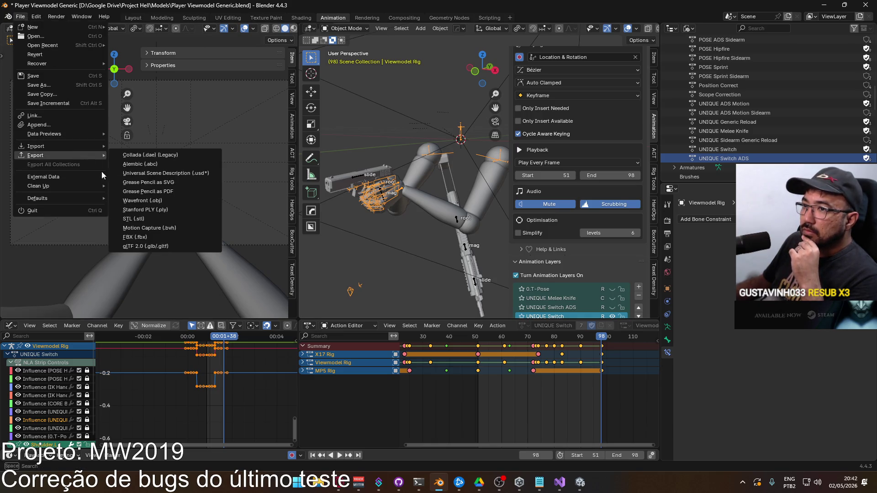
click(172, 235)
key(ctrl+f)
text(switch to)
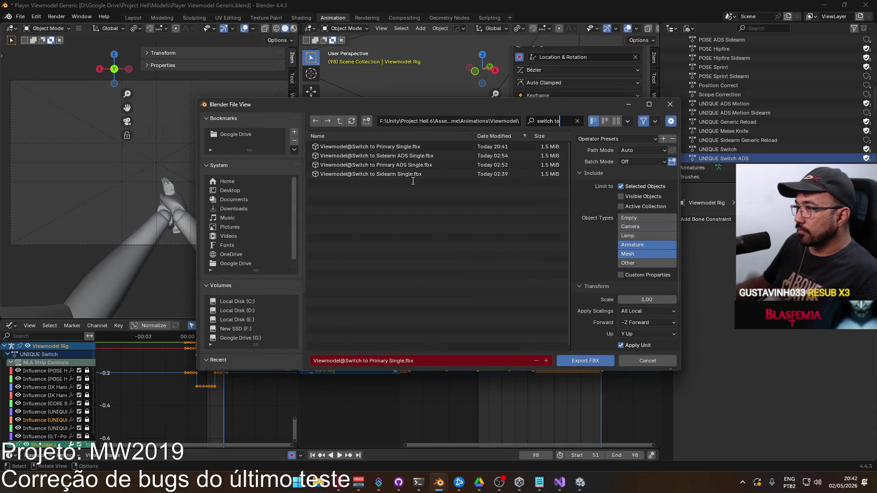
key(Return)
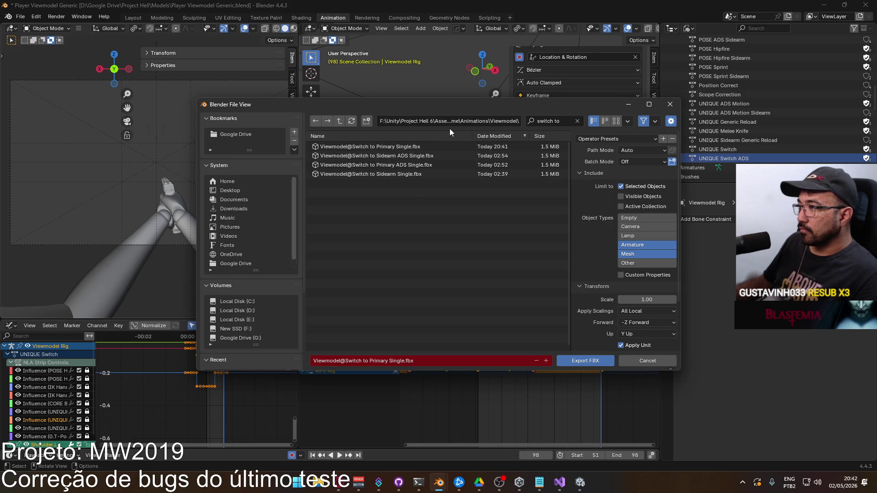
mouse_move(475, 110)
mouse_down()
mouse_move(373, 32)
mouse_move(415, 43)
mouse_move(418, 52)
mouse_up()
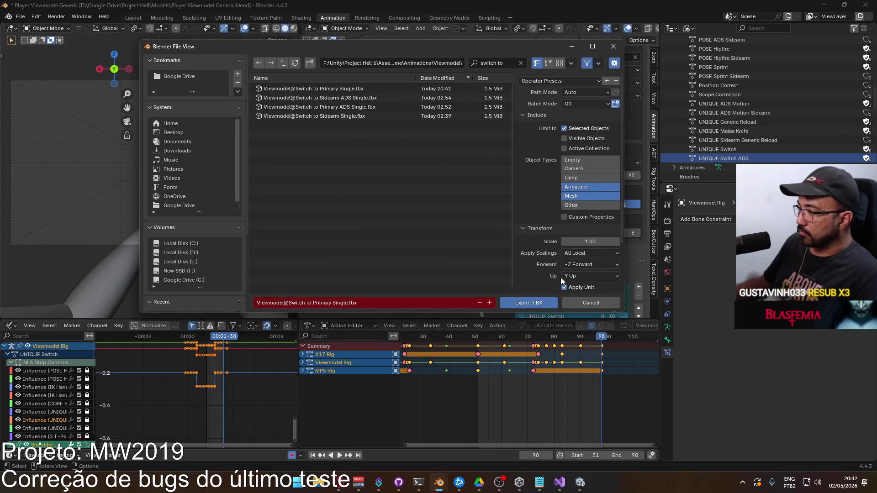
drag(607, 336, 478, 337)
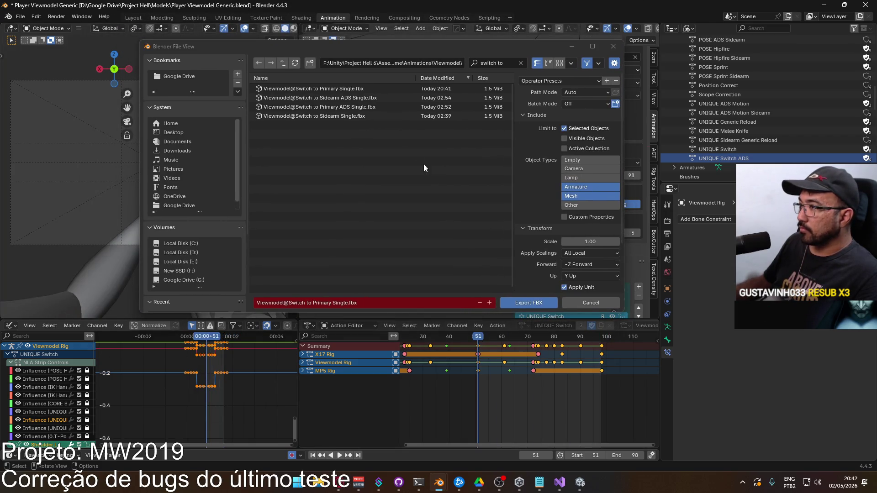
double_click(369, 117)
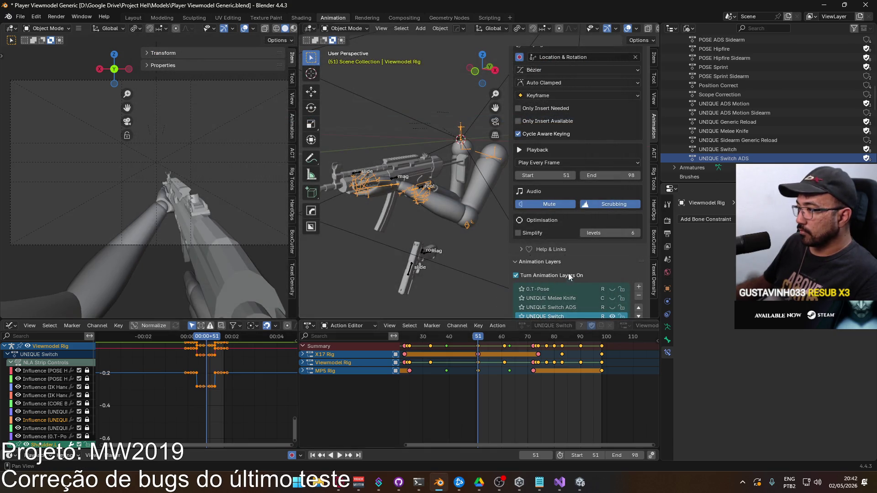
Show the UNIQUE Switch ADS layer's action and play its keyframes back from frame 1.
scroll(624, 310, down, 1)
click(573, 288)
key(space)
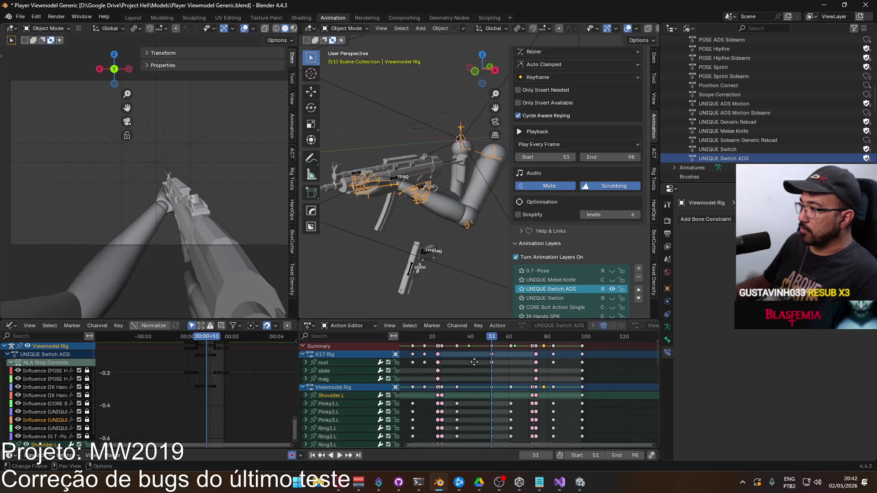
scroll(474, 362, down, 2)
ctrl+scroll(474, 362, up, 4)
click(504, 338)
key(Escape)
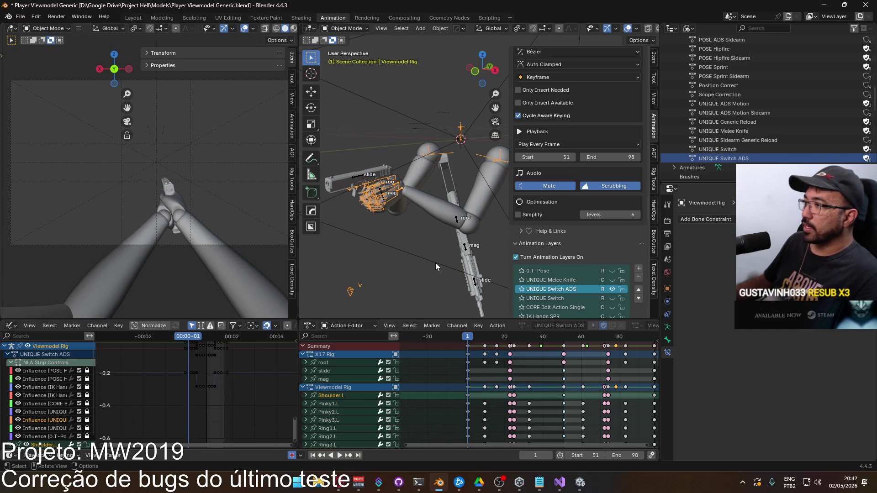
Jump to frame 51 and export FBX over Switch to Sidearm ADS Single, filtered by 'switch to'.
click(564, 341)
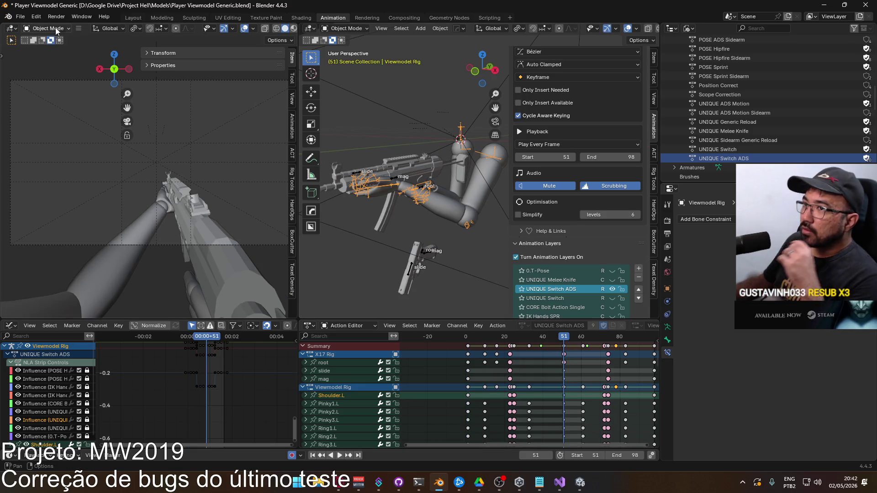
click(21, 17)
mouse_move(69, 155)
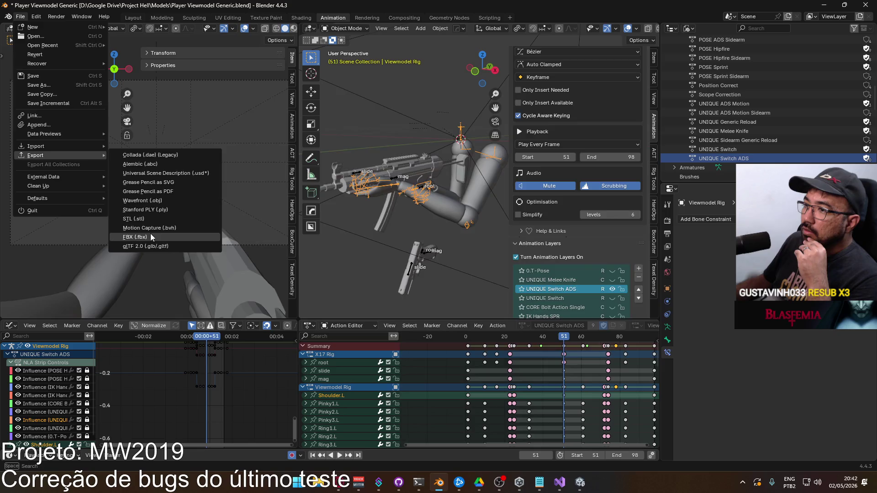
click(150, 235)
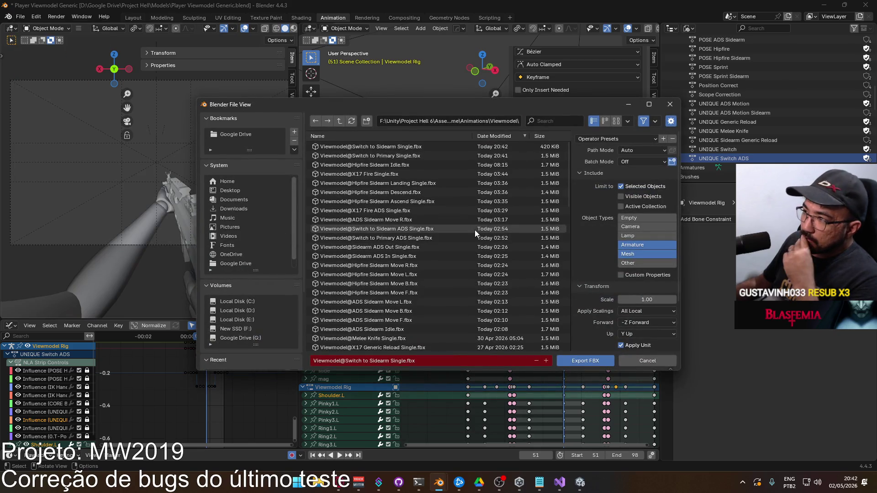
text(switch to)
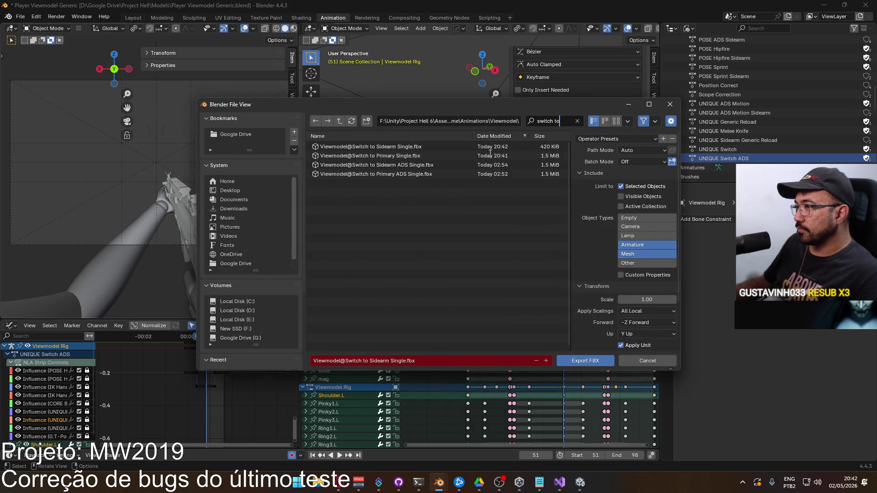
double_click(439, 164)
Set the scene's playback range to start 1 and end 51.
click(596, 455)
text(1)
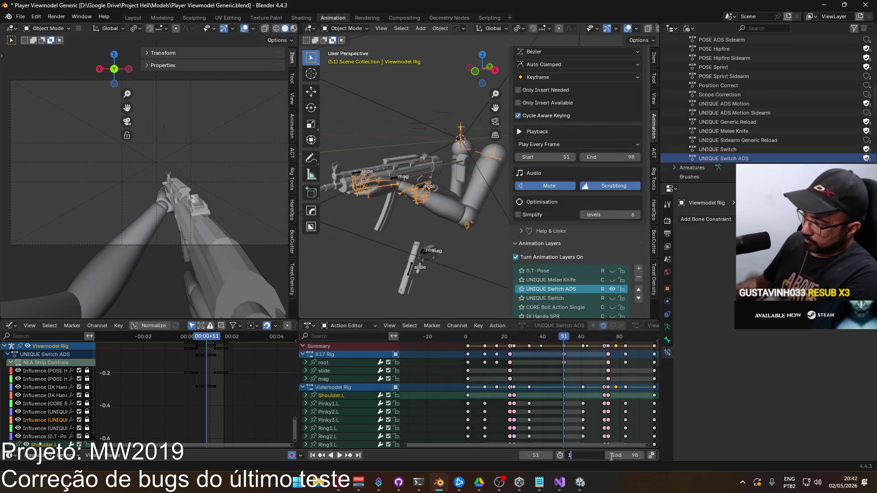
key(Return)
click(643, 455)
text(51)
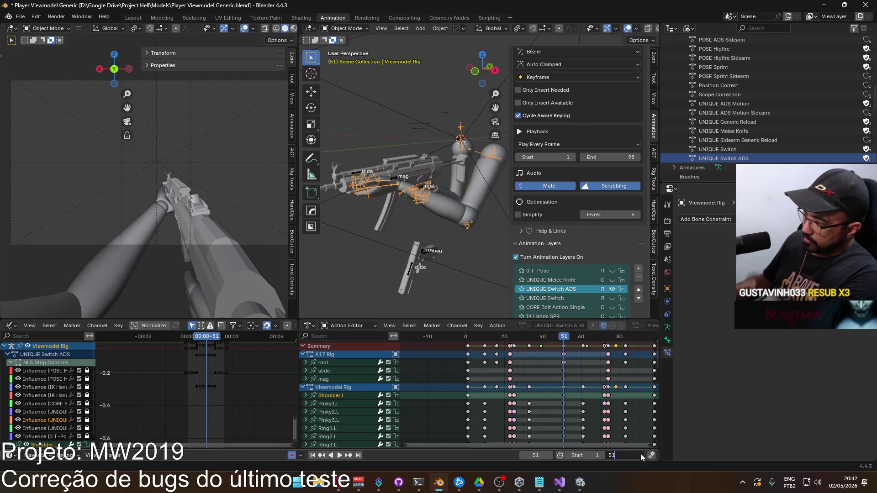
key(Return)
Export FBX over Switch to Primary ADS Single, found with a 'switch to' search.
click(19, 17)
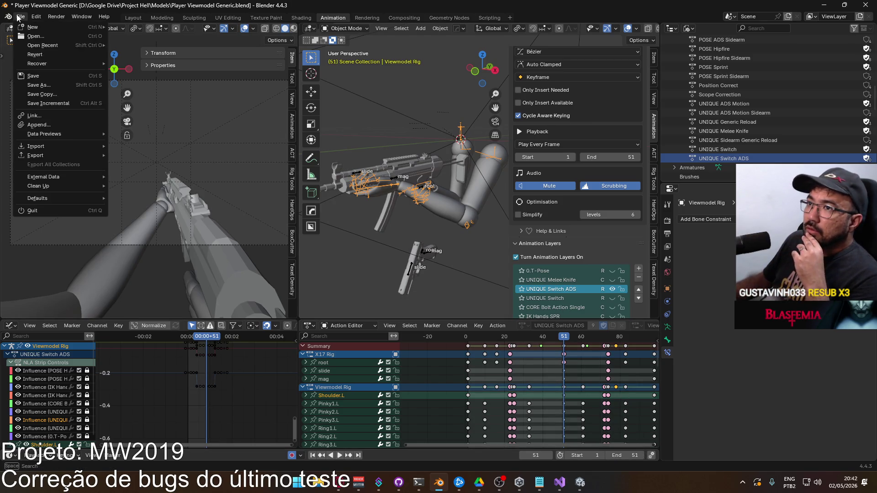
mouse_move(73, 155)
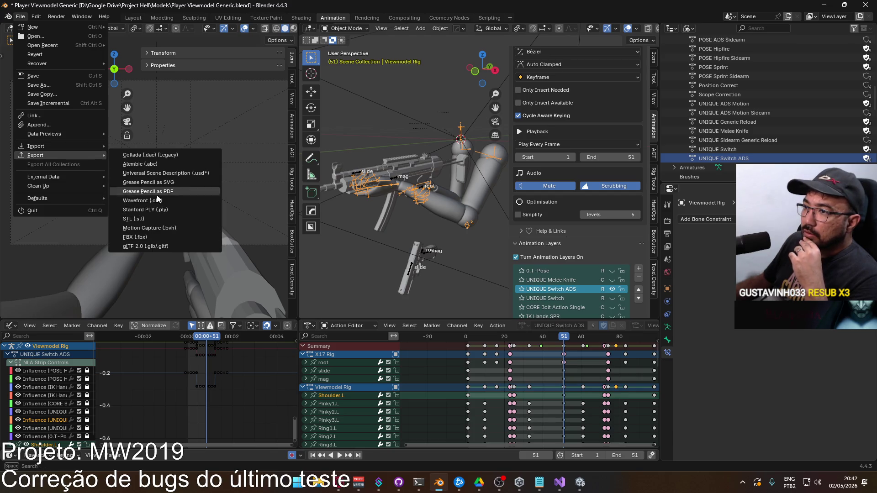
click(167, 236)
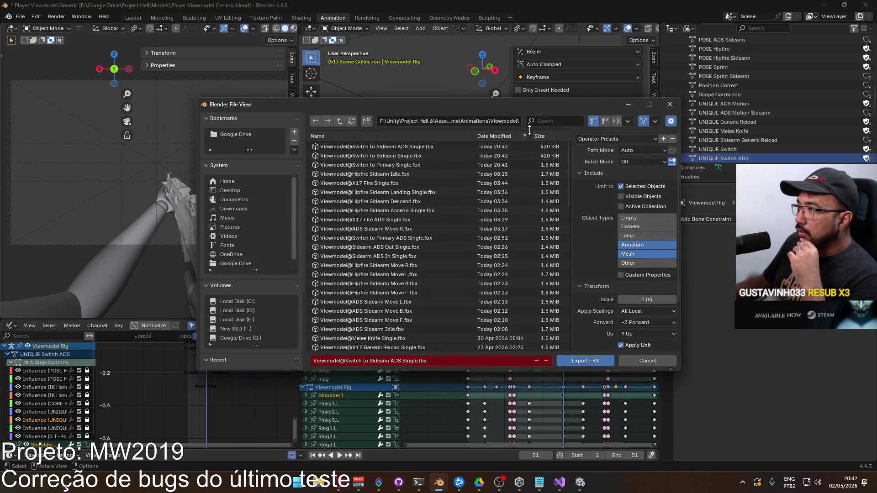
text(switch to)
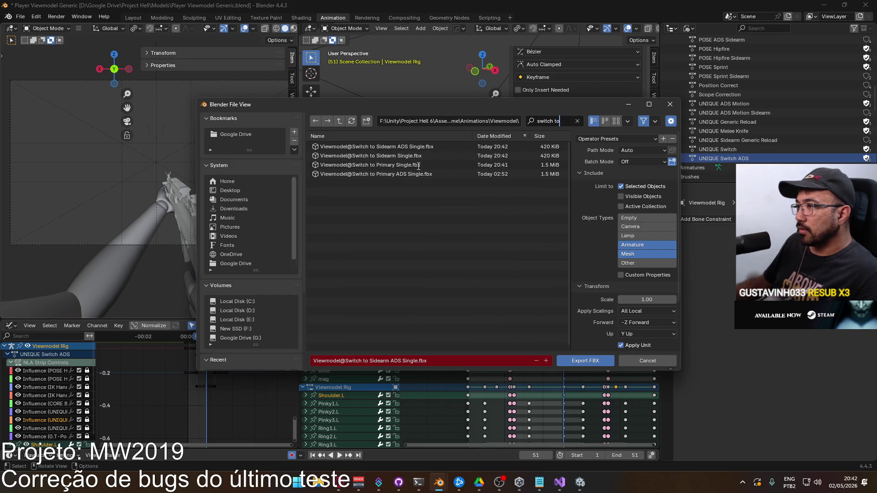
click(423, 174)
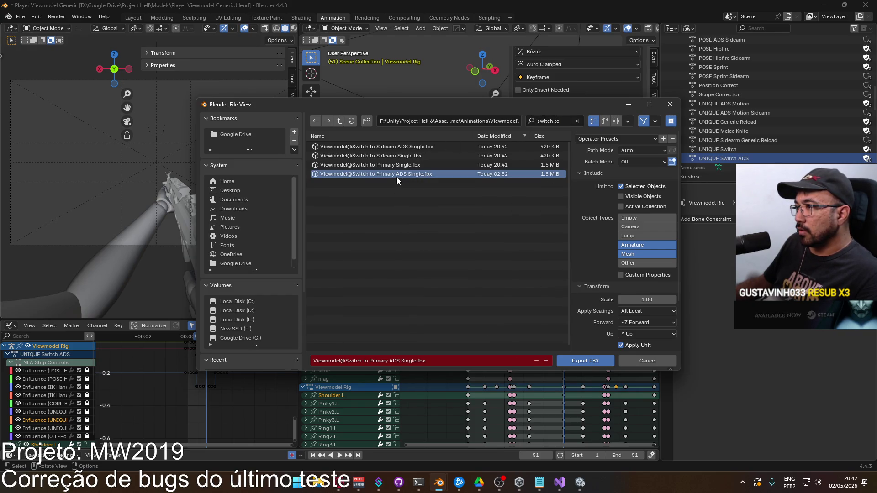
double_click(398, 175)
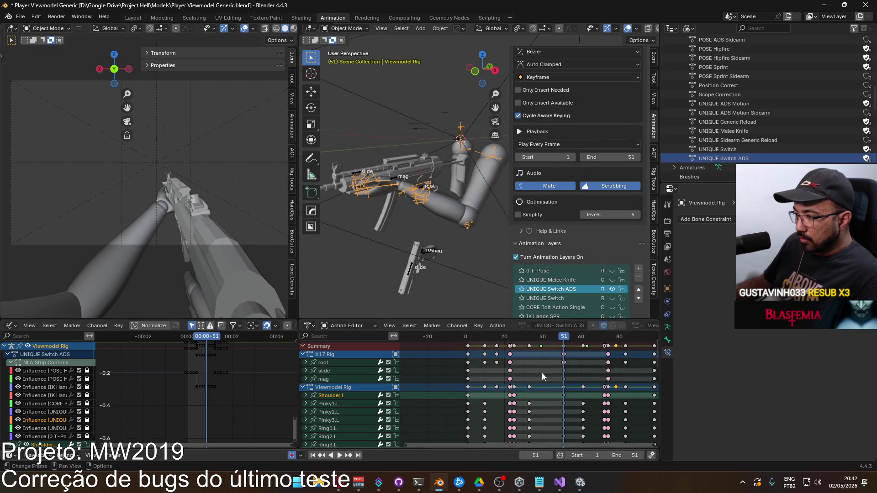
In Unity, close the Player prefab and start play mode.
click(580, 482)
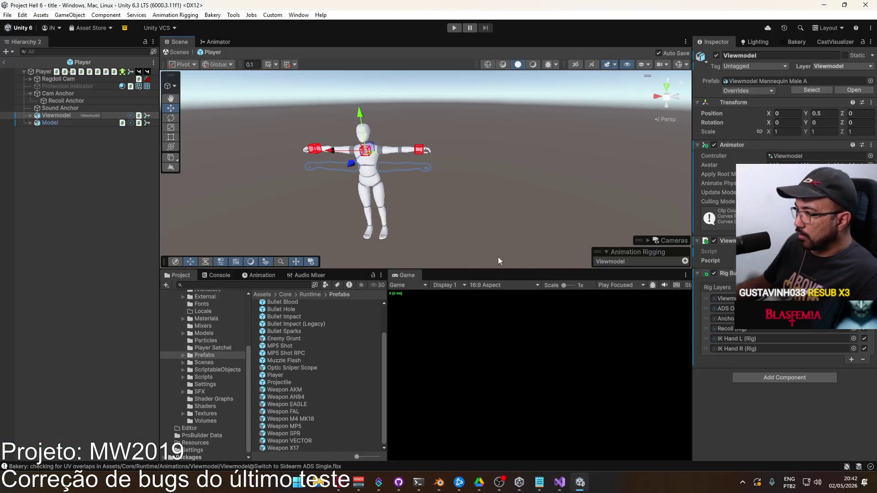
click(4, 62)
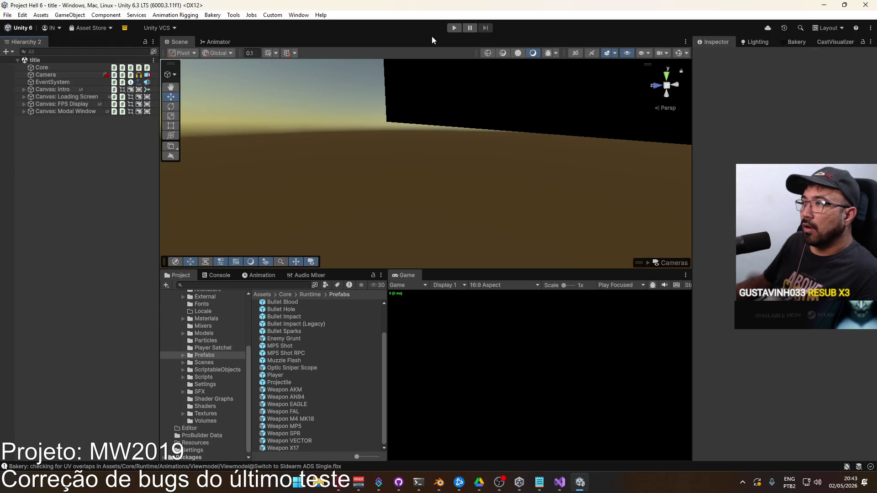
click(455, 28)
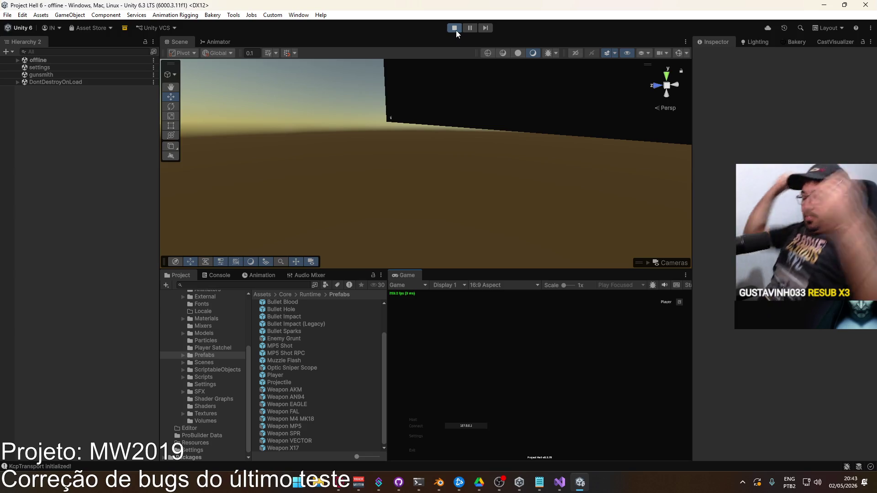
Create a Shipment match, swap from the rifle to the X17 pistol, then Alt+Tab to Blender.
click(422, 419)
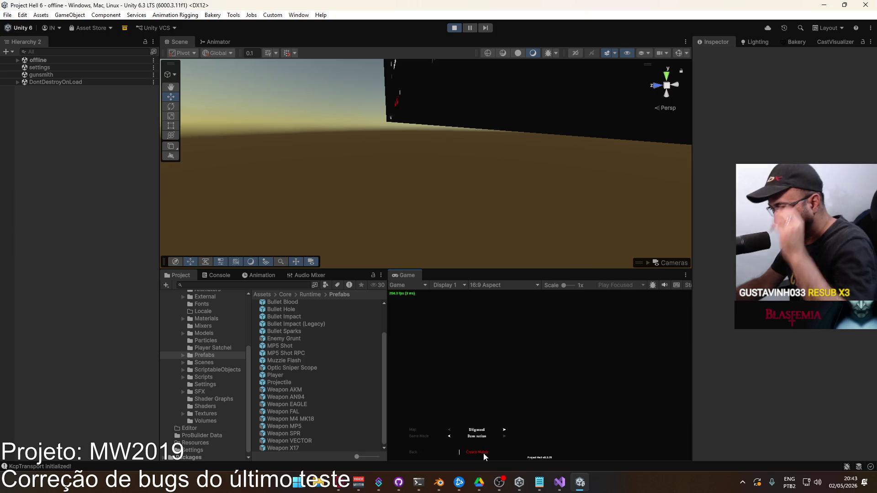
click(483, 453)
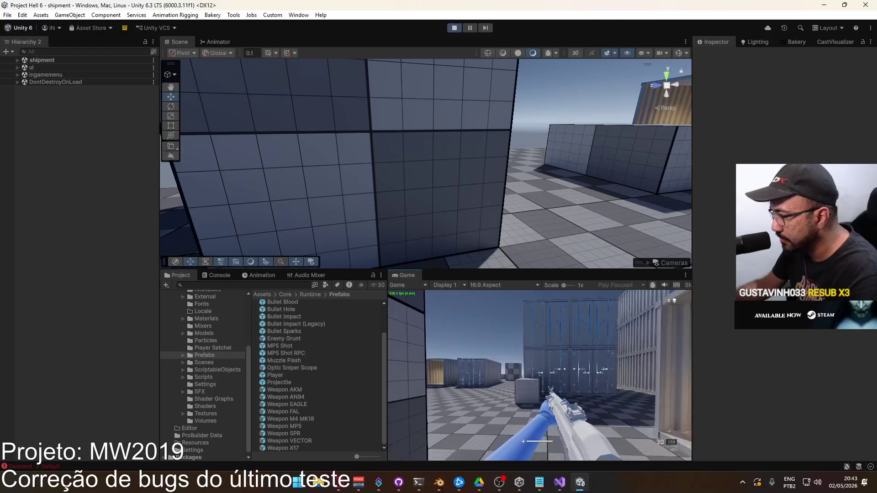
key(2)
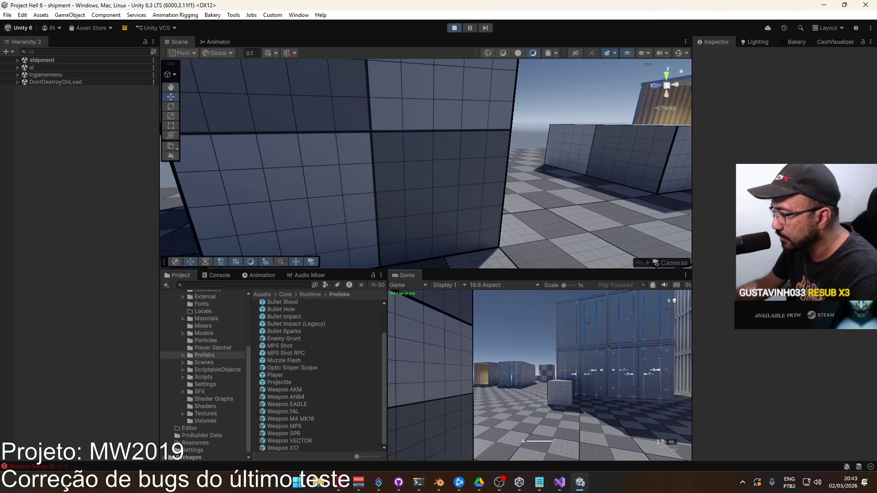
key(1)
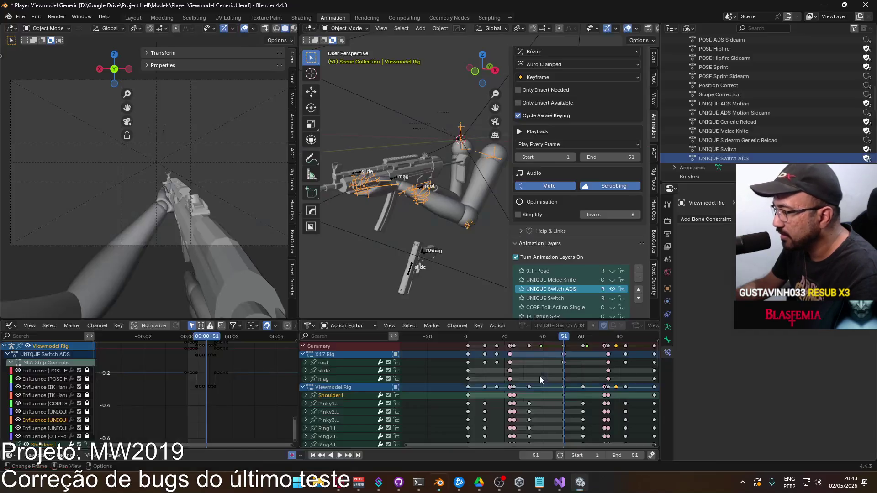
key(alt+Tab)
Show the UNIQUE Switch layer and set the start frame to 51.
click(613, 296)
middle_drag(569, 350, 563, 339)
click(584, 456)
text(51)
key(Return)
Set the end frame to 98, the layer's last keyframe.
click(633, 455)
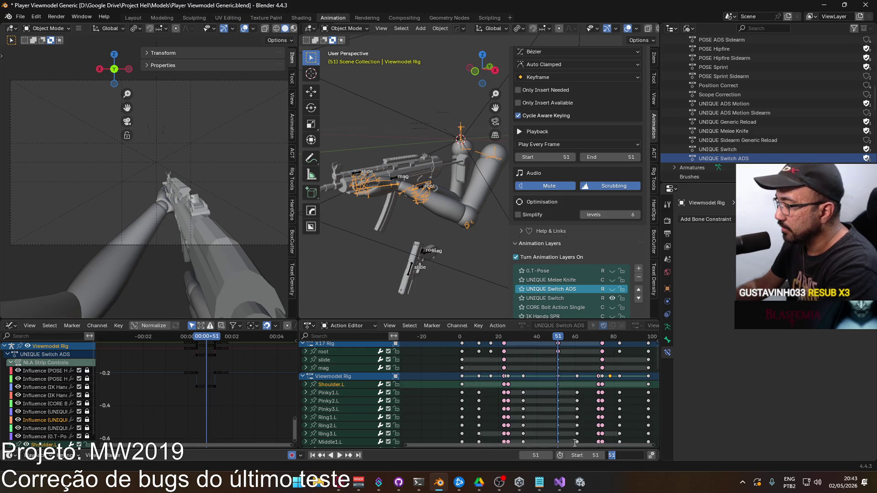
key(Return)
middle_drag(562, 445, 487, 456)
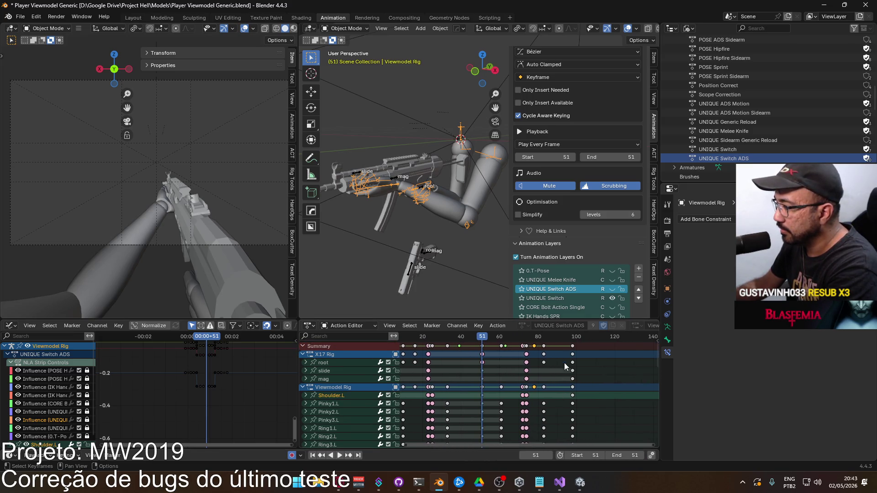
click(572, 339)
key(ctrl+End)
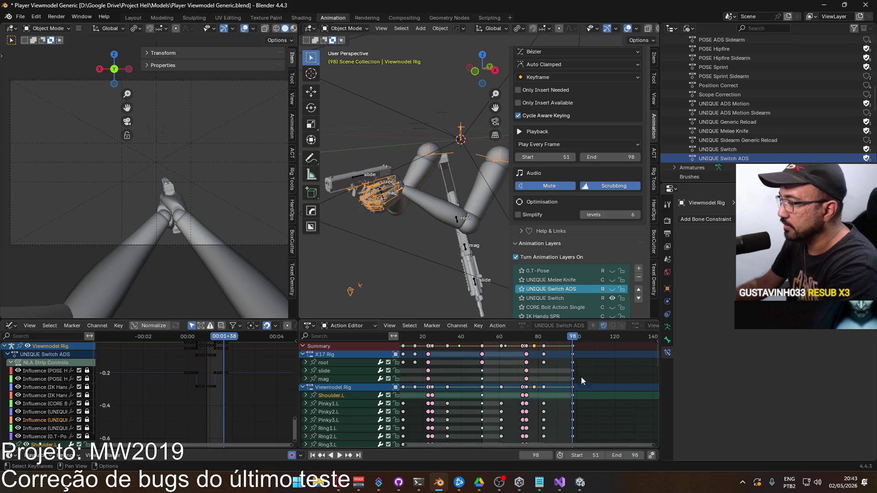
Play frames 51–98 once, then select the arms mesh.
key(space)
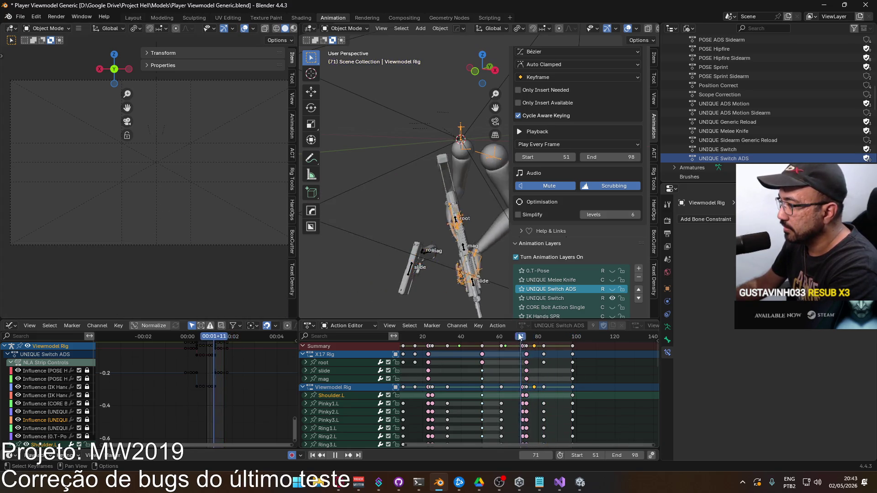
key(Escape)
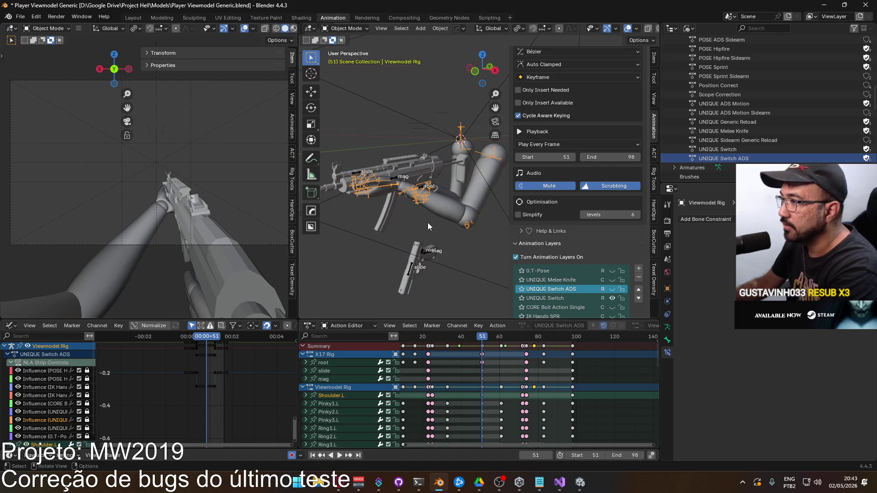
click(456, 204)
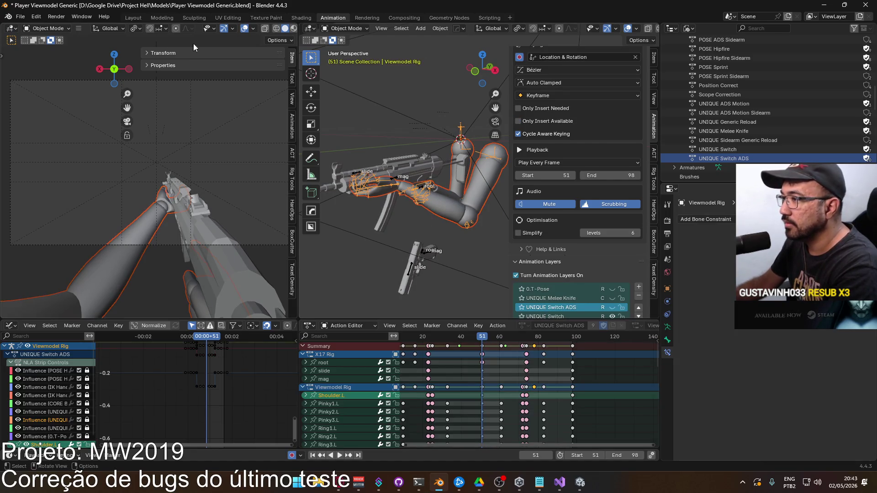
Export FBX over Viewmodel@Switch to Sidearm Single.fbx, located via a 'switch to' search.
click(21, 18)
mouse_move(59, 154)
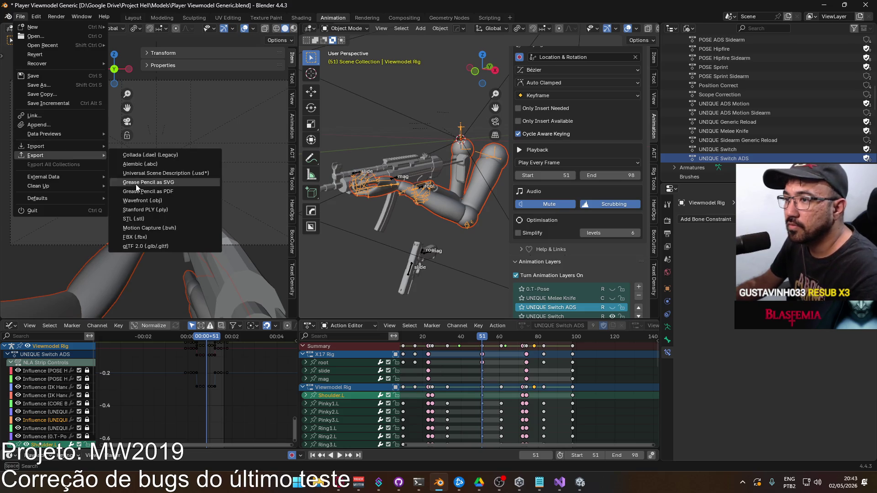
click(160, 236)
click(548, 121)
text(switch to)
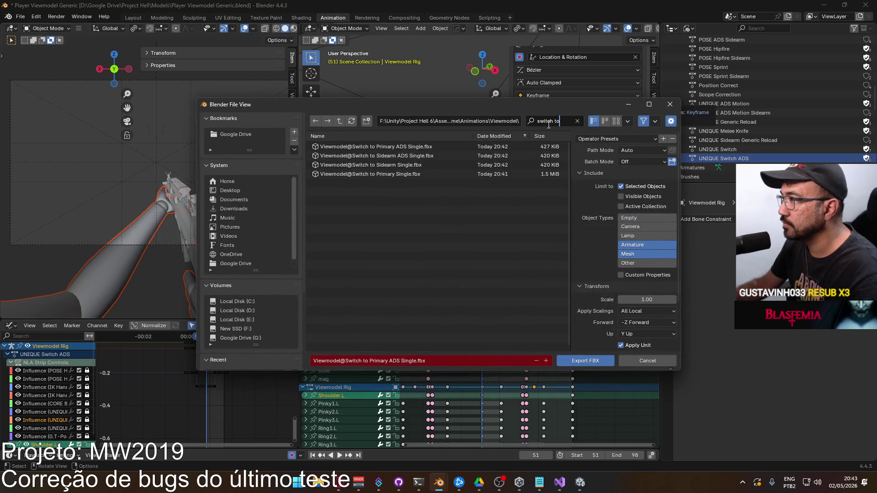
mouse_move(454, 107)
mouse_down()
mouse_move(416, 65)
mouse_move(344, 40)
mouse_move(428, 13)
mouse_move(434, 49)
mouse_move(385, 70)
mouse_move(397, 67)
mouse_move(394, 74)
mouse_up()
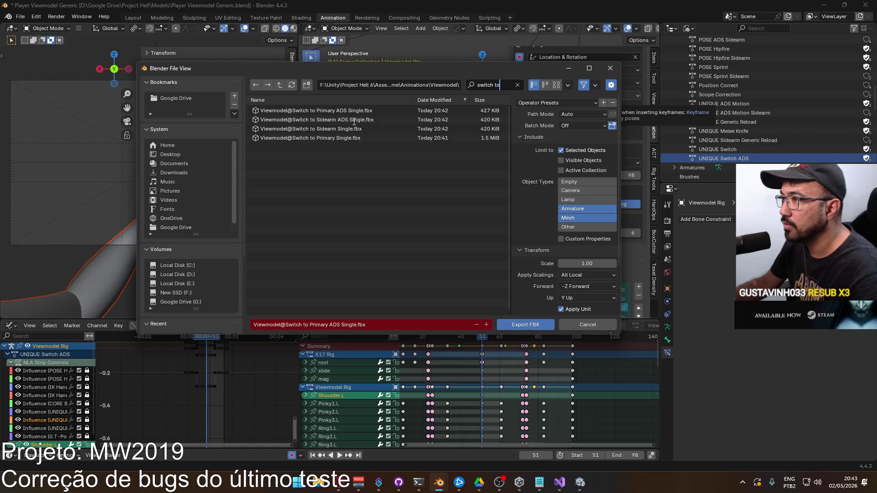
click(347, 129)
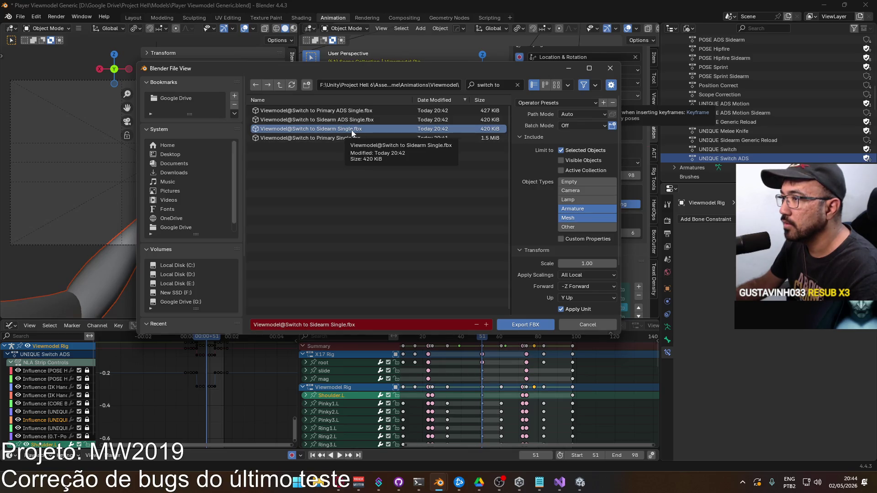
mouse_move(381, 67)
mouse_down()
mouse_move(462, 91)
mouse_move(475, 287)
mouse_move(397, 61)
mouse_up()
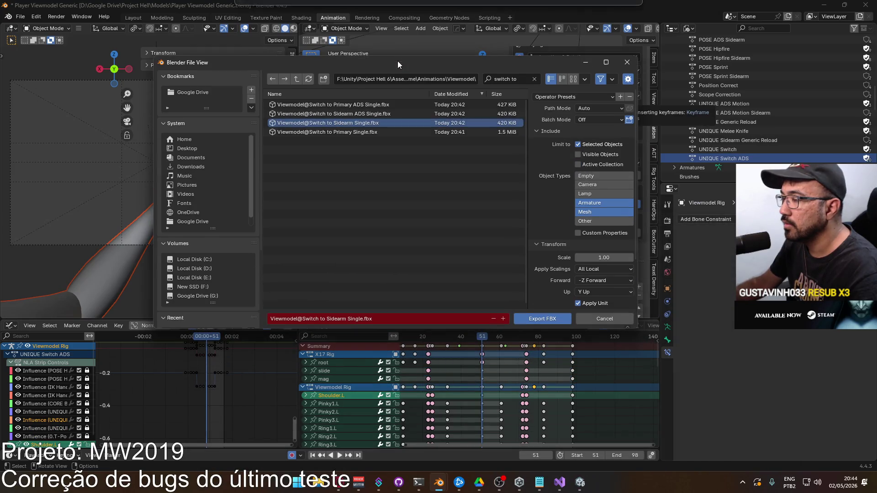
double_click(363, 125)
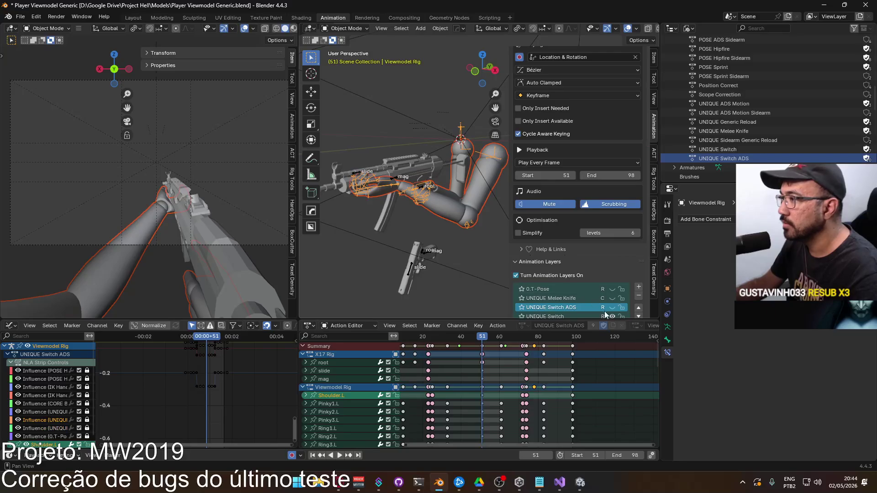
scroll(596, 300, down, 1)
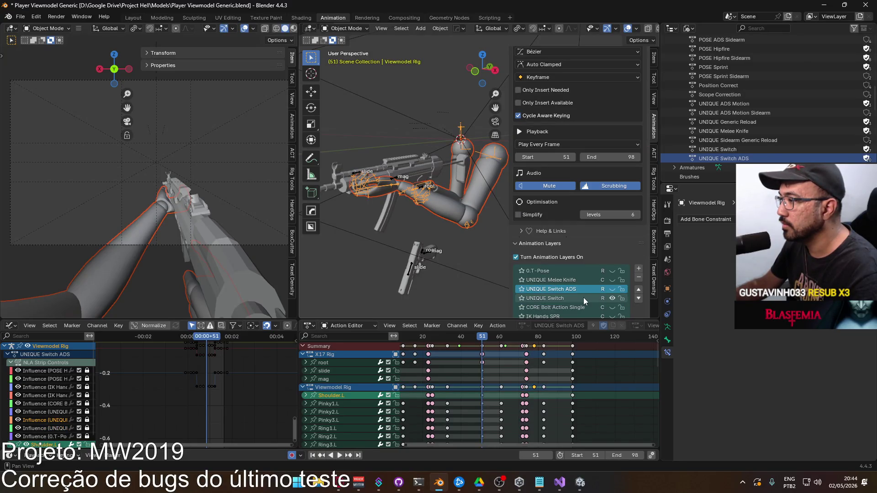
Make UNIQUE Switch the active layer on the viewmodel, MP5 and X17 rigs.
click(582, 297)
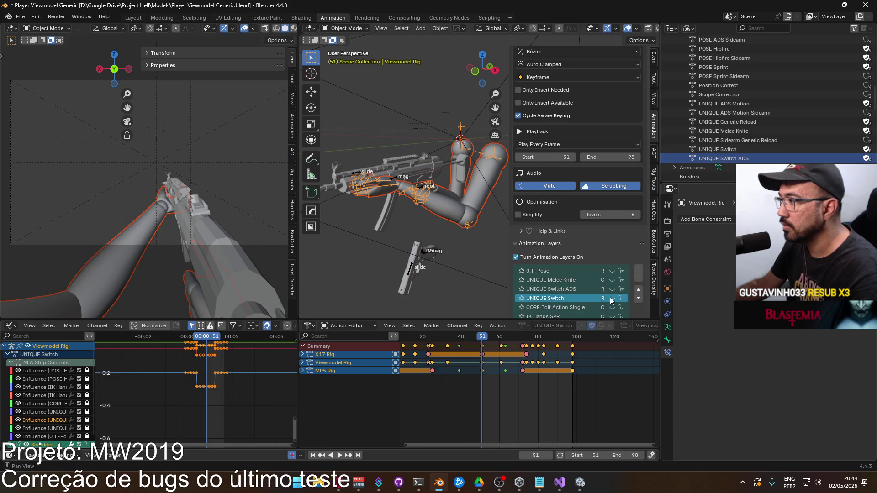
click(392, 178)
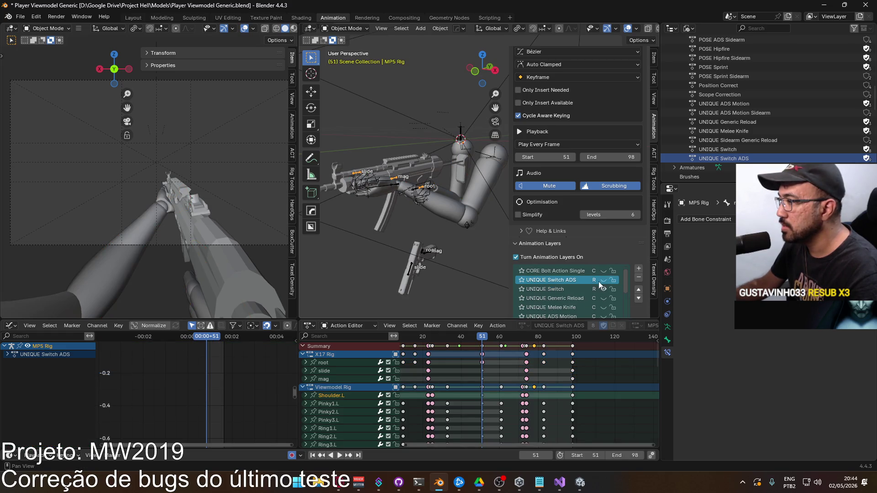
click(570, 287)
click(421, 250)
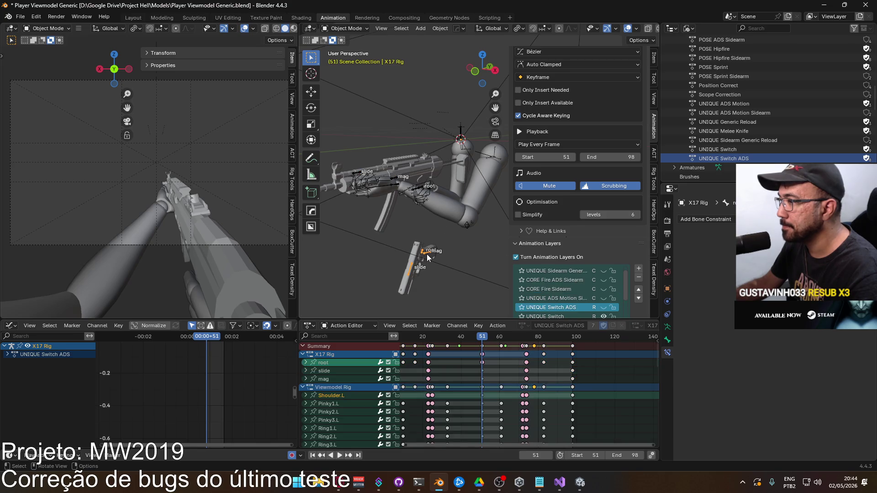
click(582, 307)
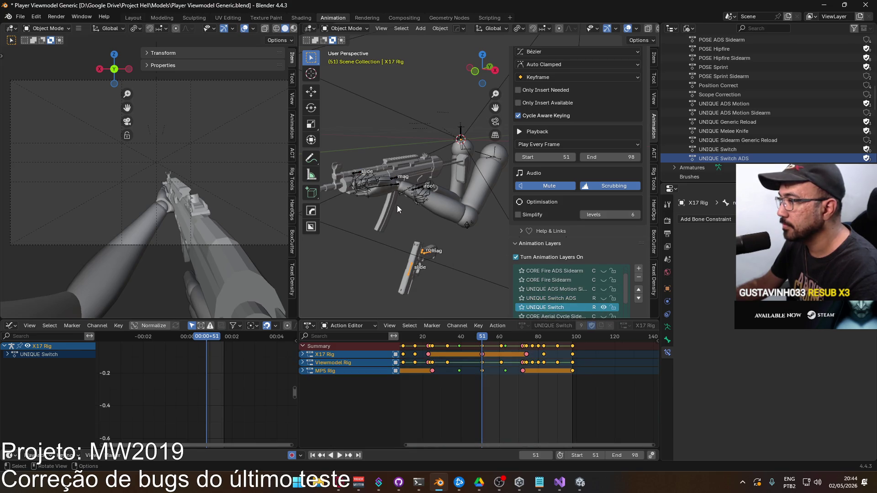
click(391, 176)
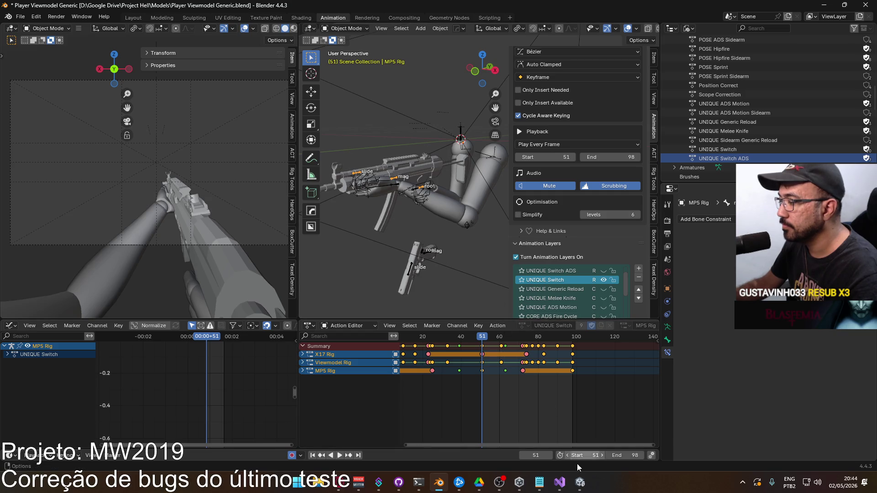
Bring Unity forward and start play mode.
click(580, 482)
click(453, 27)
click(450, 29)
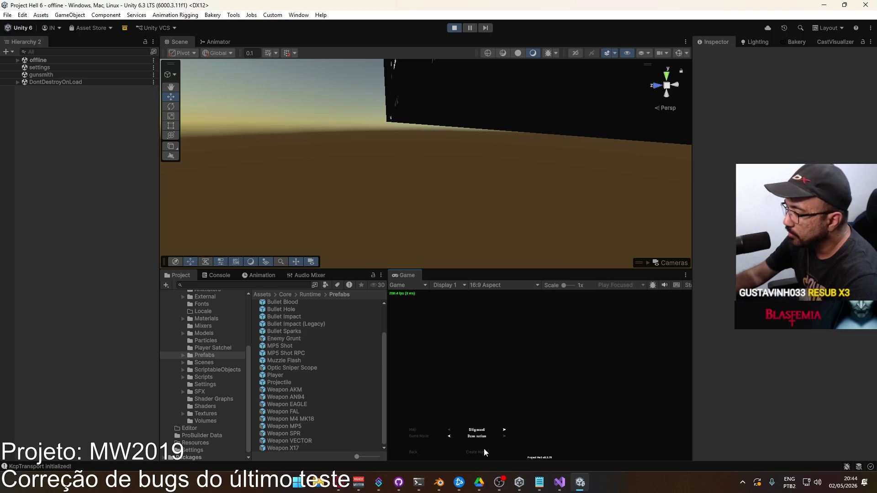
Create a match, swap weapons with keys 2 and 1, then Alt+Tab to Blender.
click(484, 449)
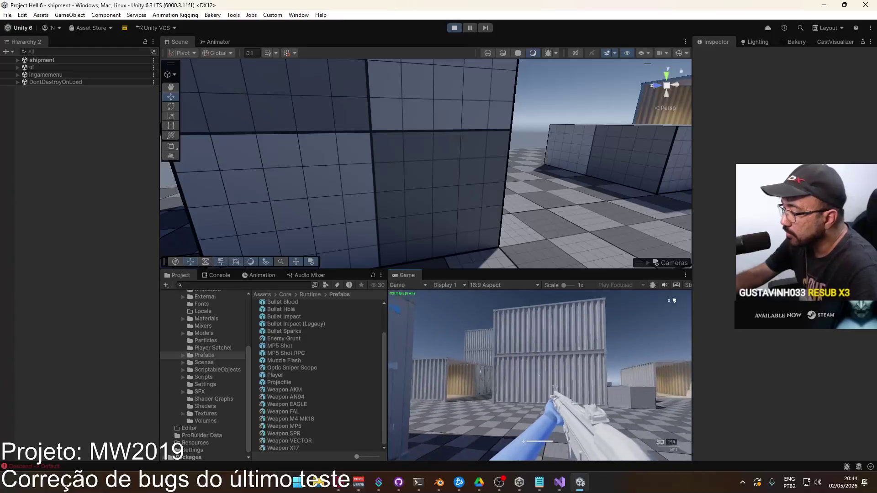
key(2)
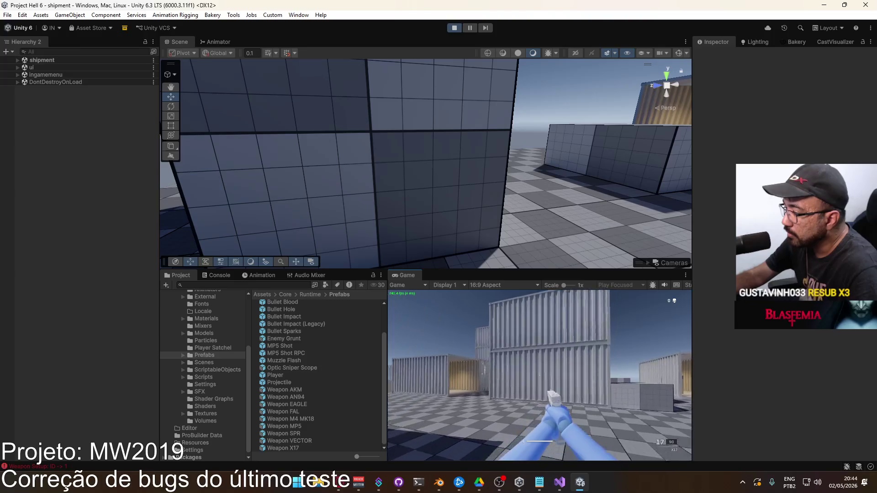
key(1)
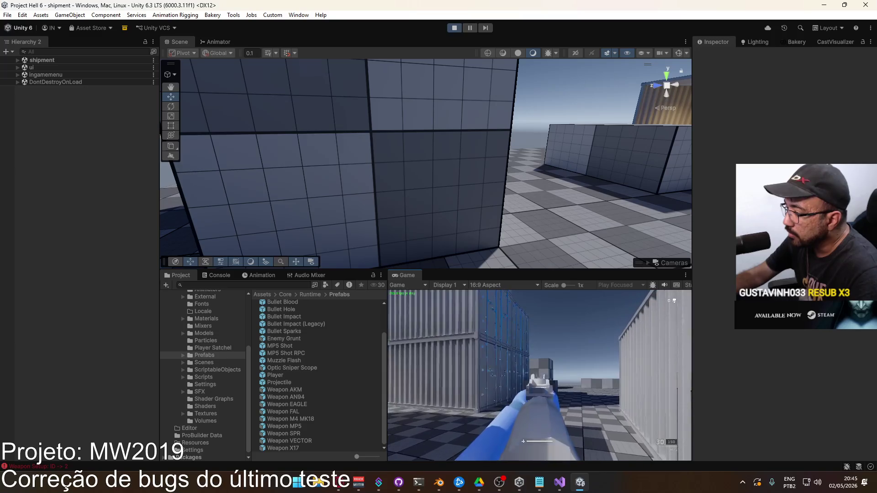
key(alt+Tab)
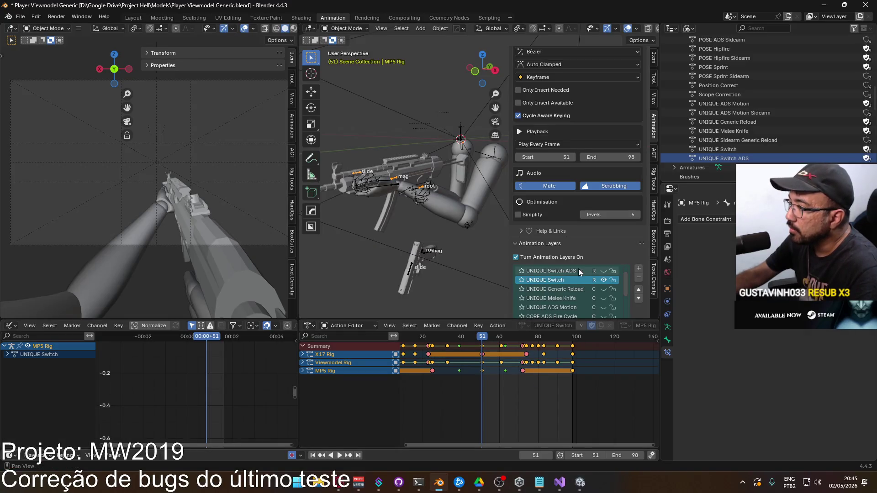
Hide UNIQUE Switch, show UNIQUE Switch ADS, and make it the viewmodel rig's active layer.
click(605, 280)
click(603, 271)
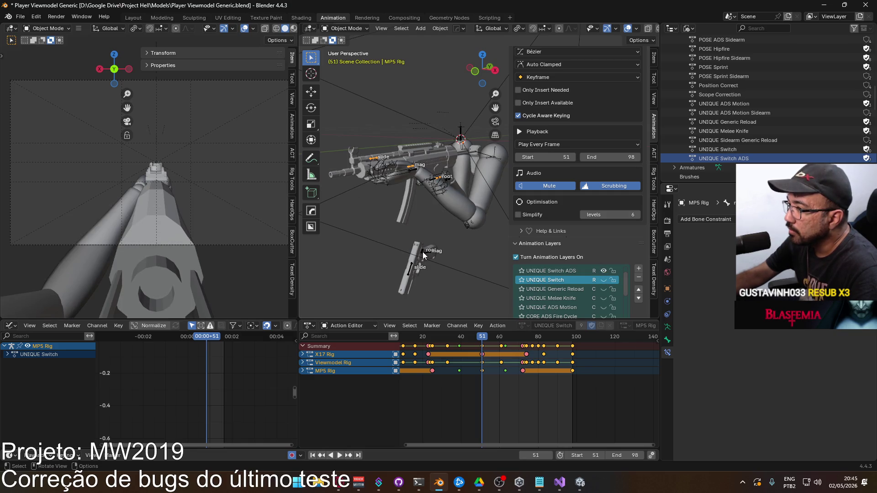
click(429, 202)
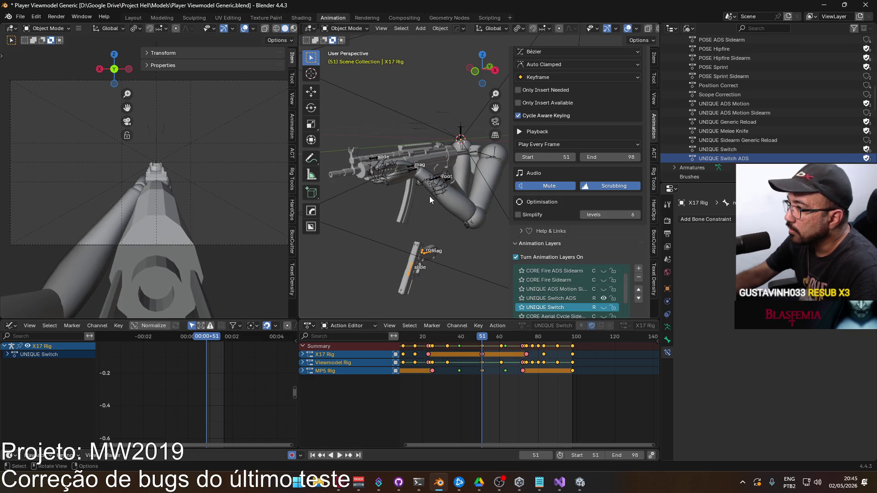
click(442, 178)
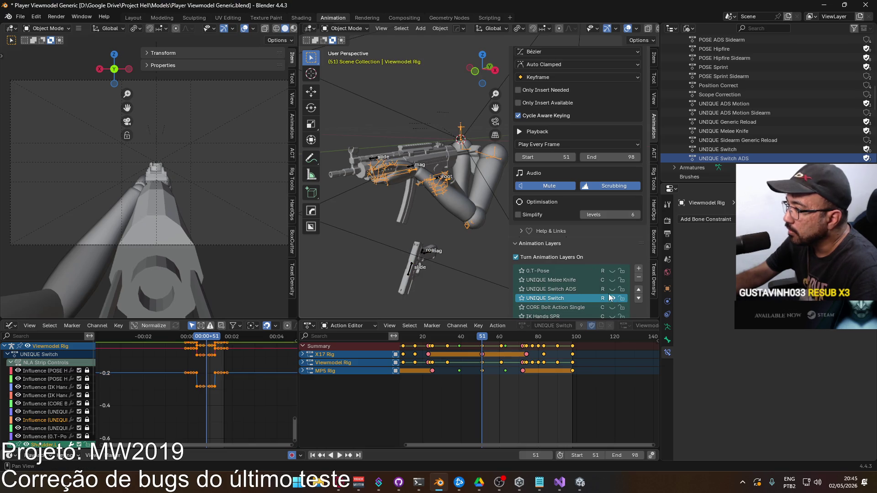
click(577, 289)
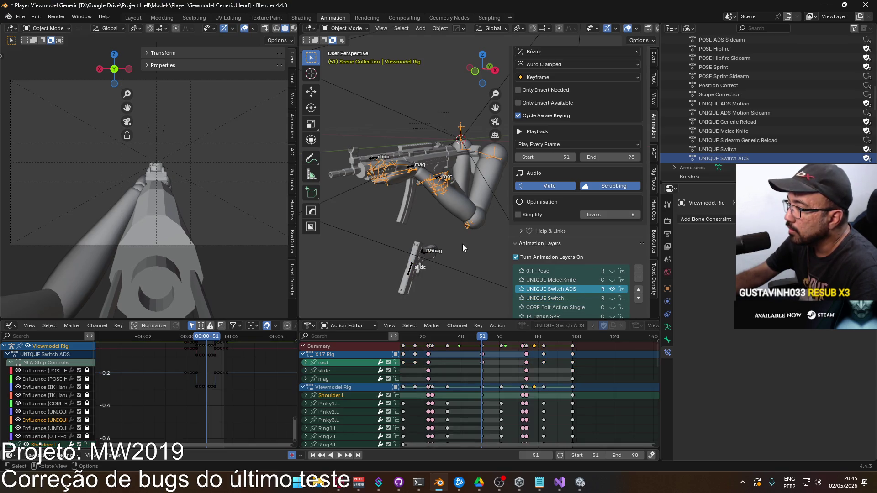
Make UNIQUE Switch ADS active on the X17 rig, preview playback, then reselect the viewmodel rig.
click(432, 251)
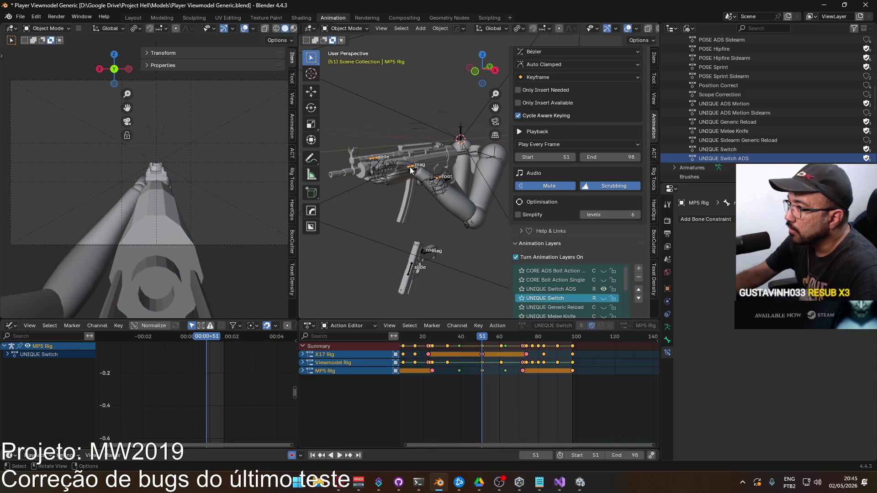
click(431, 250)
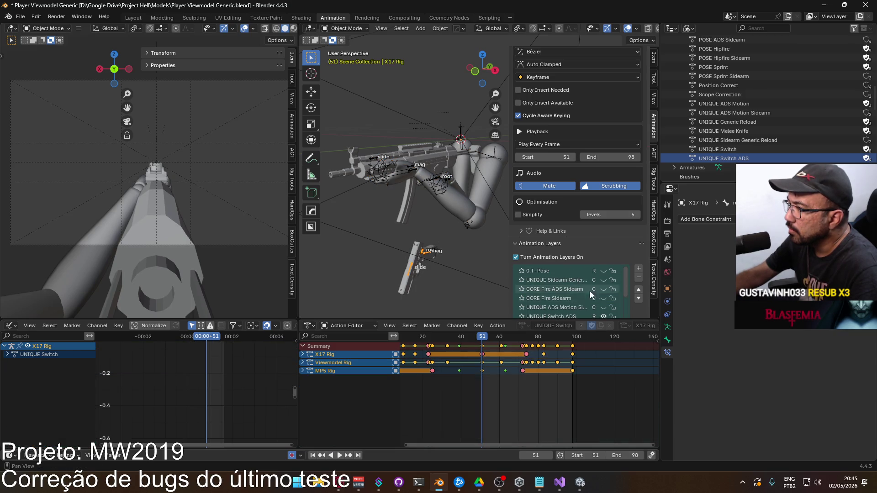
click(557, 307)
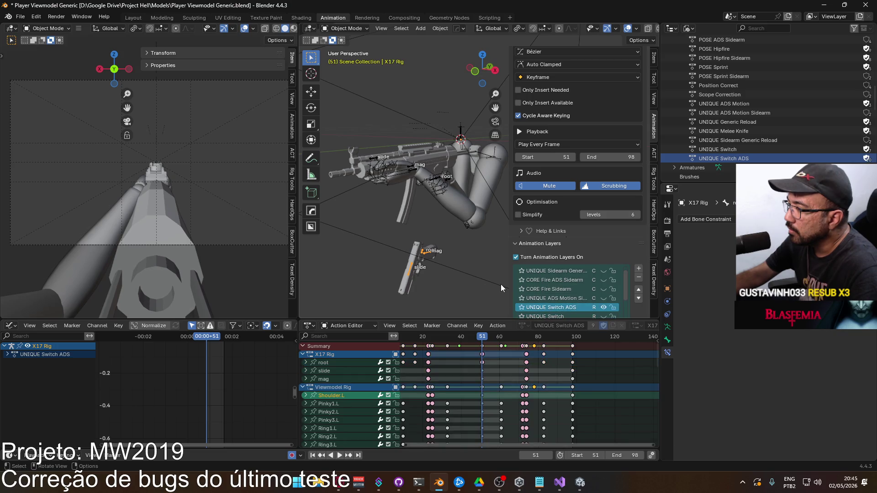
middle_drag(495, 393, 508, 385)
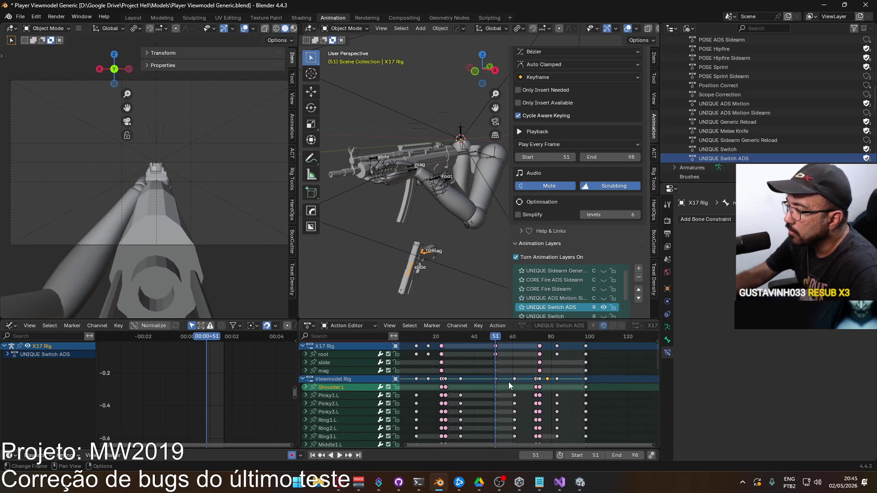
key(space)
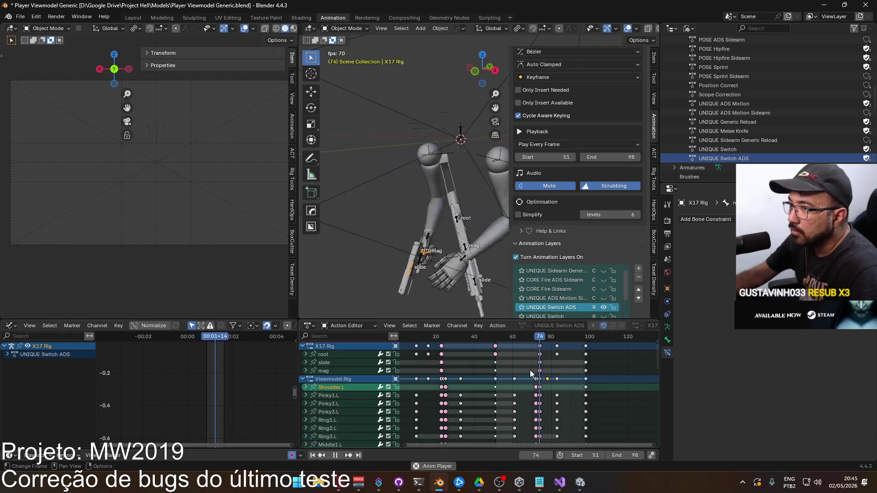
key(Escape)
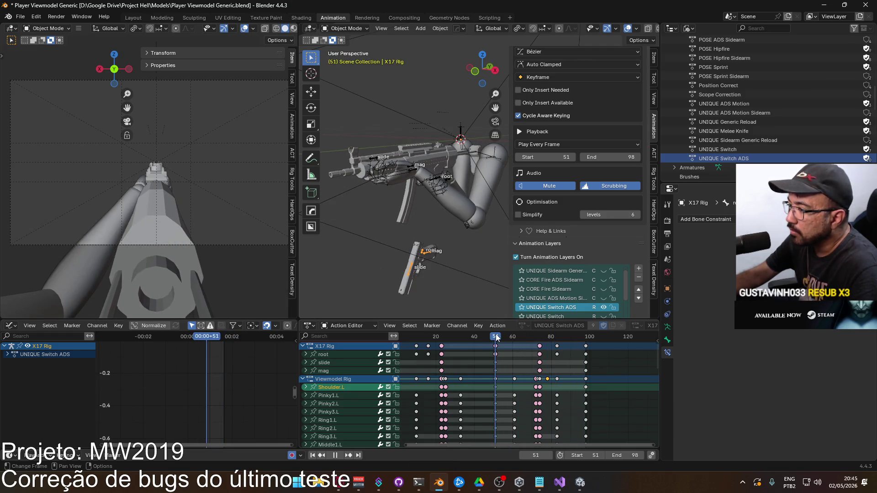
click(415, 165)
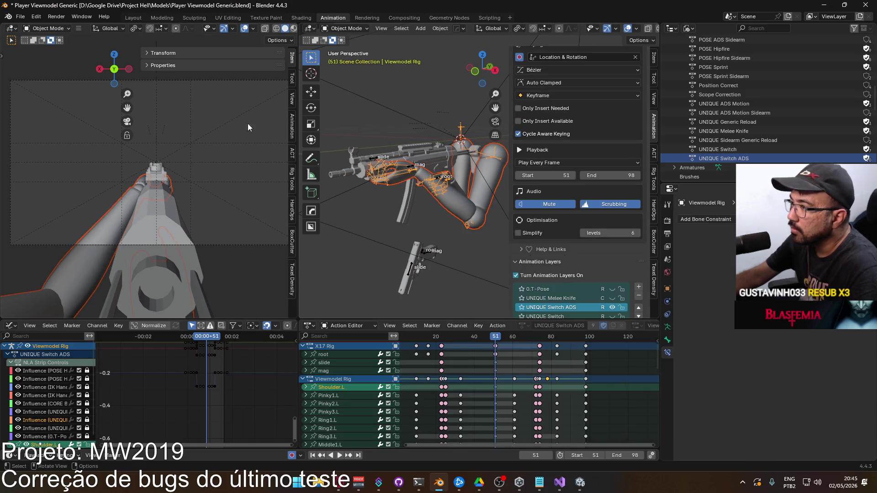
click(22, 17)
Export the viewmodel animation to FBX, overwriting the chosen file.
mouse_move(56, 154)
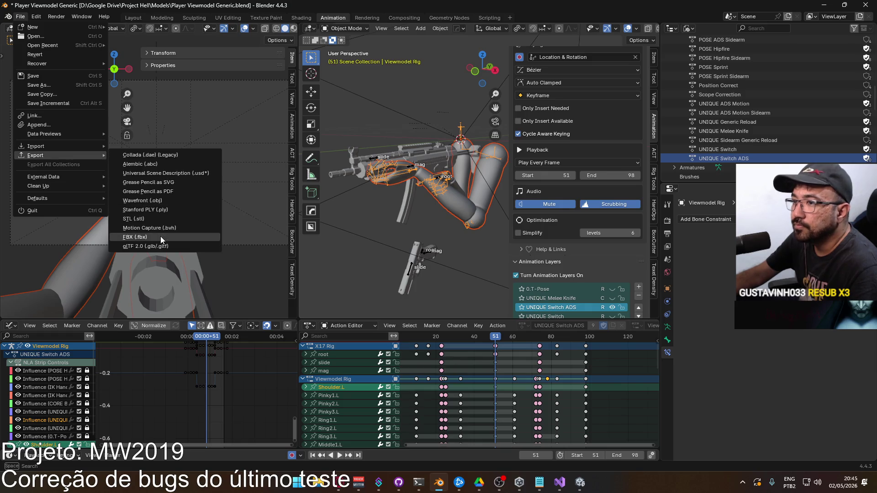
click(160, 237)
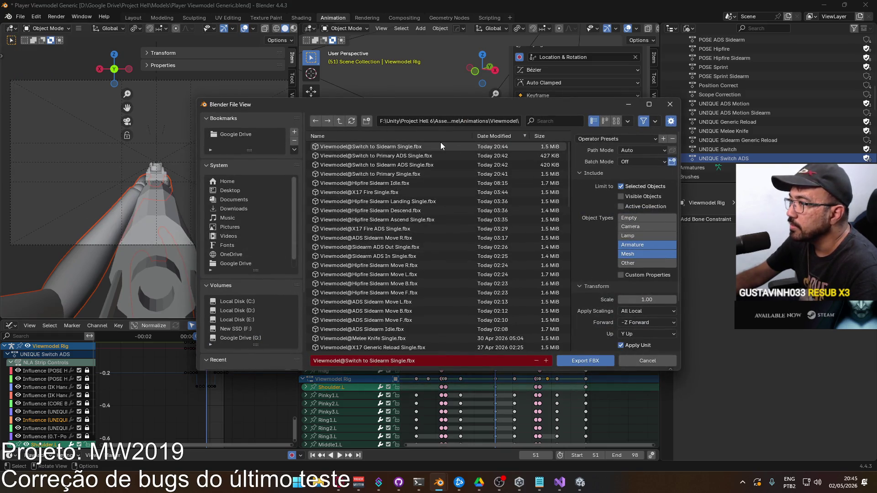
double_click(425, 167)
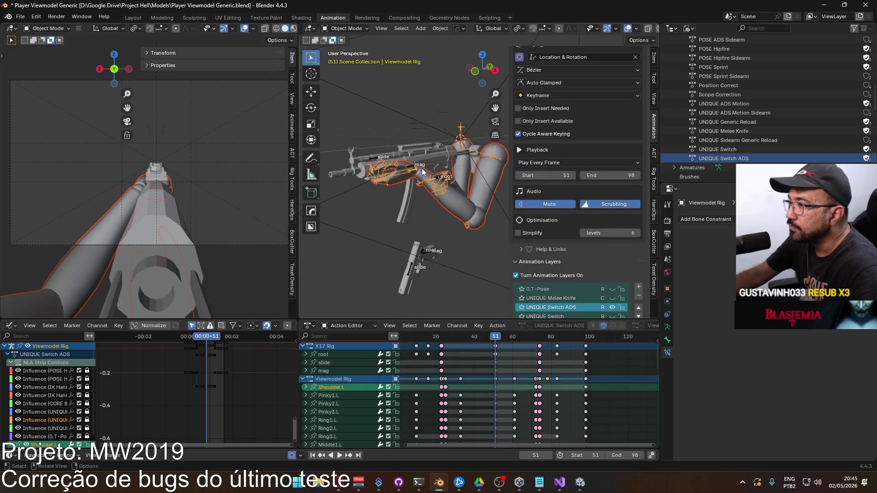
Reselect the viewmodel rig and set the playback range to frames 1–98.
click(413, 169)
scroll(599, 275, down, 1)
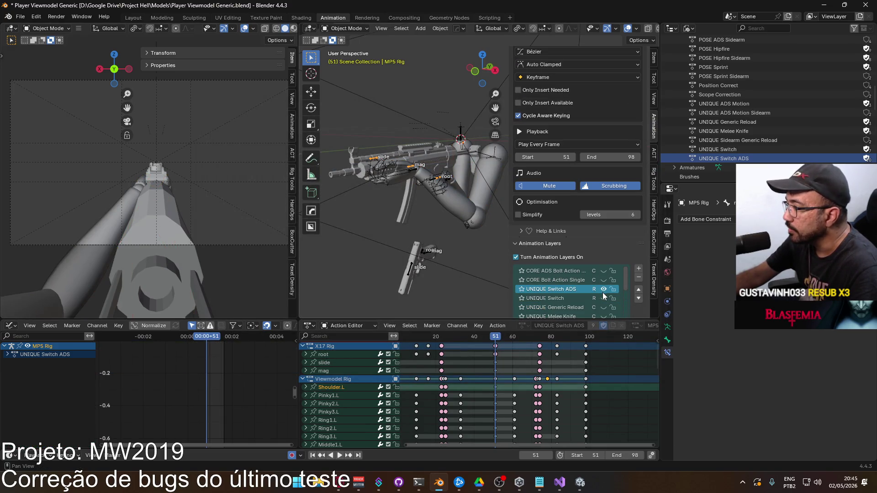
click(438, 178)
scroll(597, 255, down, 2)
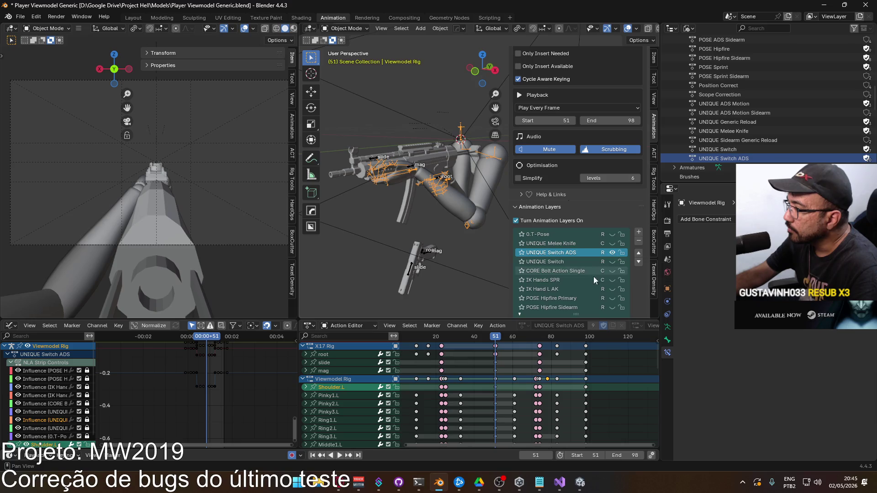
click(595, 456)
click(630, 456)
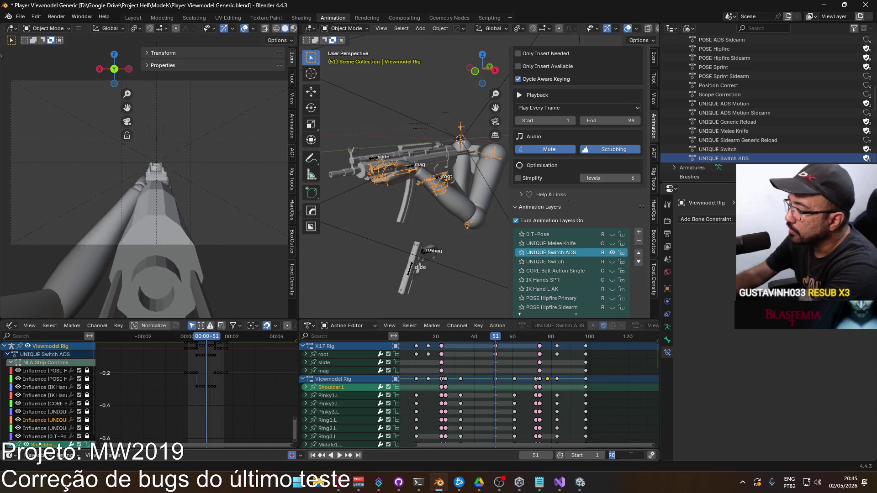
text(98)
key(Return)
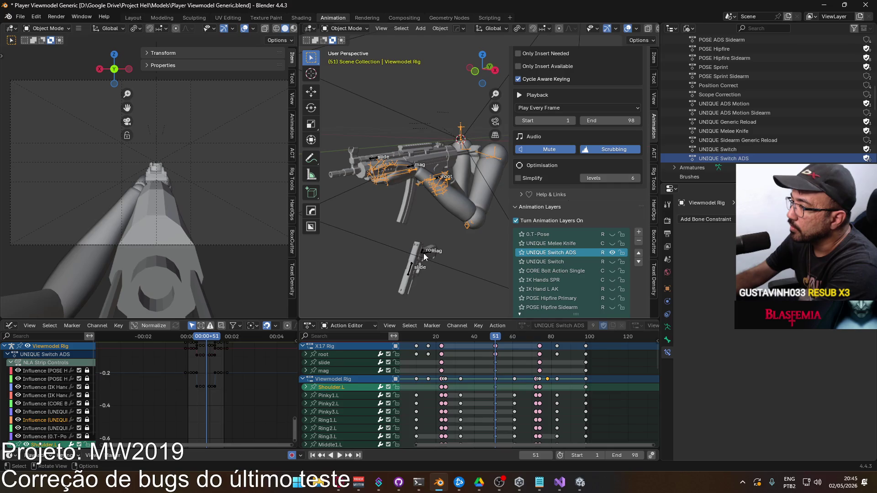
Check the X17, Viewmodel and MP5 rigs, finishing with Viewmodel Rig active.
click(422, 256)
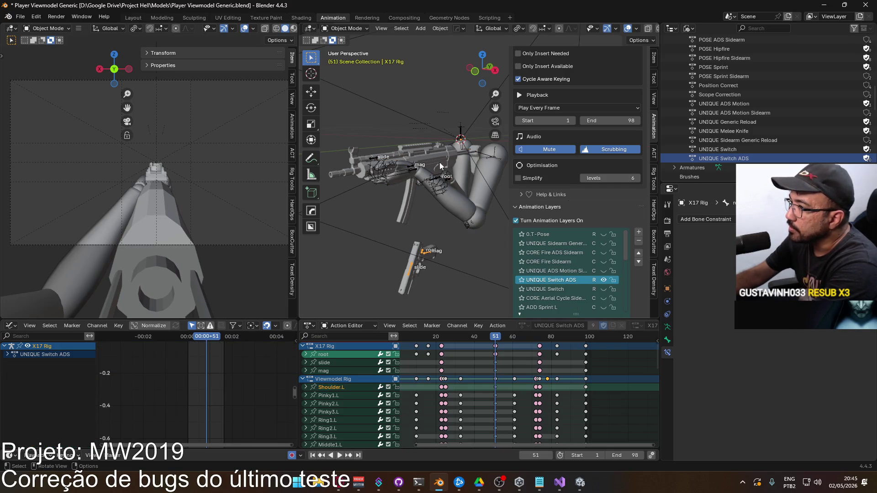
click(451, 178)
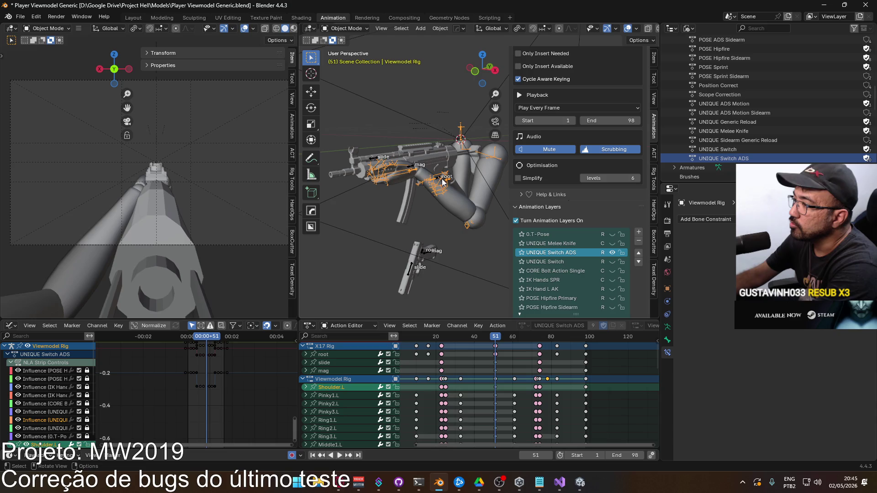
click(412, 168)
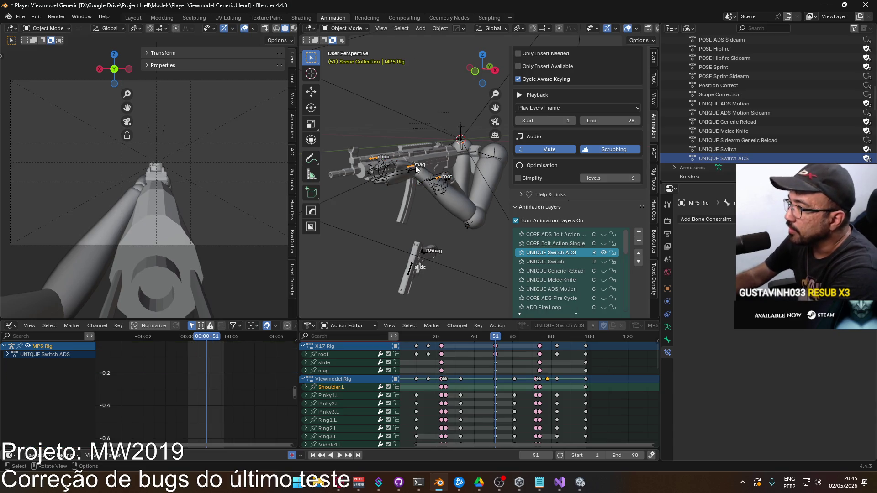
click(451, 178)
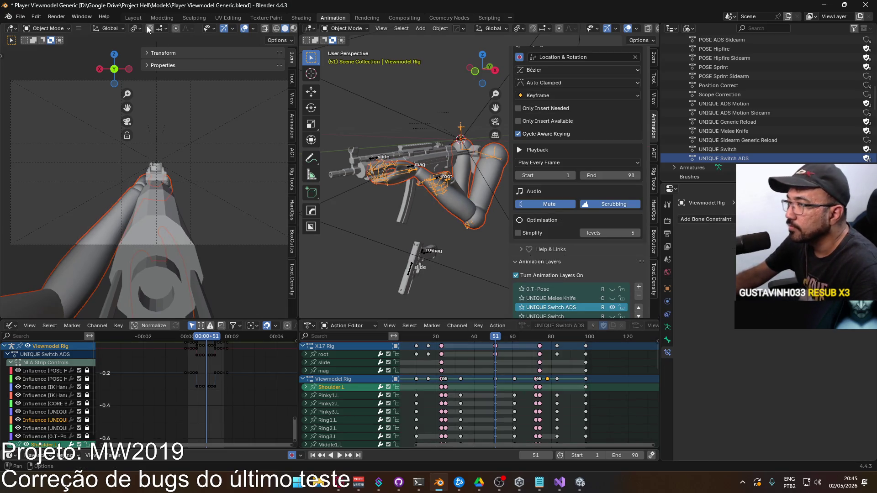
click(20, 16)
Set the animation end frame to 51 and export the rig as FBX over the Viewmodel animation file.
mouse_move(73, 156)
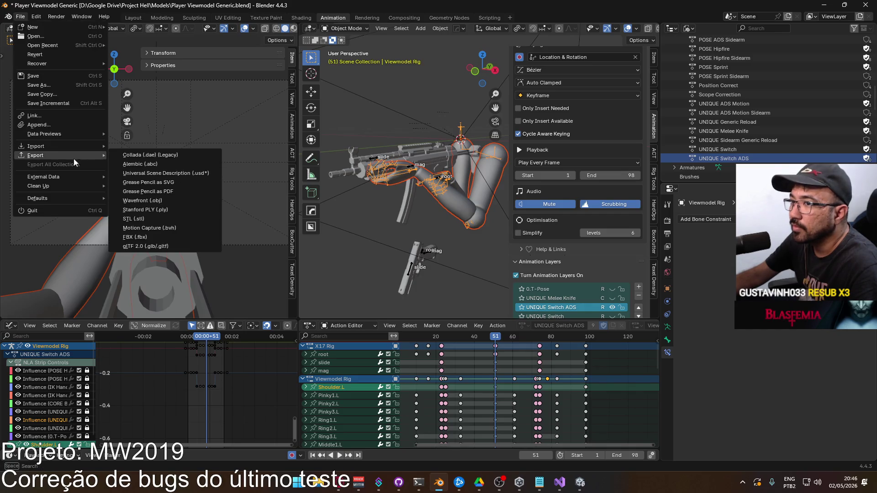
click(175, 237)
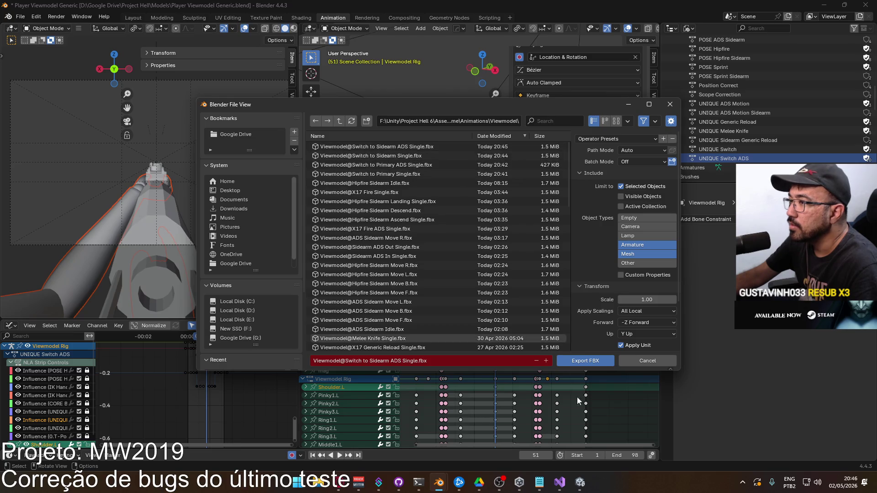
click(629, 455)
text(1)
key(Return)
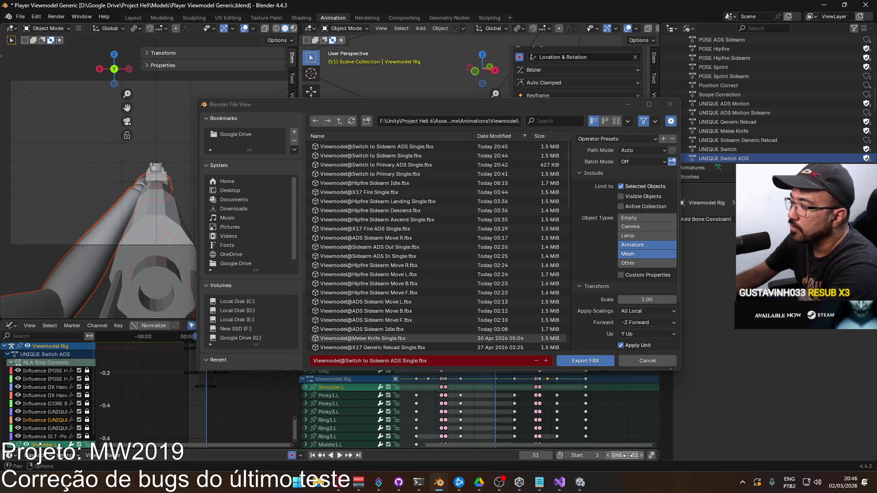
double_click(431, 166)
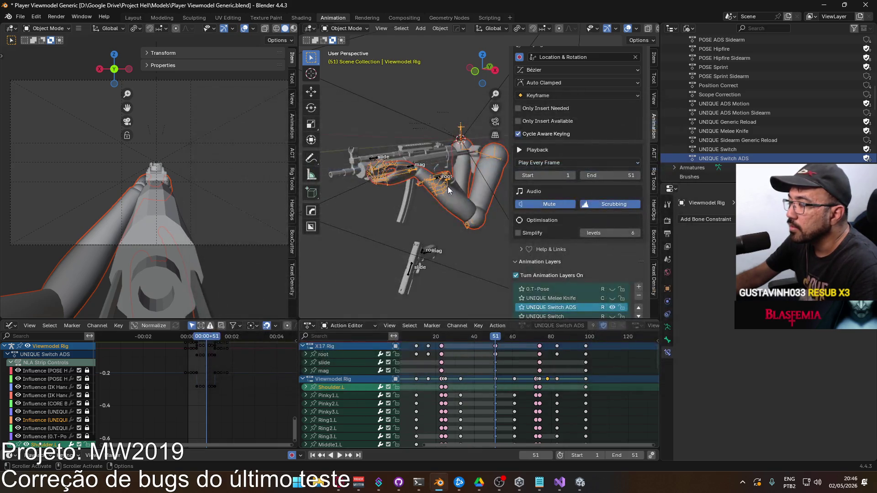
Orbit the rigs, then stop the running game in Unity so animations reload.
mouse_move(440, 188)
middle_down()
mouse_move(472, 302)
mouse_move(431, 268)
middle_up()
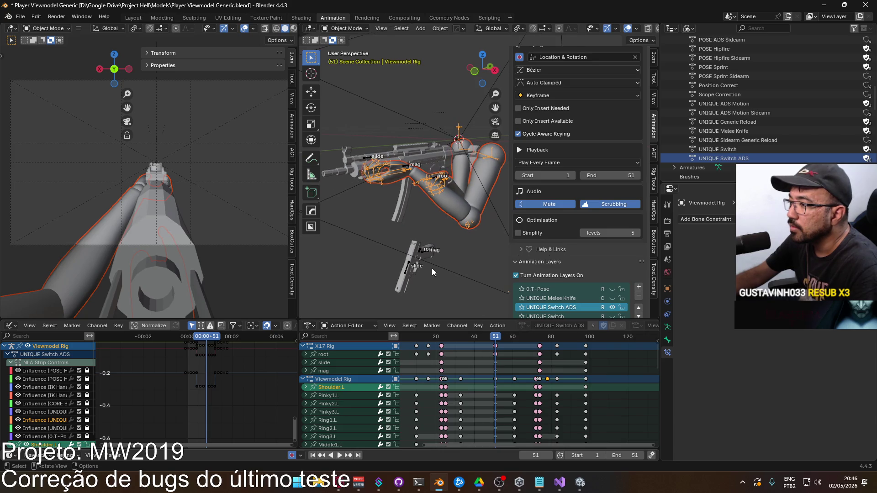
key(alt+Tab)
click(454, 27)
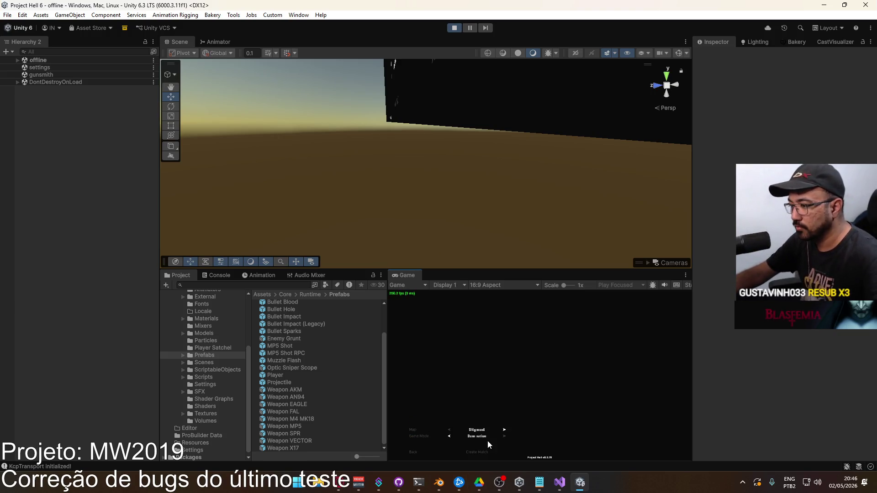
Create a match on the shipment map and swap from rifle to pistol.
click(485, 451)
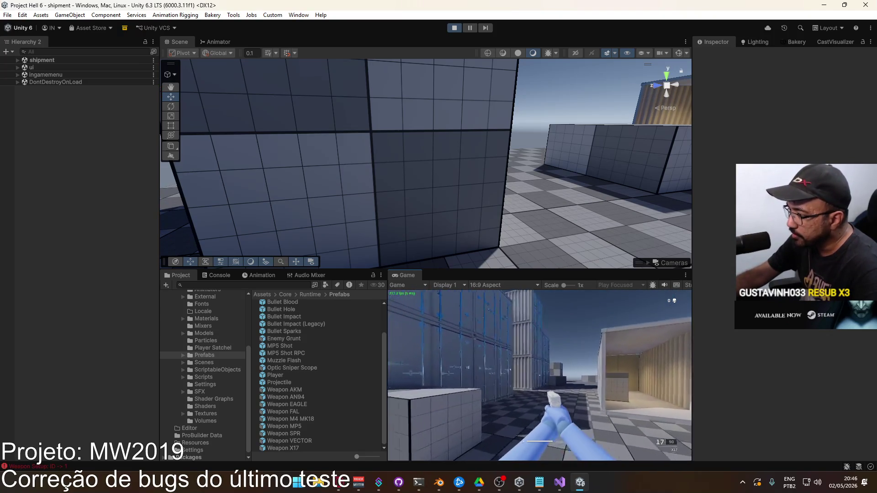
key(2)
key(1)
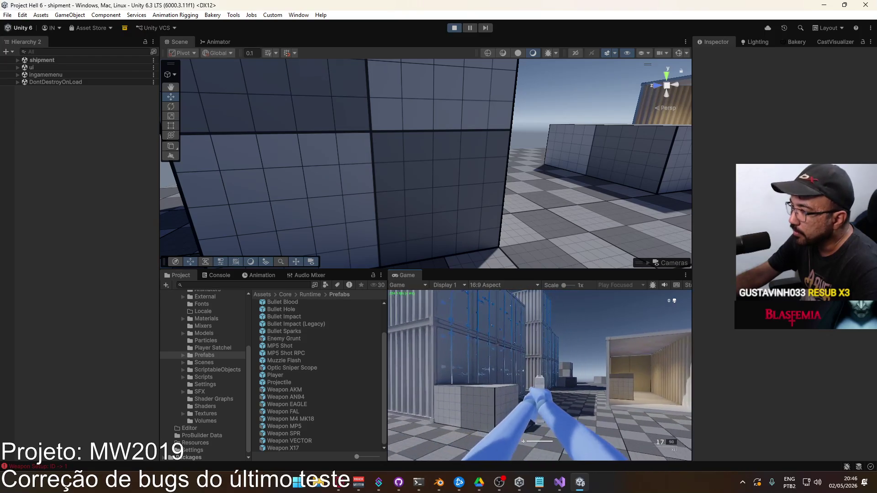
Move the Scene camera behind the player, swap rifle and pistol again, and resume the game.
right_drag(476, 205, 467, 210)
key(2)
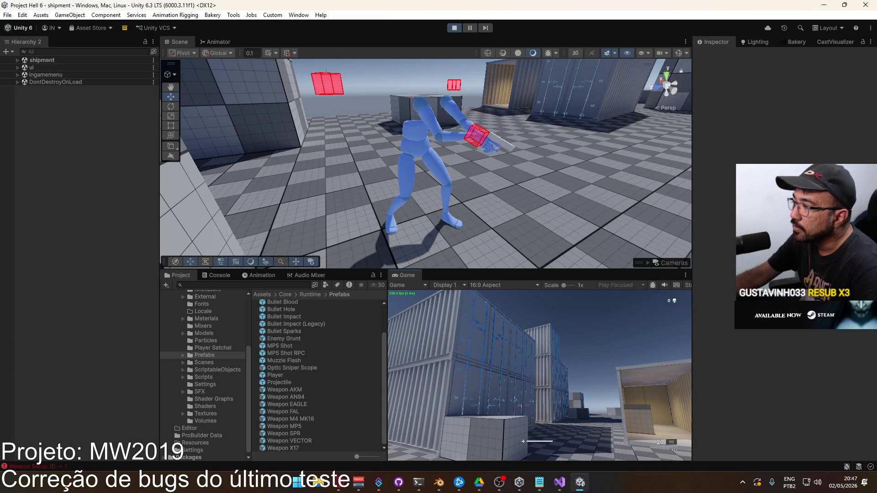
key(super)
key(super)
key(1)
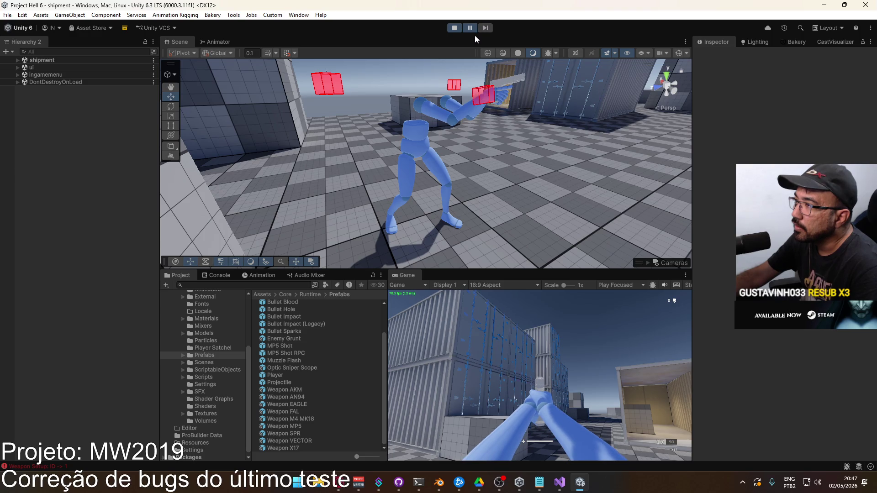
click(470, 29)
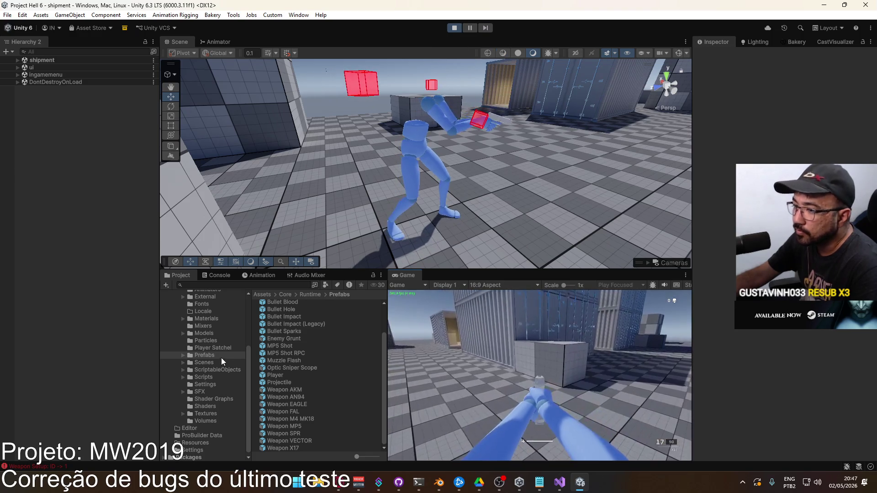
Stop play mode and select Switch to Primary ADS Single in the Viewmodel animations folder.
click(454, 27)
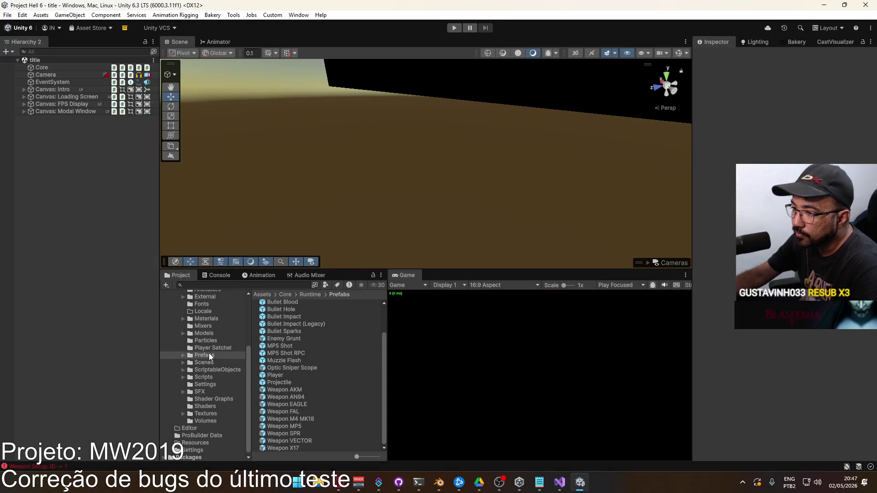
click(224, 338)
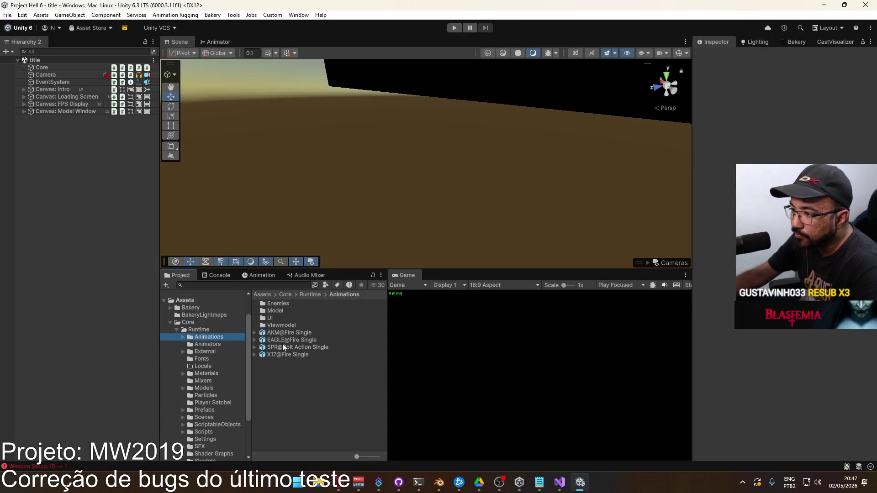
double_click(286, 325)
scroll(367, 334, down, 5)
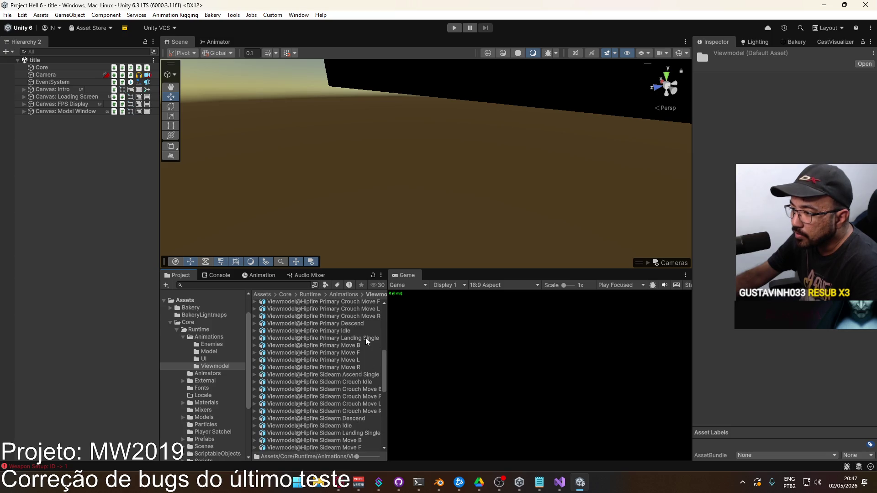
scroll(364, 345, down, 5)
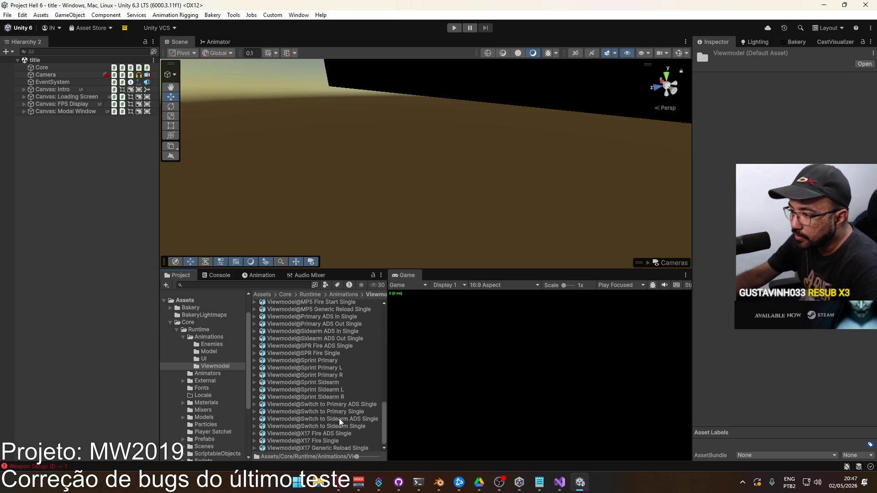
click(360, 405)
click(351, 412)
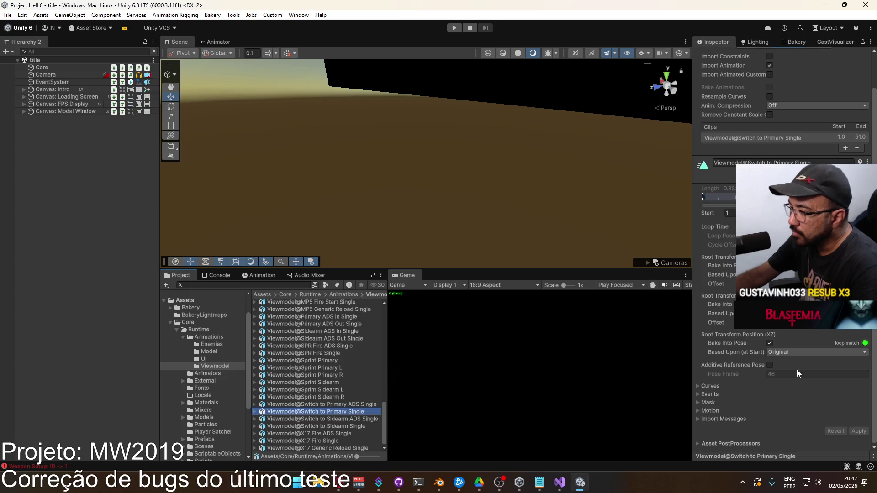
Inspect the ForcePrimary event at 0:50 and scrub the clip preview through frames 18–30.
scroll(781, 330, up, 2)
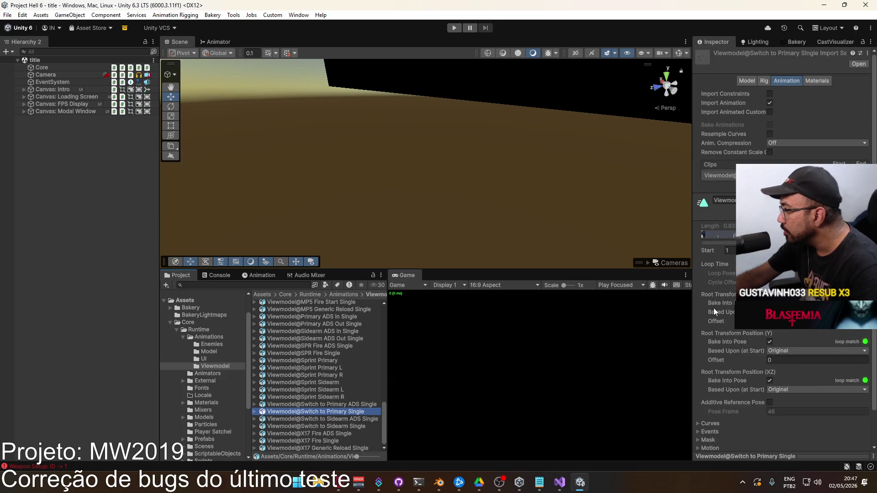
click(698, 431)
scroll(803, 390, down, 4)
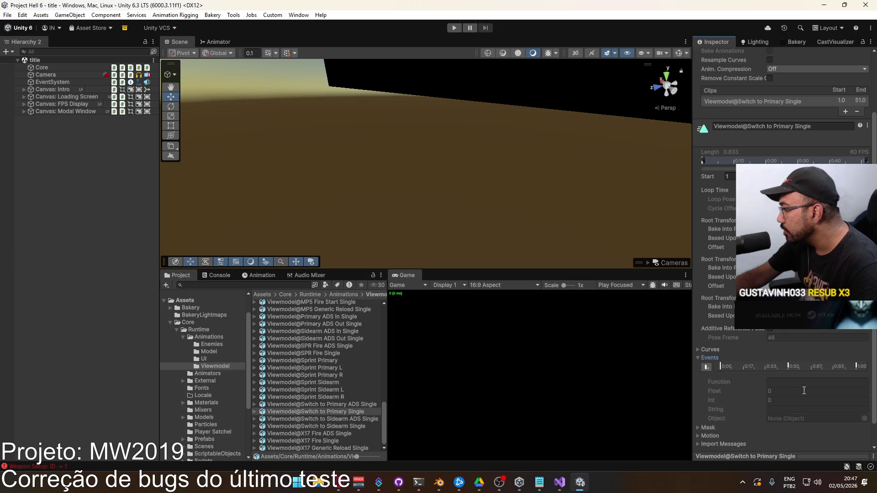
click(789, 366)
click(771, 390)
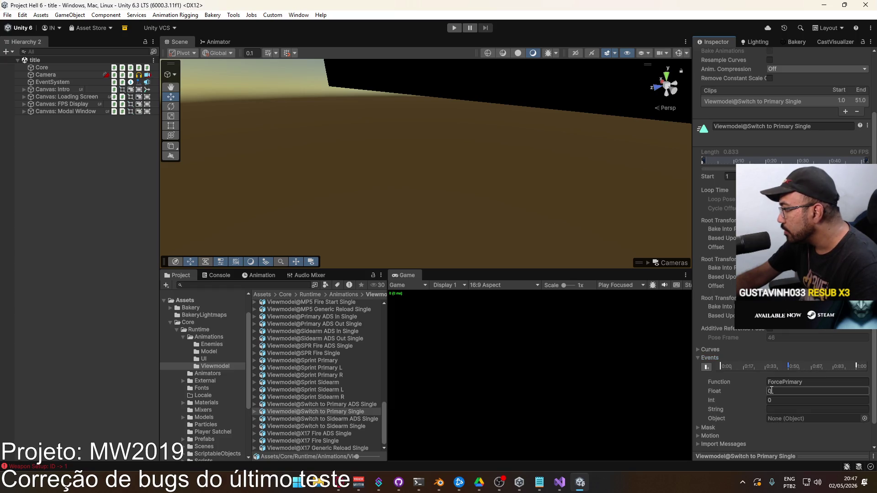
click(766, 455)
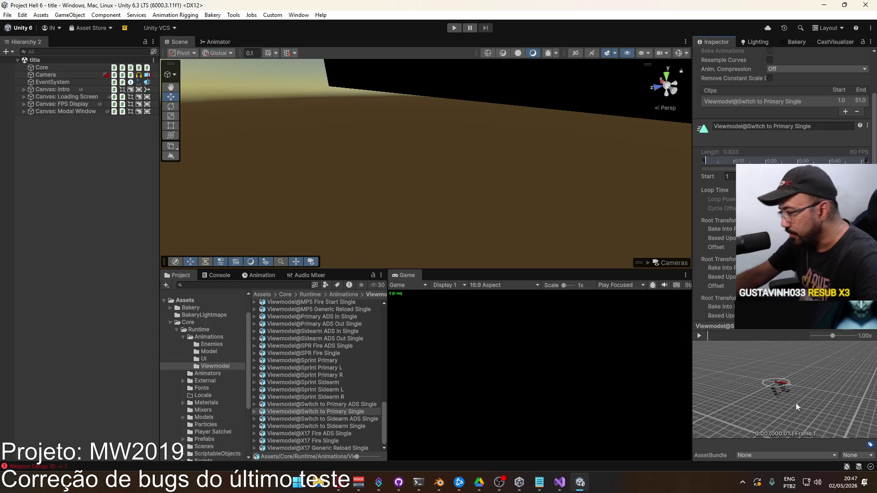
drag(723, 337, 756, 340)
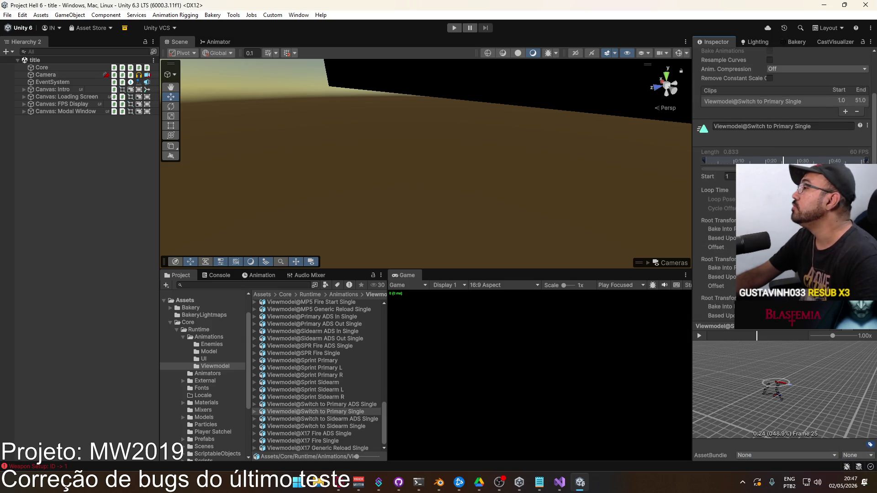
scroll(783, 183, down, 5)
scroll(781, 182, up, 2)
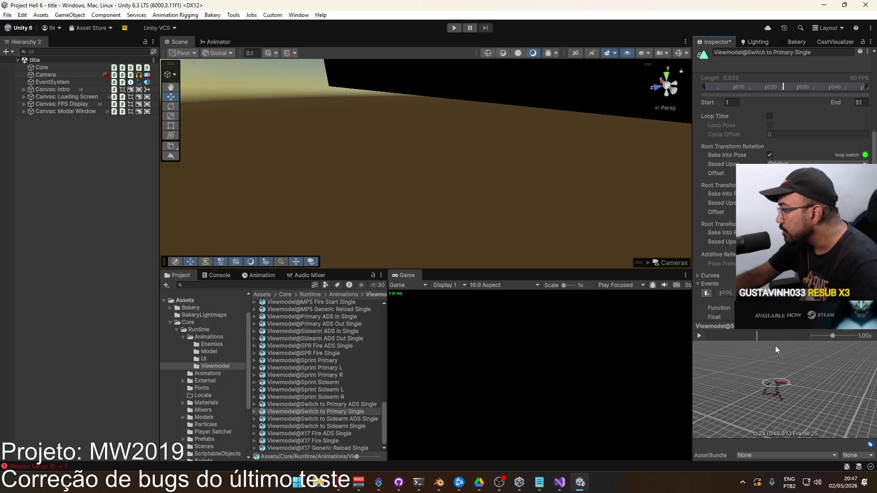
mouse_move(760, 337)
mouse_down()
mouse_move(807, 339)
mouse_move(757, 338)
mouse_up()
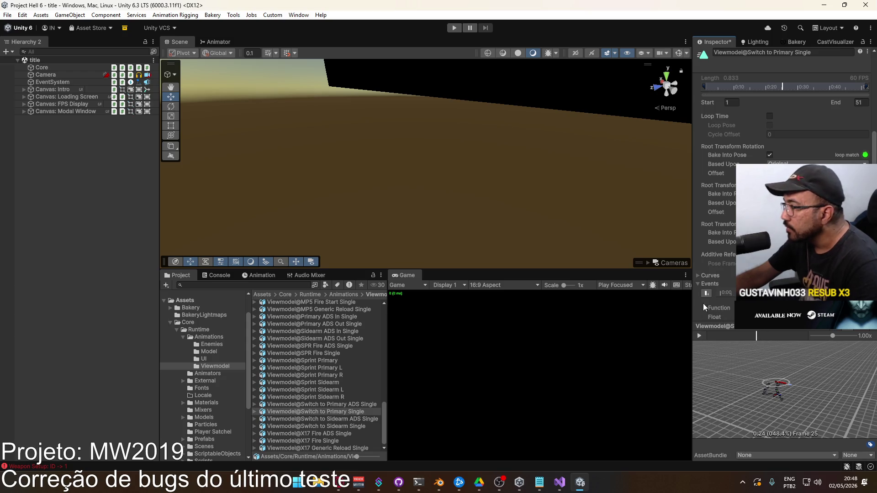
Apply the pending import settings for Switch to Primary ADS Single and recheck frame 25.
click(356, 404)
click(430, 258)
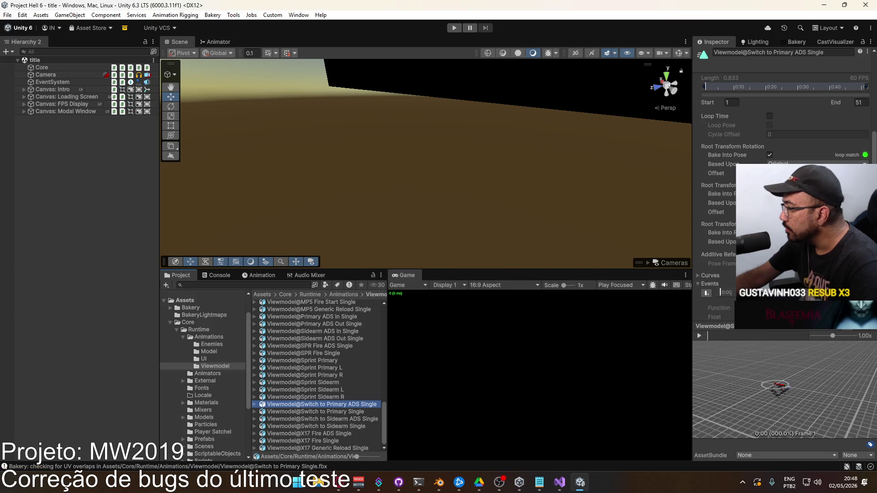
scroll(780, 183, down, 1)
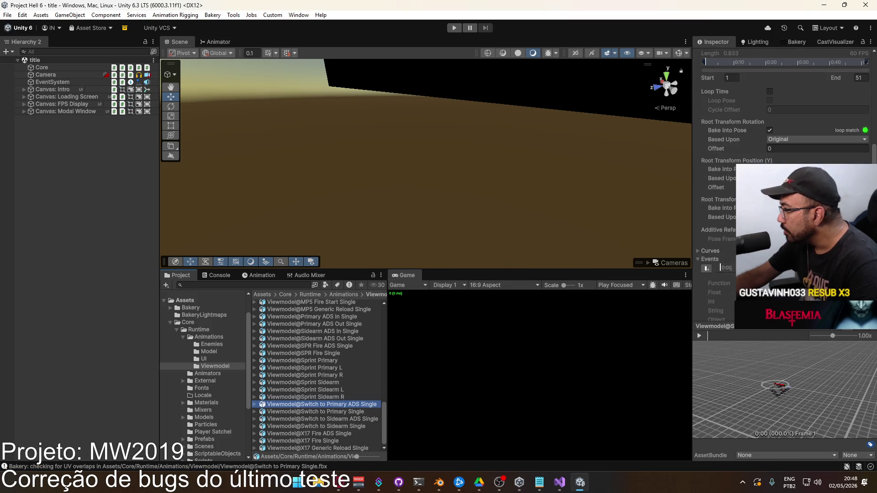
drag(749, 338, 758, 342)
scroll(781, 192, up, 3)
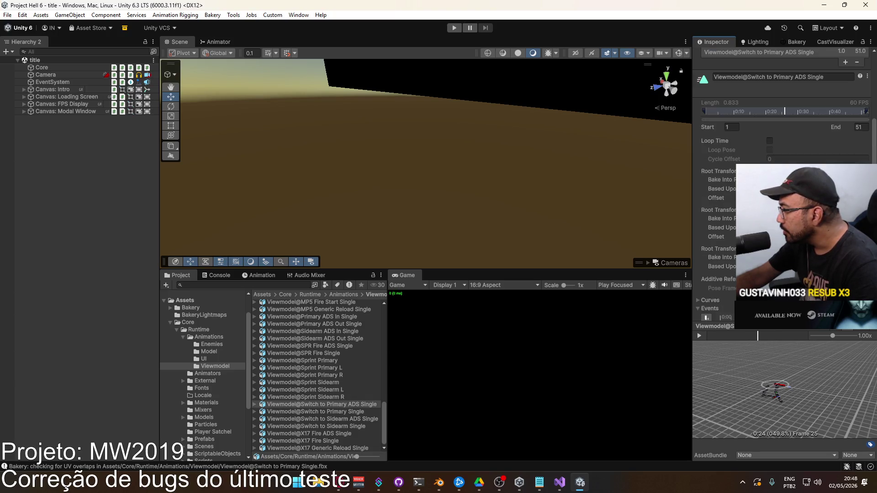
scroll(781, 191, down, 2)
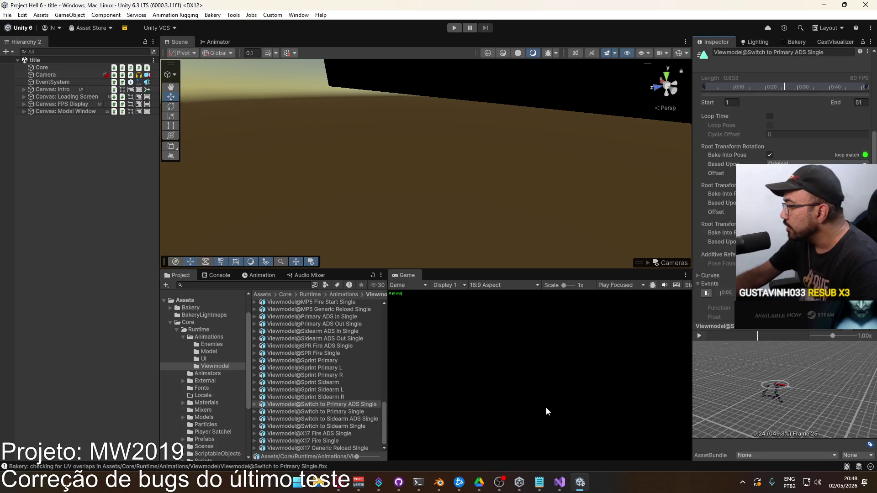
Preview the Switch to Sidearm ADS Single clip around frame 76.
click(355, 418)
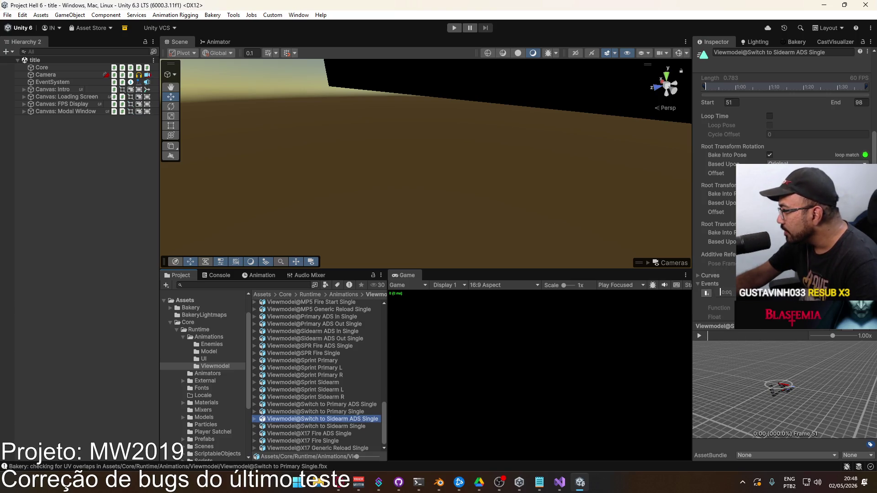
drag(738, 336, 758, 337)
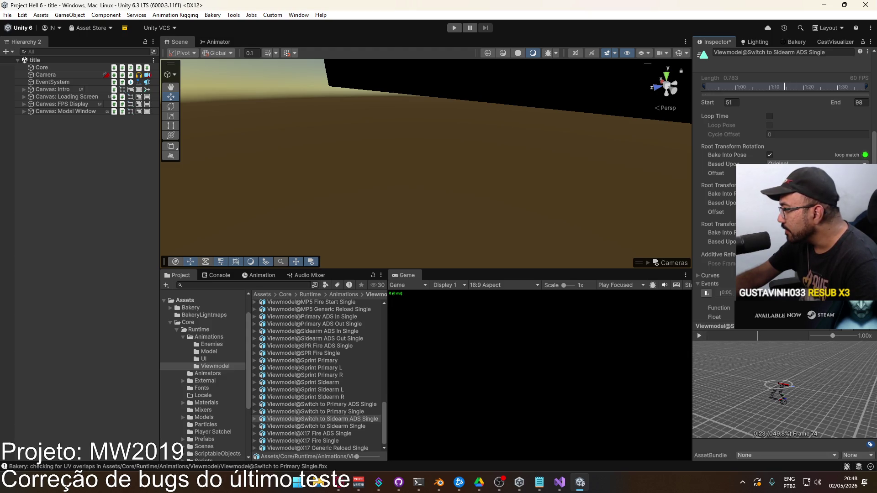
click(354, 426)
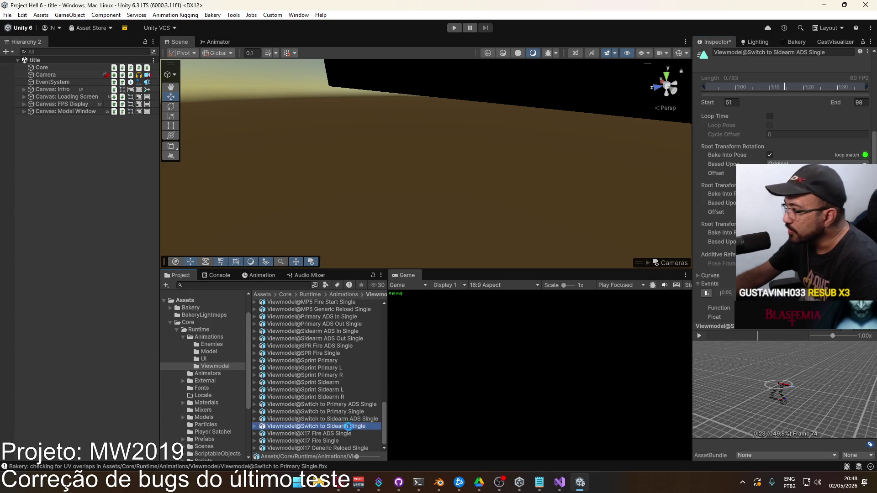
Preview Switch to Sidearm Single, scrubbing between frames 78 and 74.
click(429, 258)
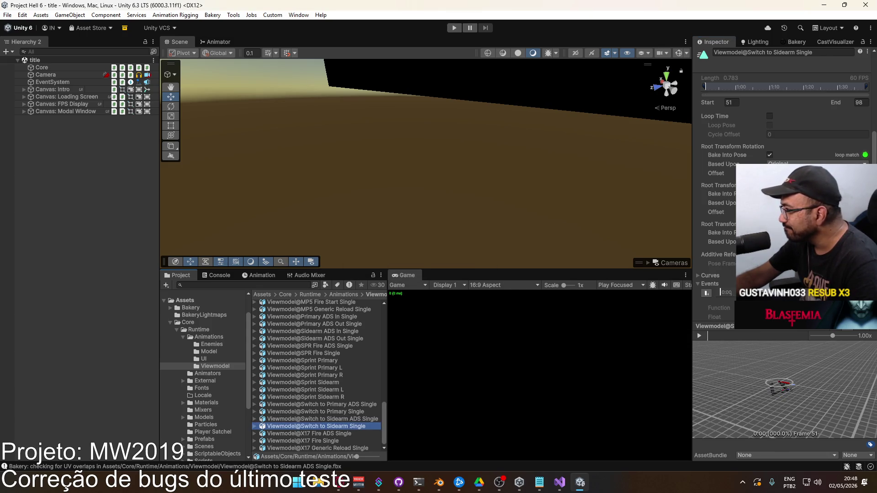
click(766, 336)
drag(768, 336, 759, 339)
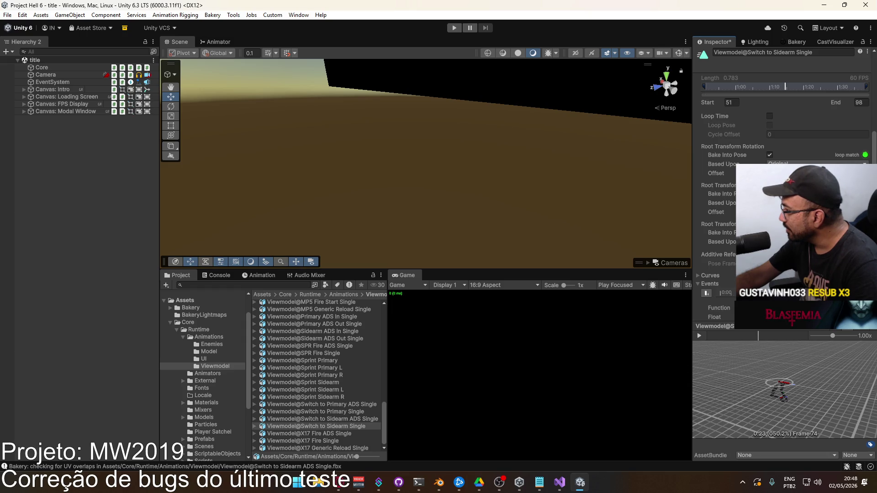
scroll(781, 183, down, 4)
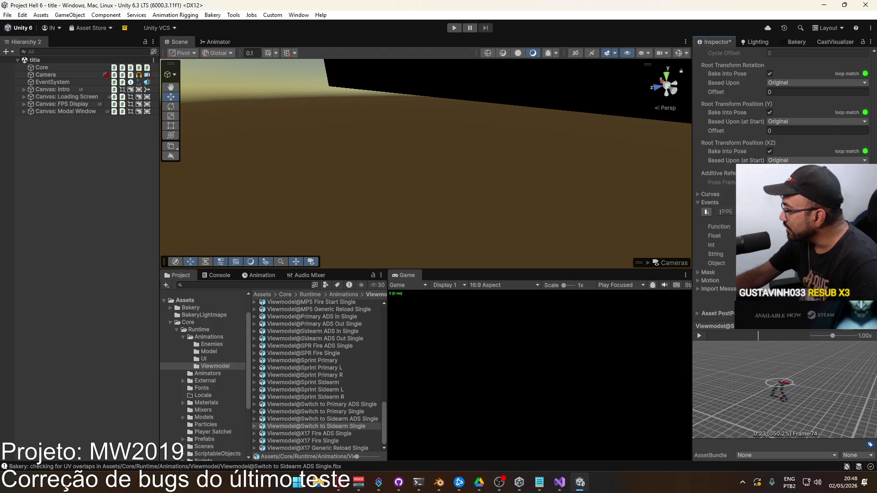
Flip between the sidearm and primary weapon-switch clips to compare them.
click(327, 419)
click(337, 426)
click(340, 419)
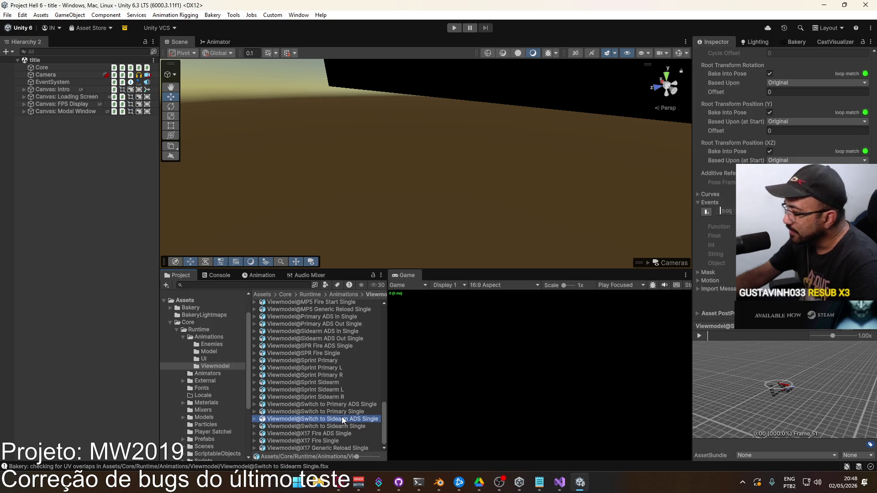
click(343, 426)
click(346, 419)
click(349, 413)
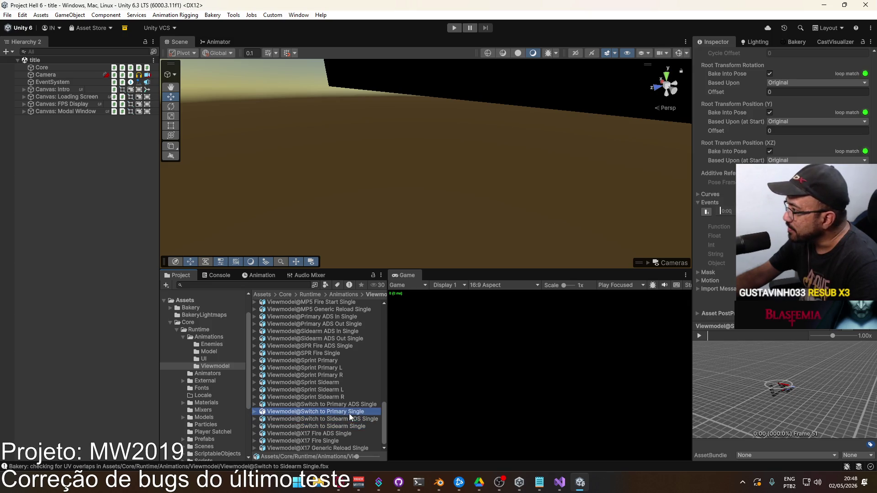
click(353, 404)
click(352, 411)
click(355, 426)
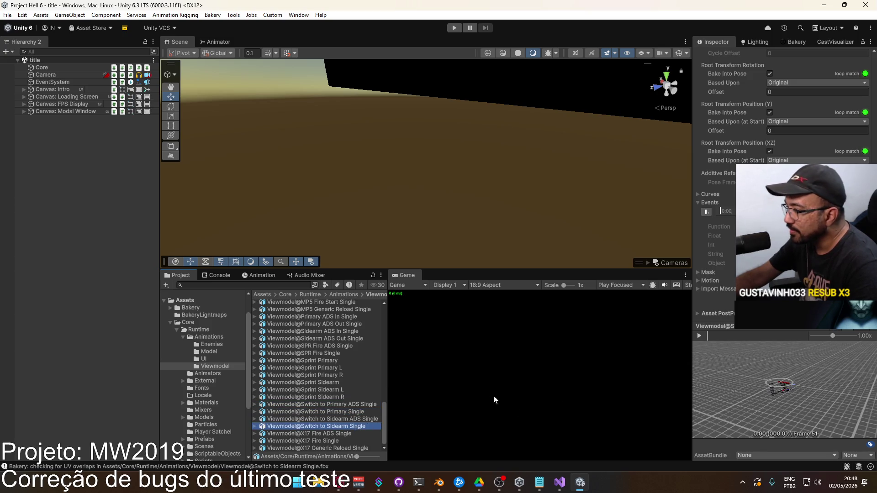
Scrub the clip to frame 74 and apply its import setting changes.
drag(762, 336, 757, 338)
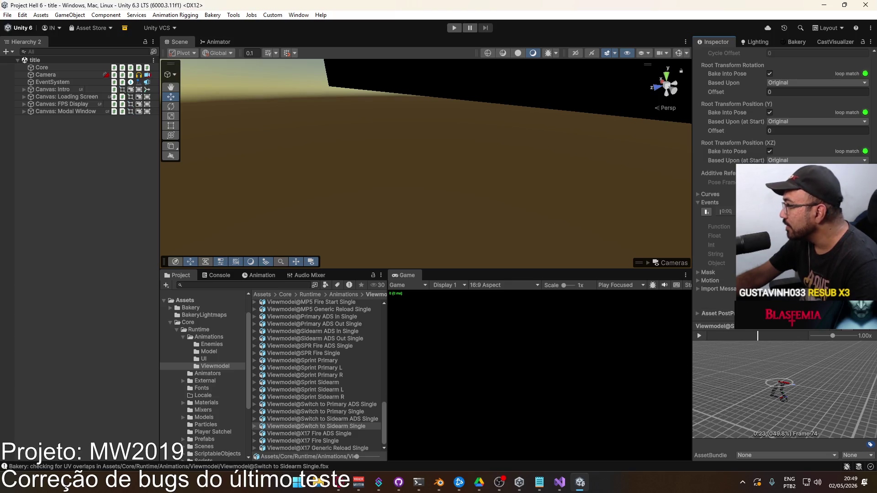
scroll(781, 114, up, 3)
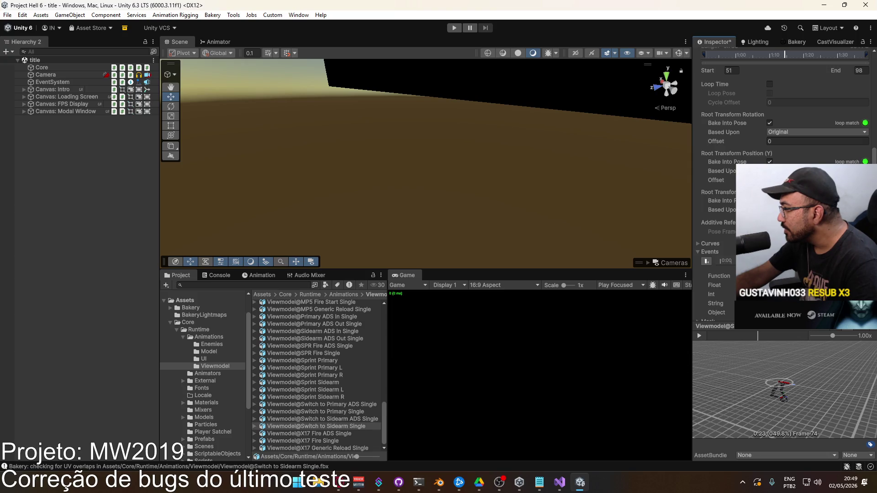
scroll(781, 114, down, 3)
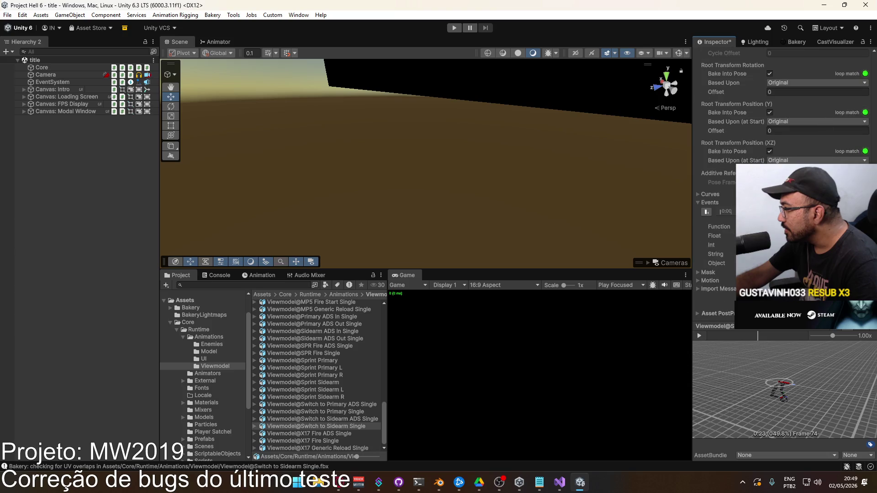
click(859, 318)
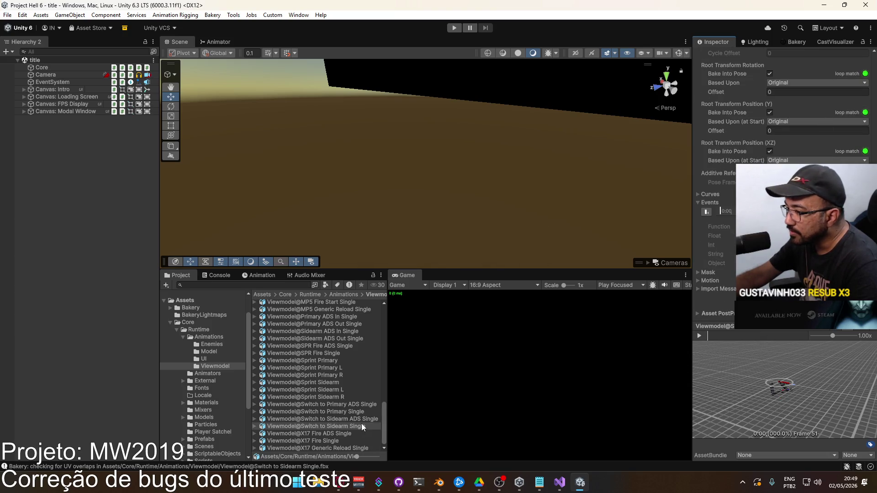
Check Switch to Sidearm ADS Single at frame 74, reset the preview, then show the Runtime folder.
click(362, 426)
click(354, 419)
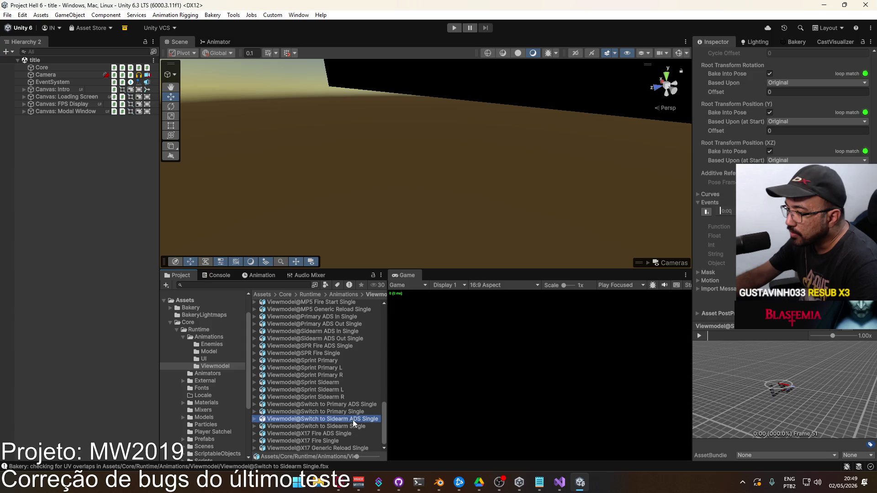
click(759, 335)
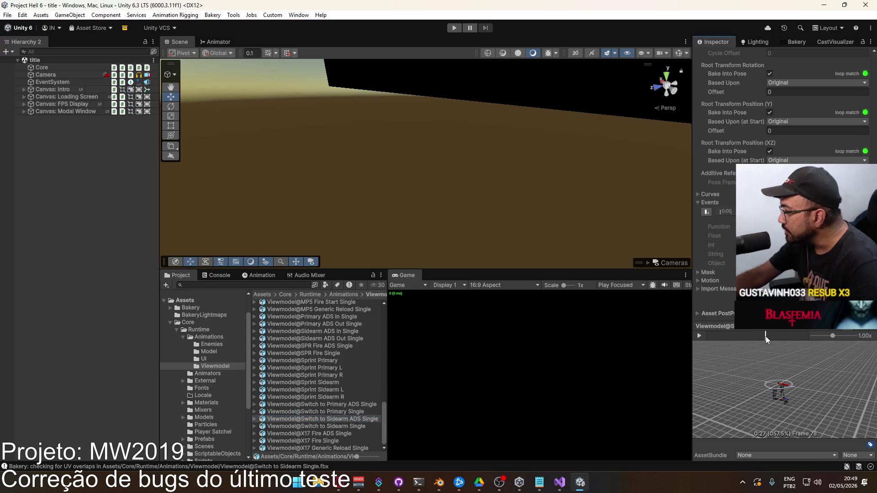
drag(759, 336, 757, 336)
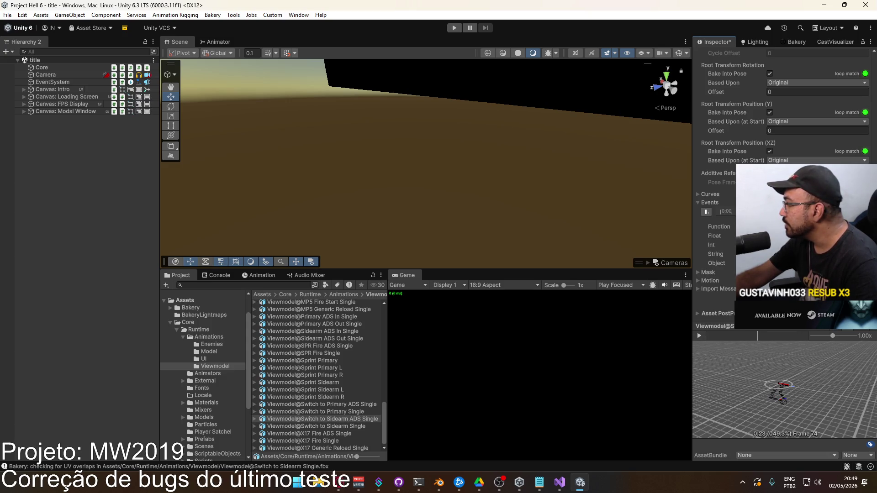
click(720, 211)
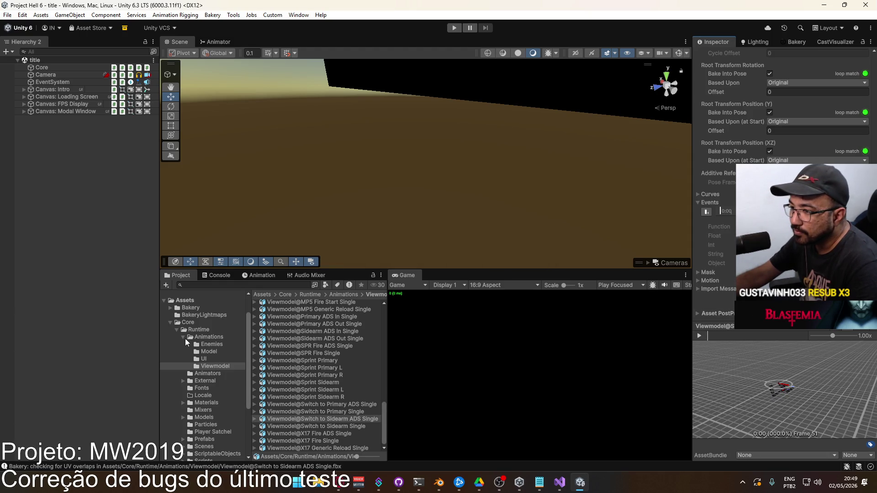
click(183, 338)
click(192, 330)
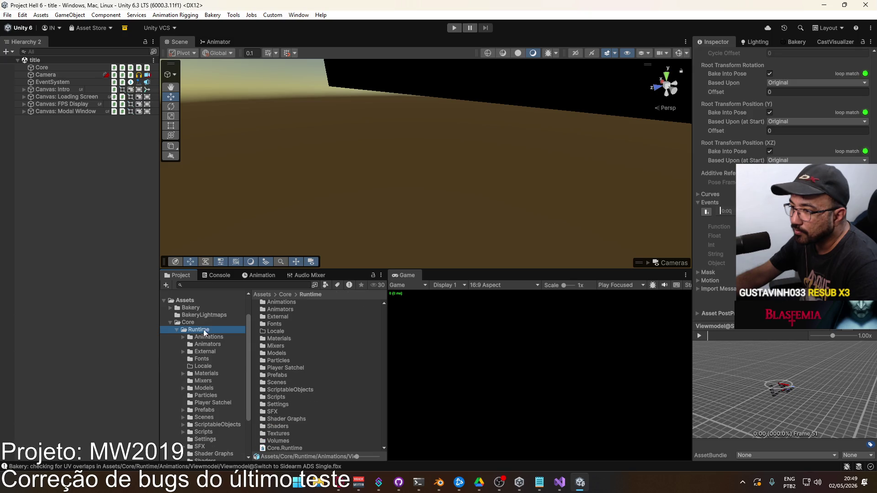
Select the title scene in the Scenes folder, enter Play mode and host a shipment match.
double_click(297, 383)
click(284, 398)
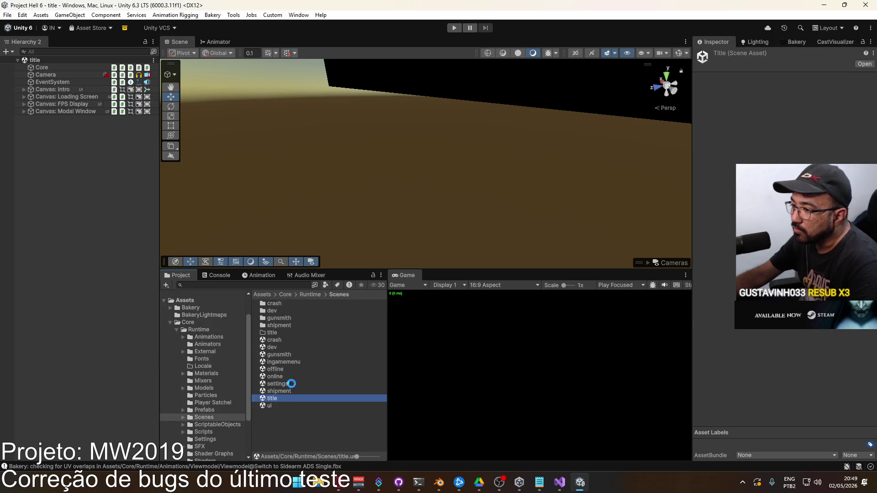
click(453, 28)
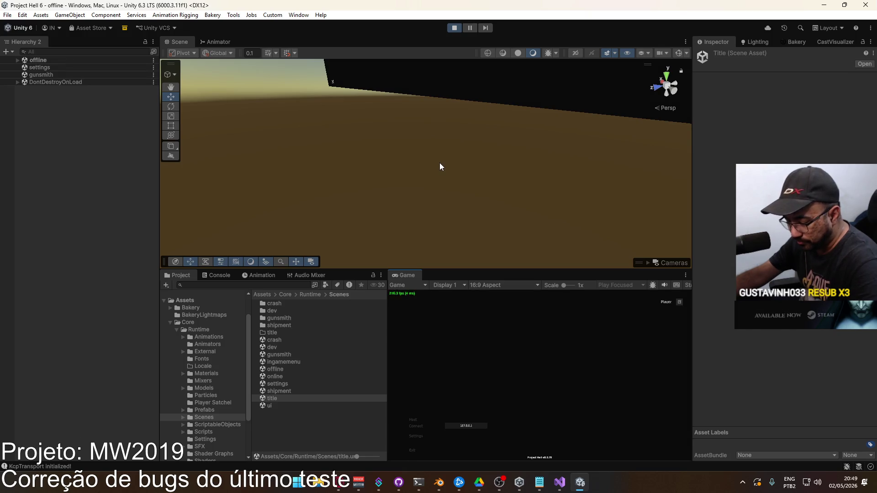
click(412, 421)
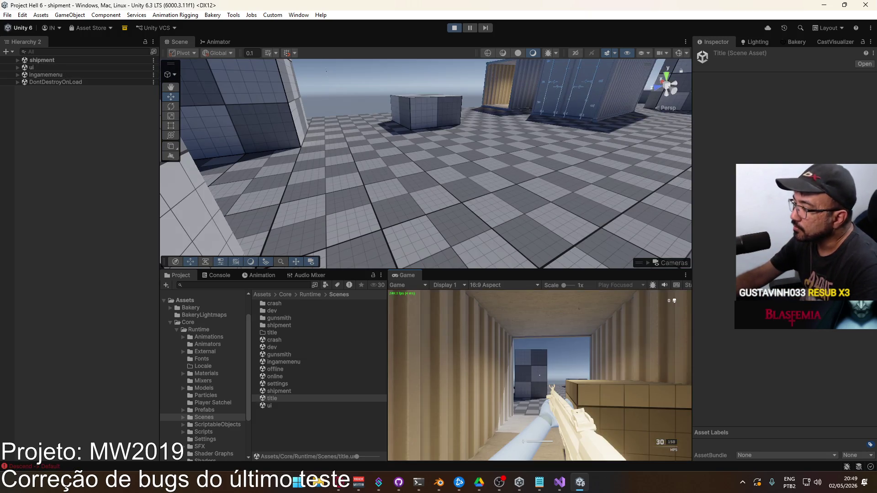
Walk forward, switch to the pistol and toggle aim-down-sights, then select the right-hand IK target.
key(w)
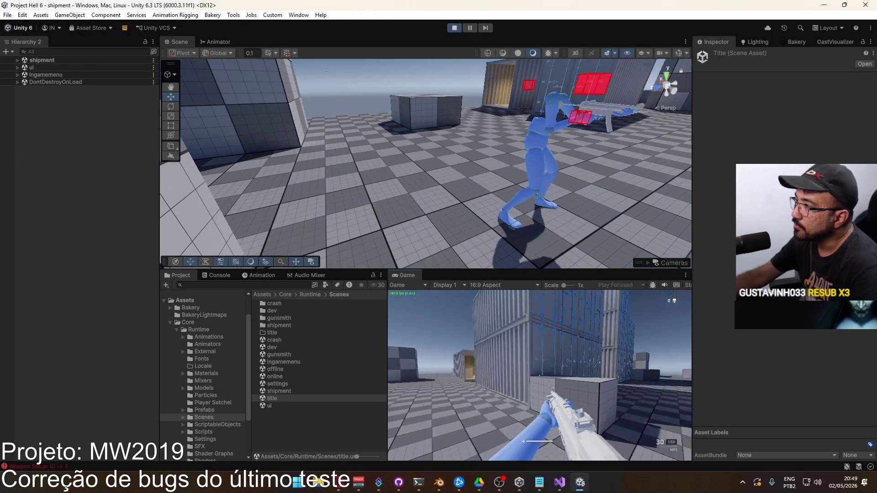
key(1)
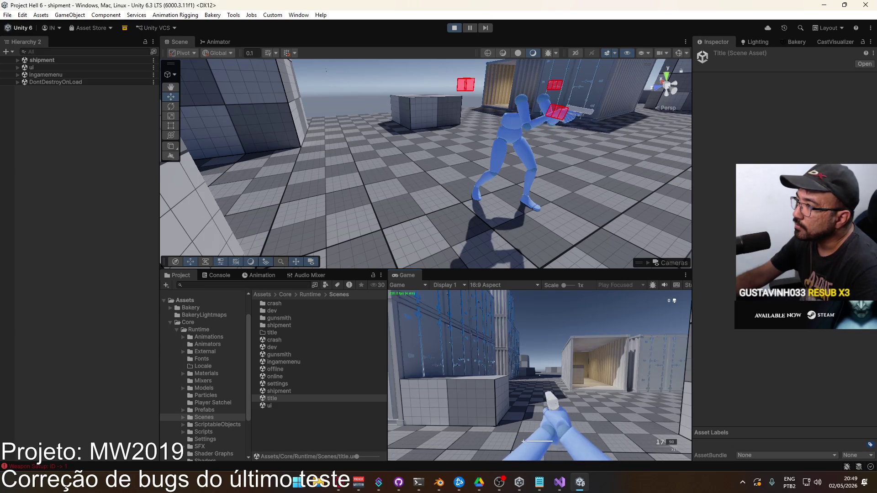
right_click(539, 375)
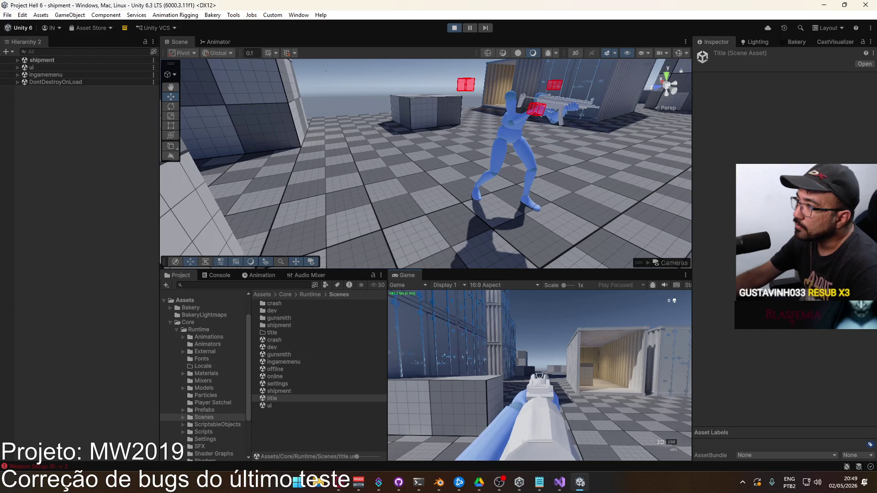
right_click(540, 376)
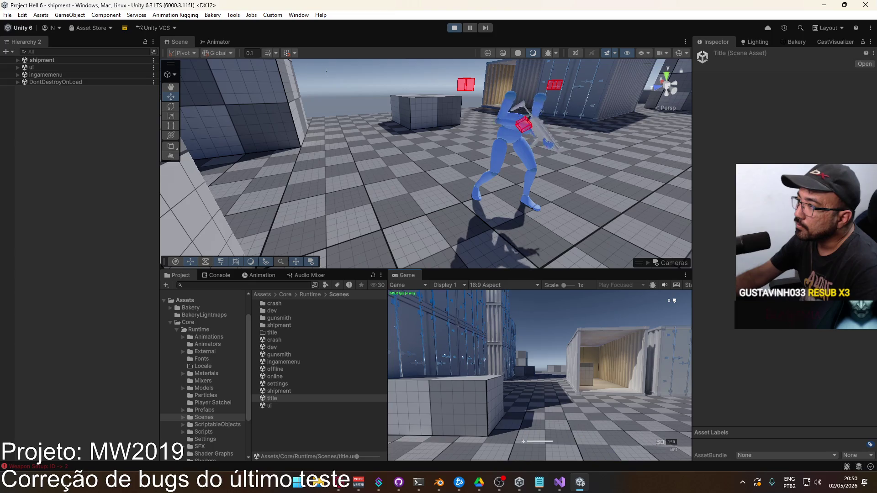
right_click(539, 375)
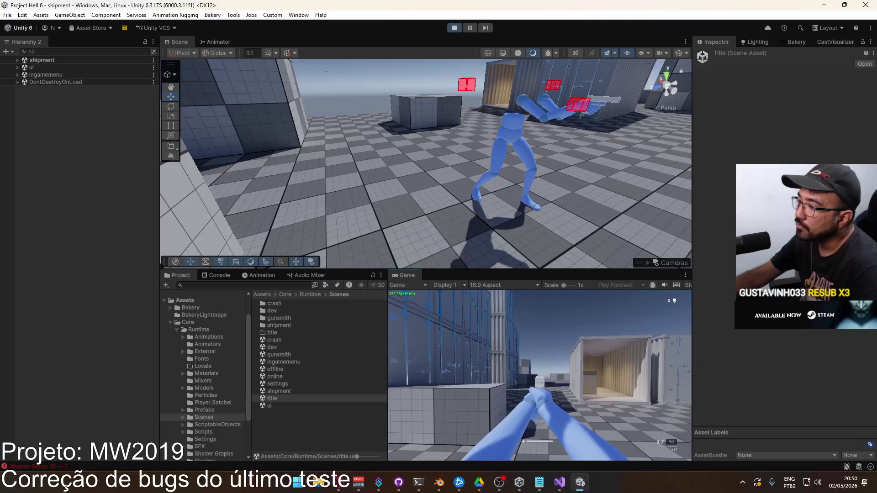
key(super)
key(super)
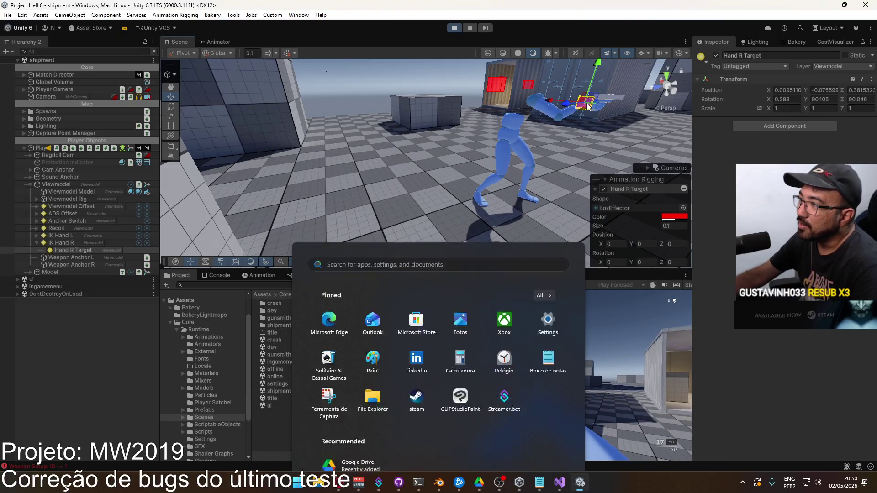
click(81, 244)
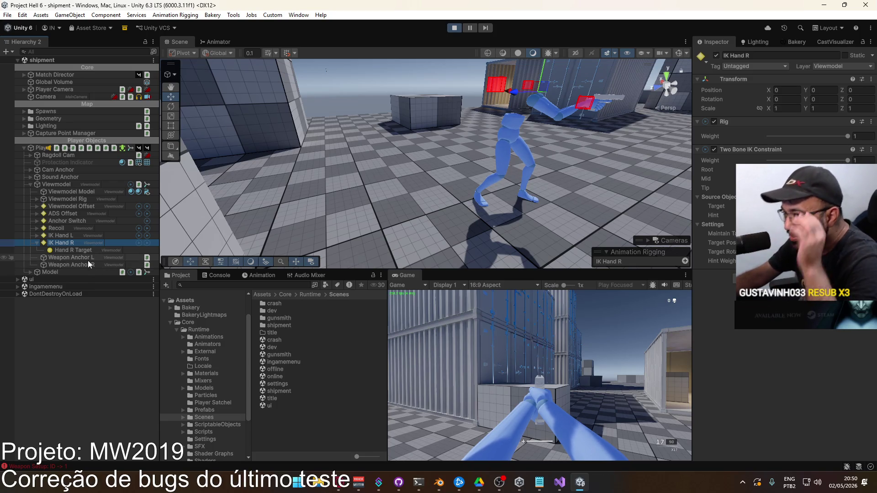
Set the ADS Pivot's Position Z under ADS Offset to 0.0005.
click(37, 213)
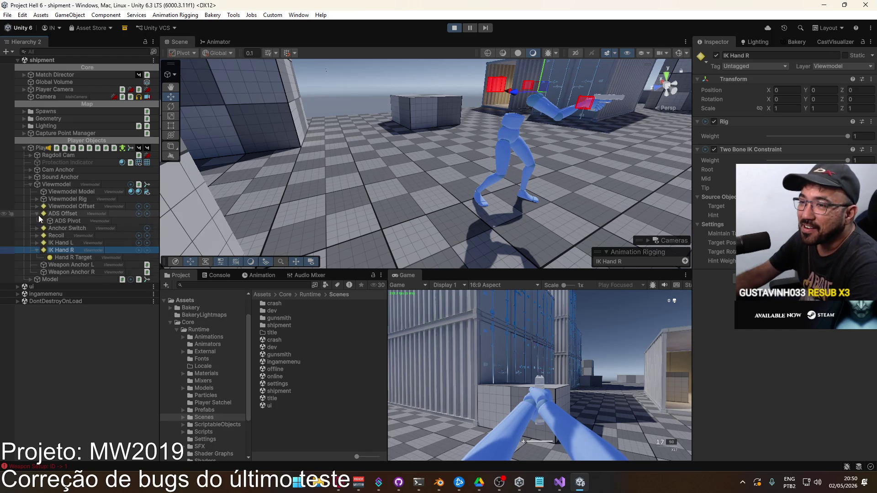
click(72, 222)
click(869, 92)
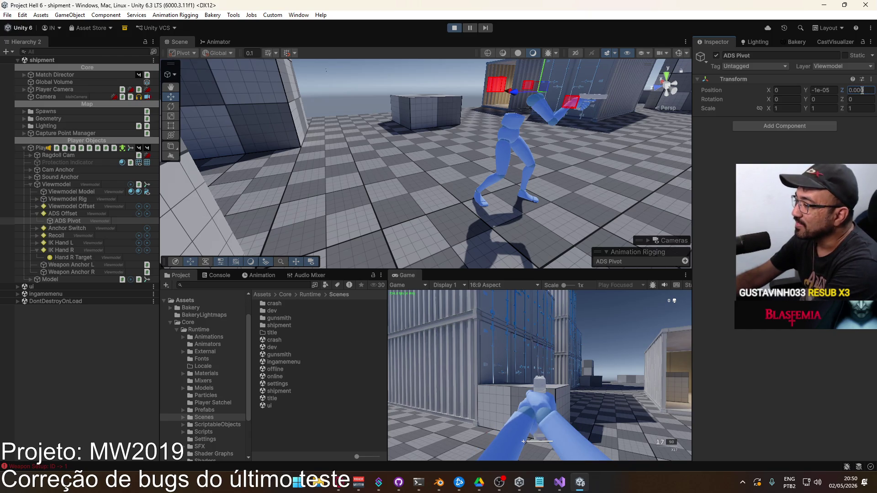
text(5)
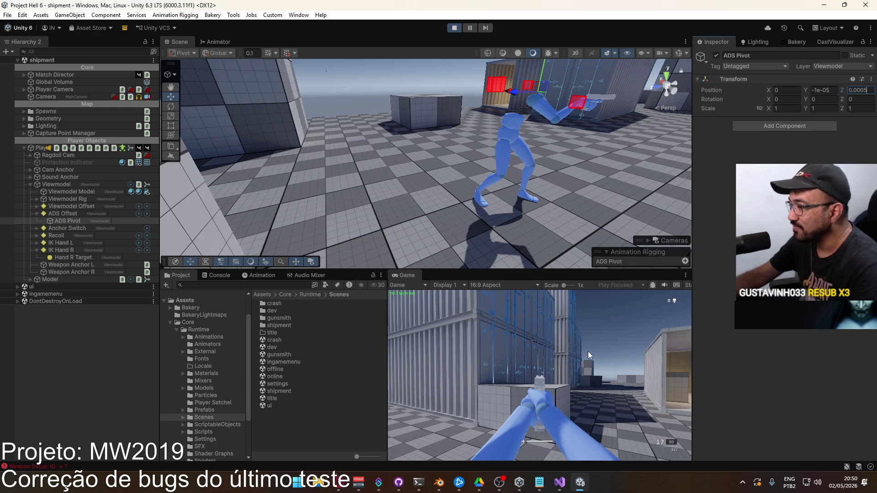
click(589, 354)
Switch back to the rifle, free the cursor, and open the ScriptableObjects folder.
key(2)
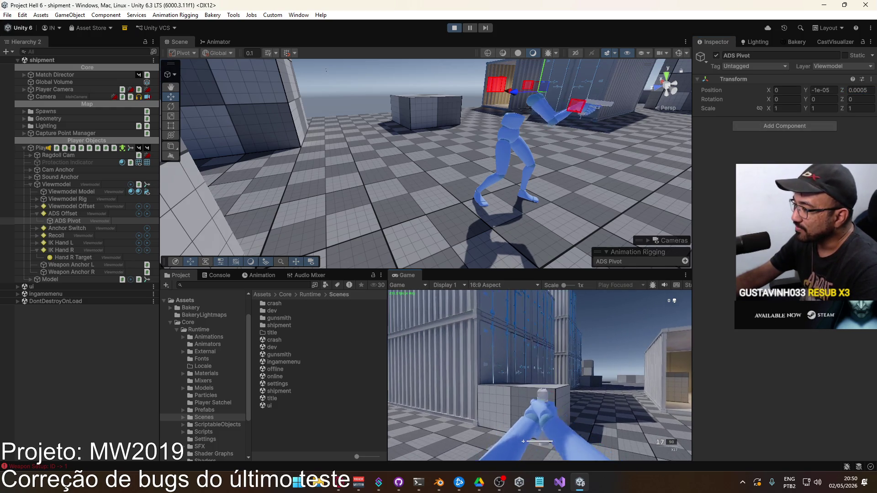
key(super)
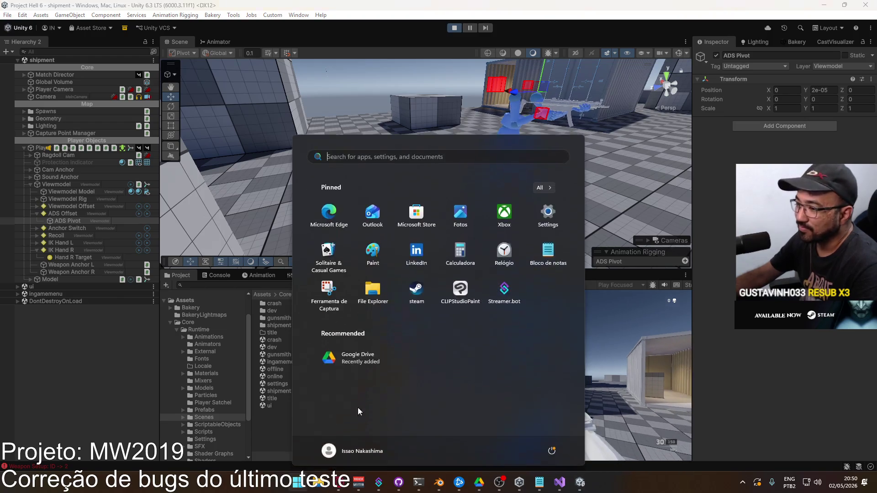
key(super)
click(228, 424)
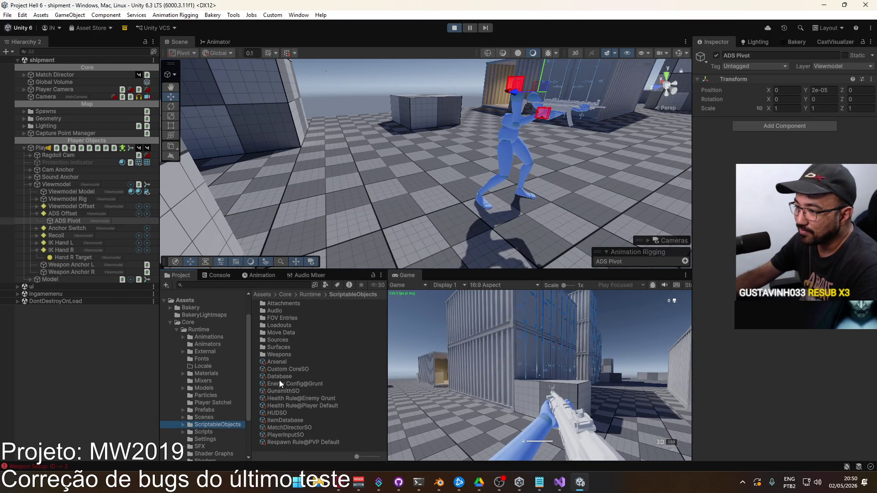
Open Weapons > Weapon X17 to view its Ads Offset setting, and equip the X17 in game.
double_click(281, 352)
scroll(329, 388, down, 1)
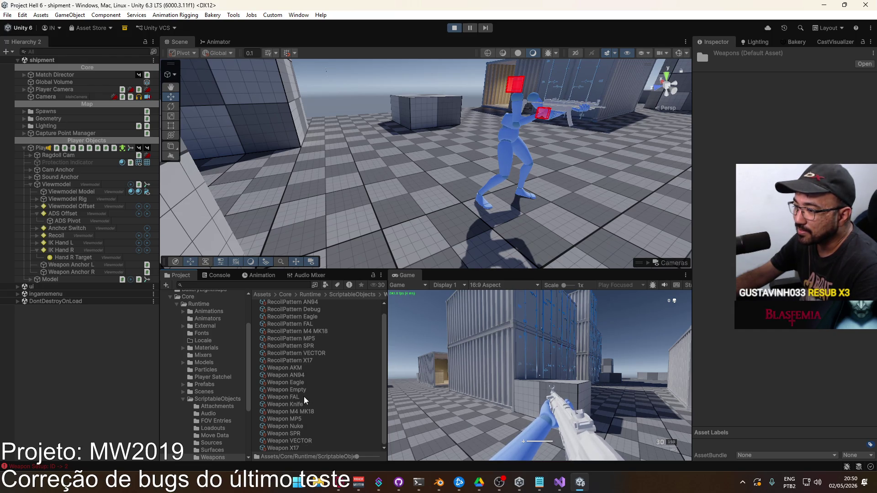
click(299, 449)
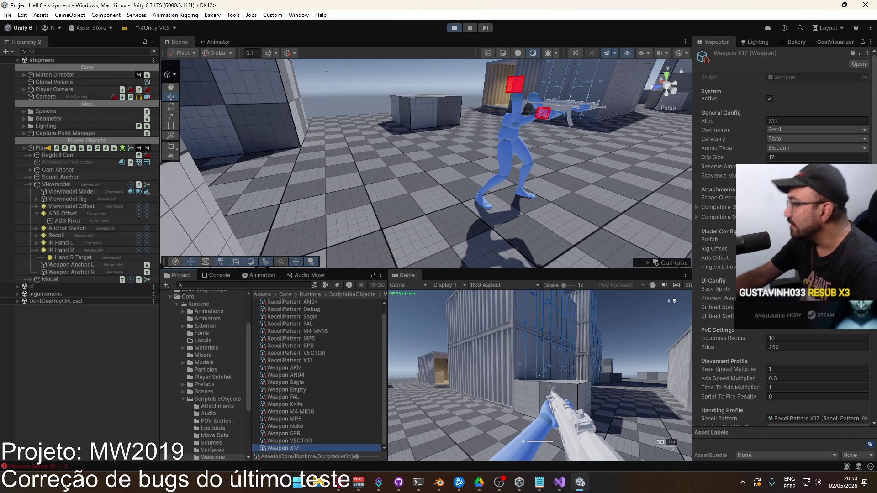
click(715, 257)
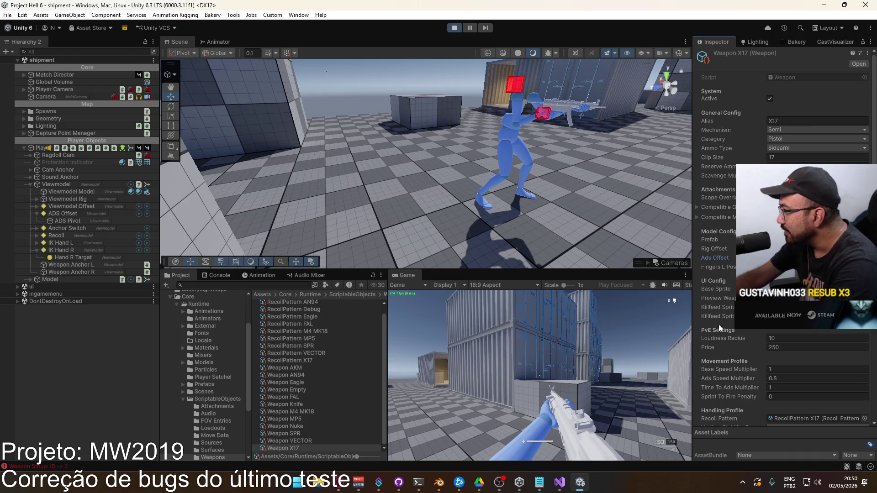
key(2)
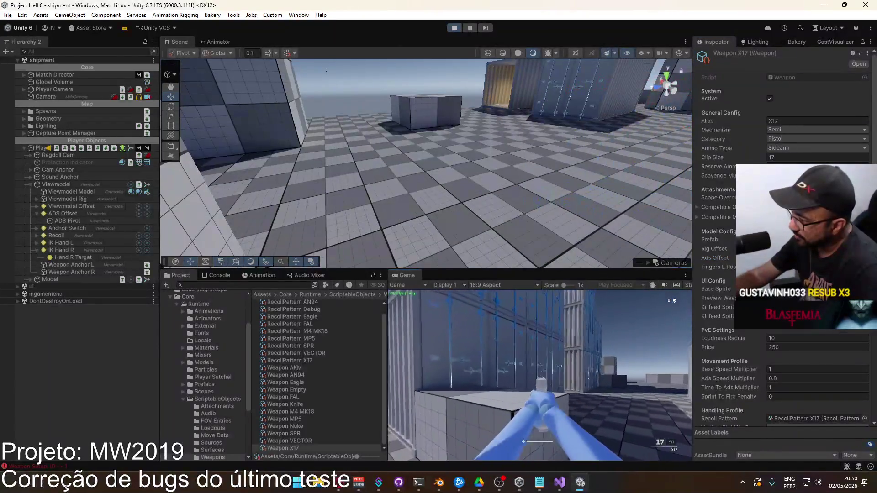
Swap to the MP5 and back to the X17, walk to the containers, empty the magazine and reload.
key(1)
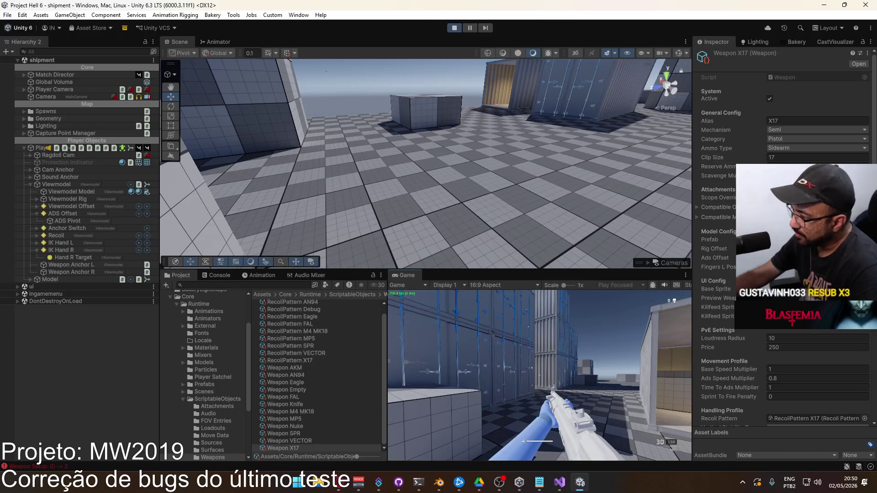
key(2)
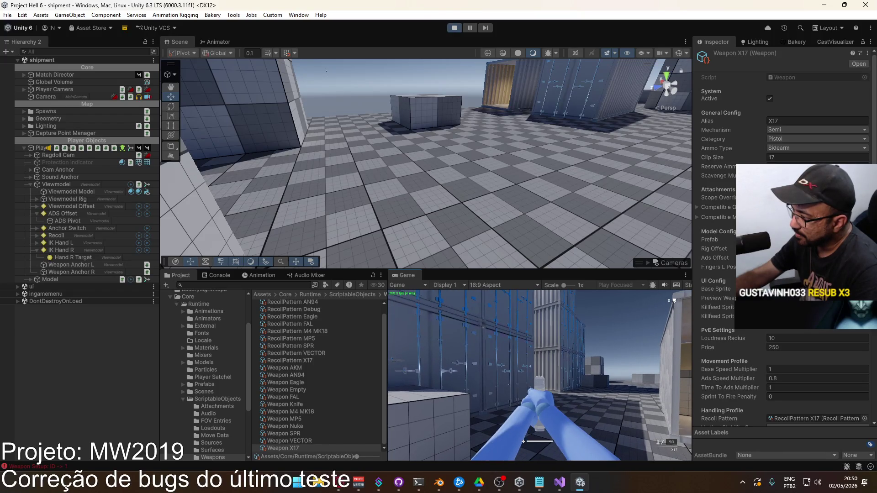
key(w)
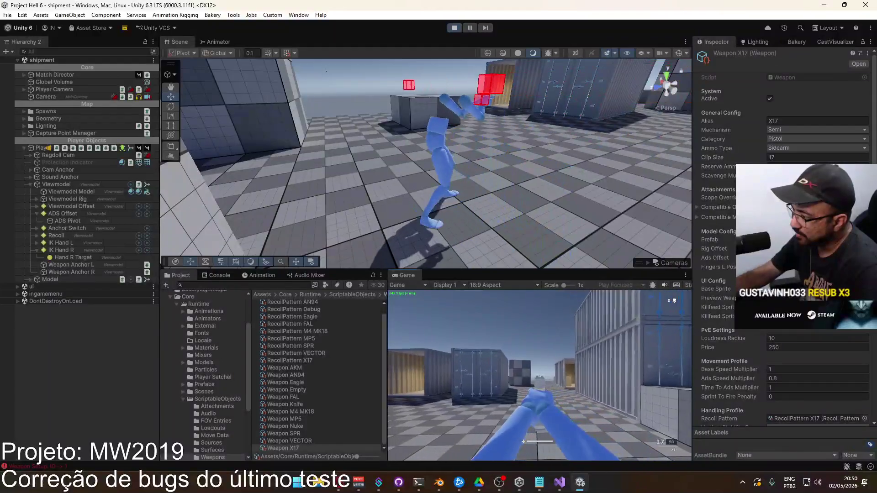
key(w)
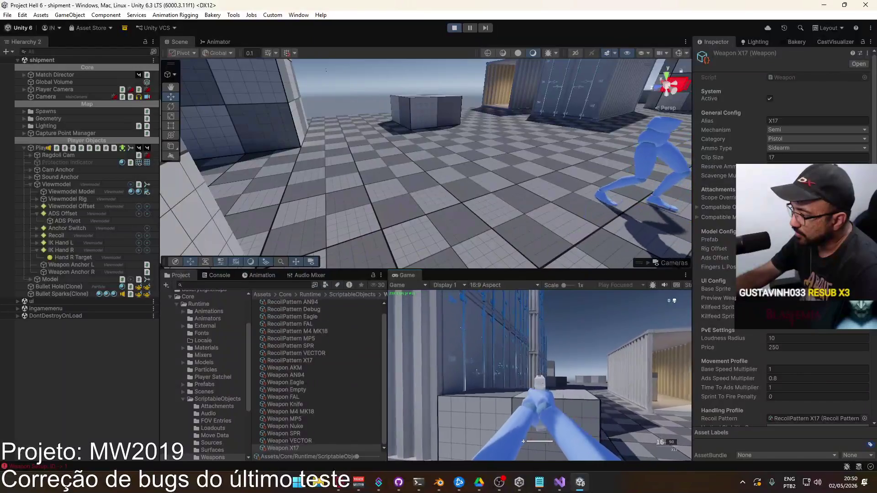
click(539, 376)
click(540, 376)
click(539, 375)
click(540, 376)
click(540, 375)
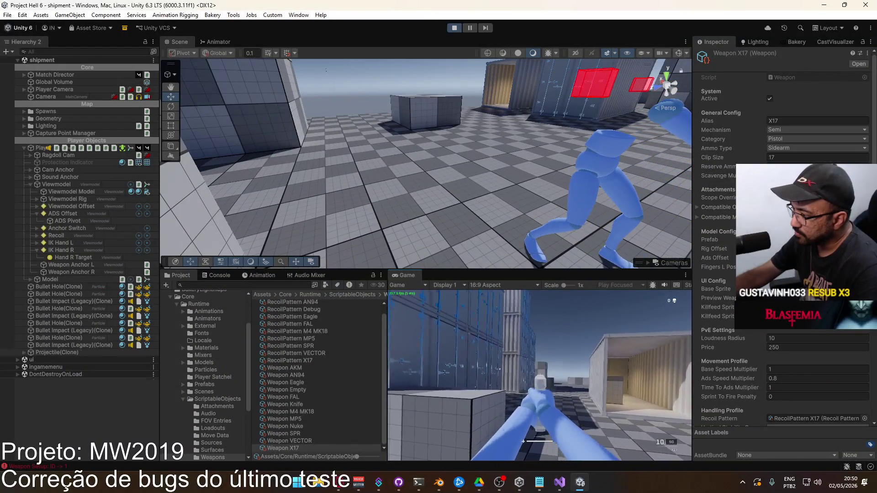
click(540, 376)
click(539, 376)
click(540, 375)
click(539, 375)
click(539, 376)
click(540, 375)
click(540, 376)
click(540, 376)
click(540, 375)
click(540, 375)
click(540, 375)
click(540, 376)
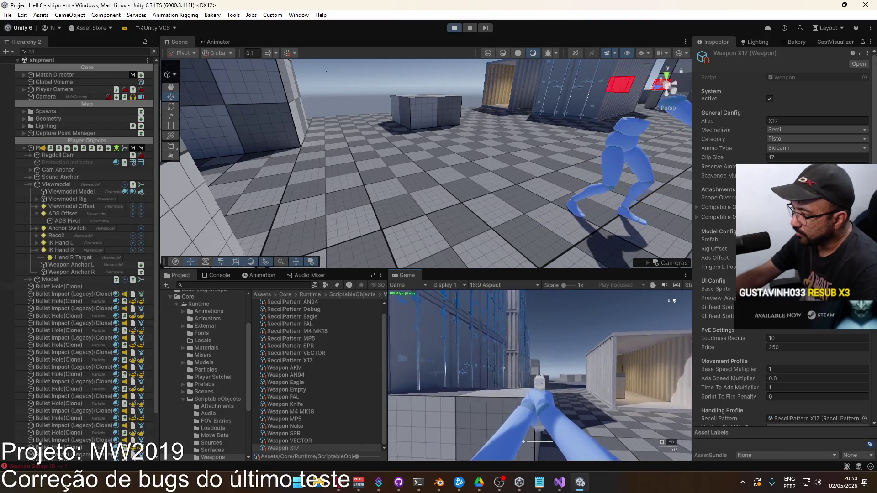
key(r)
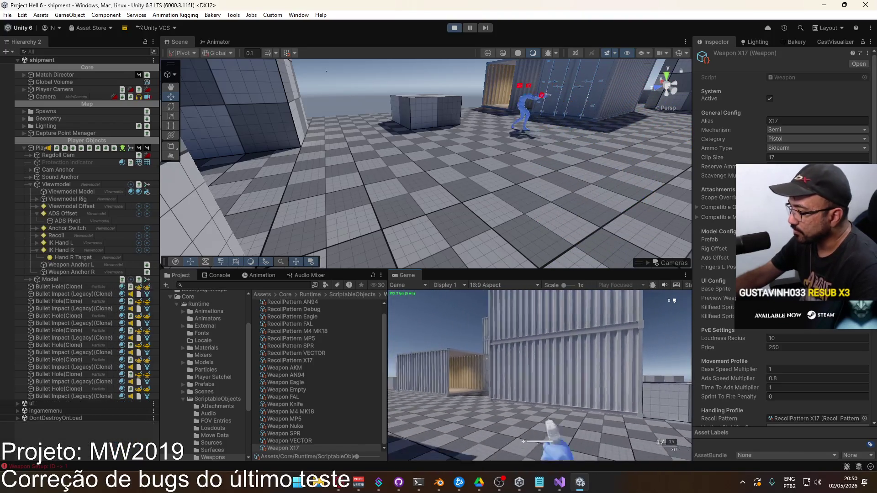
Fire a second full X17 magazine, then reload while walking forward.
click(540, 375)
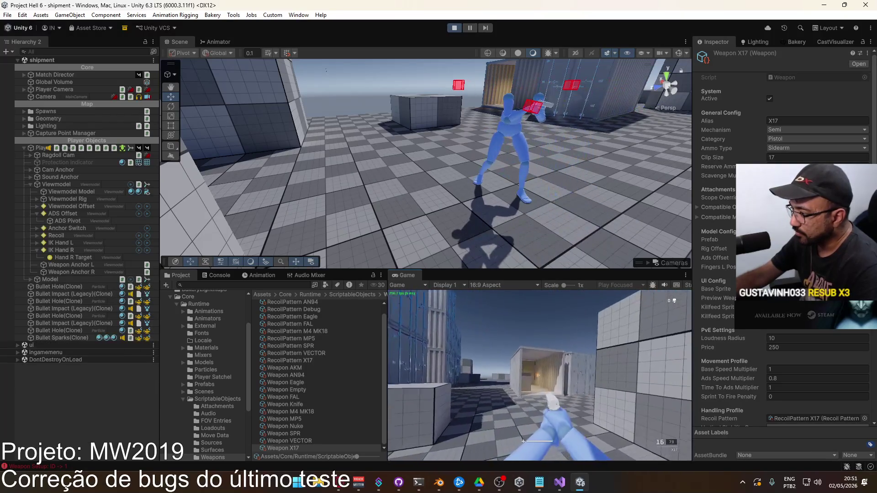
click(540, 375)
click(539, 375)
click(540, 375)
click(540, 375)
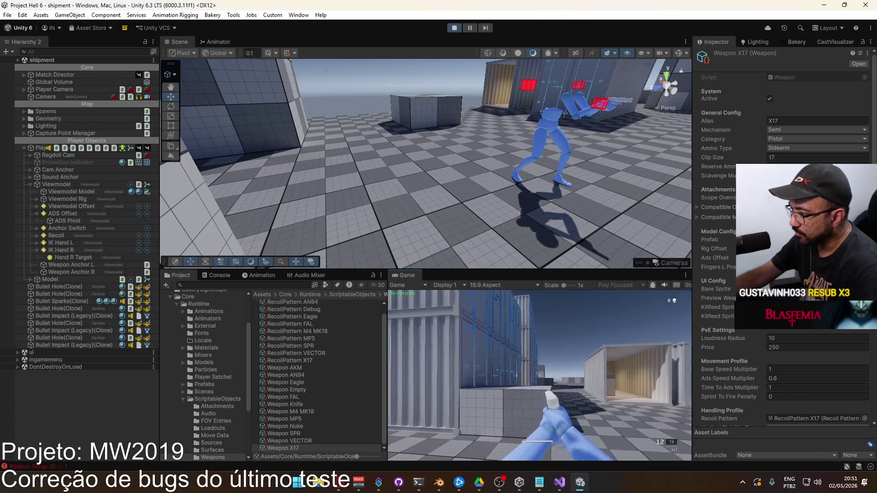
click(540, 375)
click(540, 375)
click(540, 375)
click(540, 375)
click(540, 376)
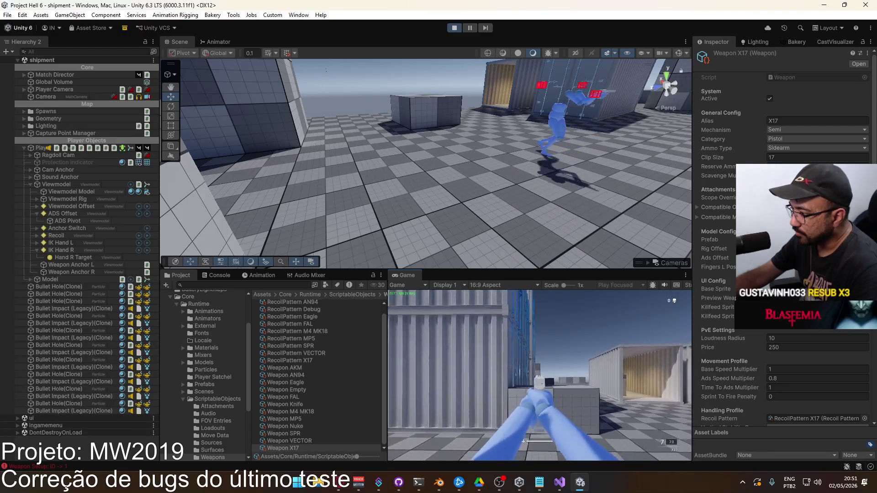
click(540, 375)
click(540, 376)
click(540, 375)
click(540, 376)
click(540, 375)
click(540, 375)
click(540, 376)
key(r)
key(w)
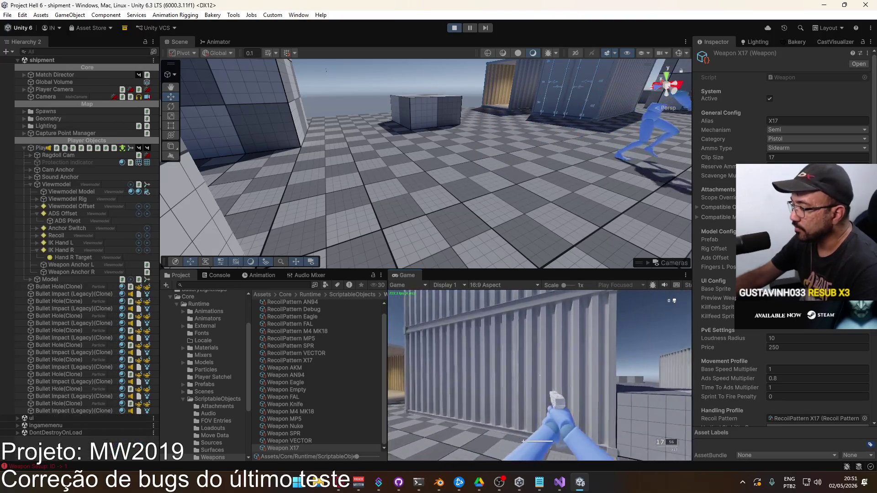
Free the cursor, stop Play mode with Ctrl+P, and return to Blender.
key(super)
key(Escape)
key(ctrl+p)
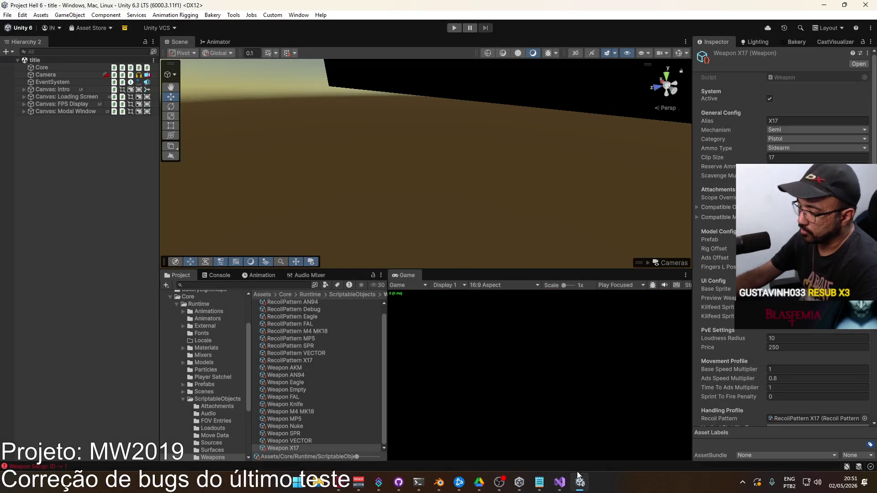
click(438, 482)
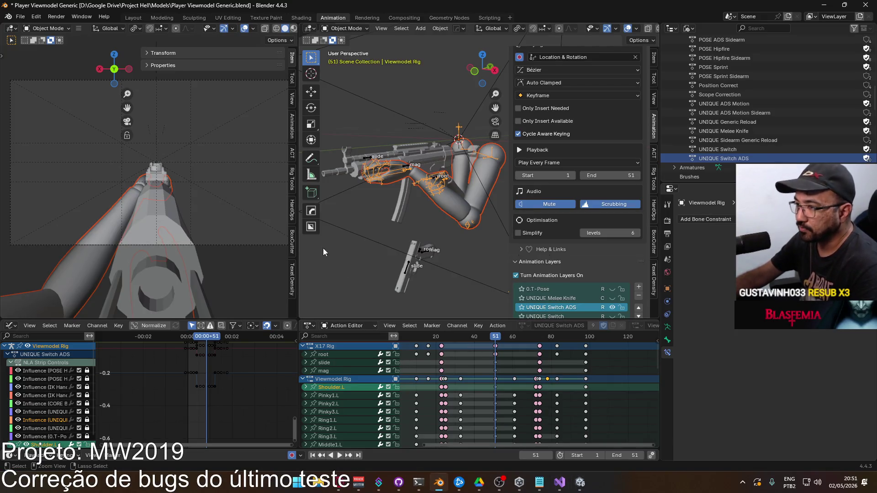
Save the file and make POSE Hipfire the MP5 Rig's active layer.
key(ctrl+s)
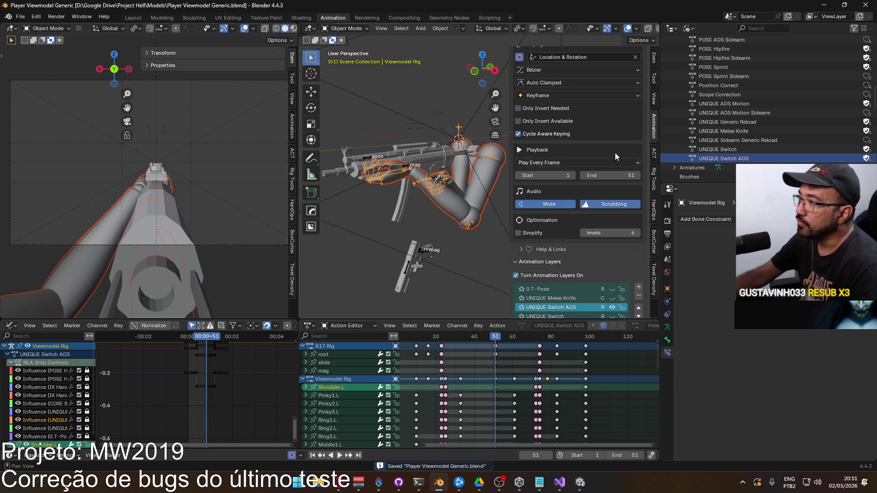
click(373, 161)
scroll(578, 206, down, 3)
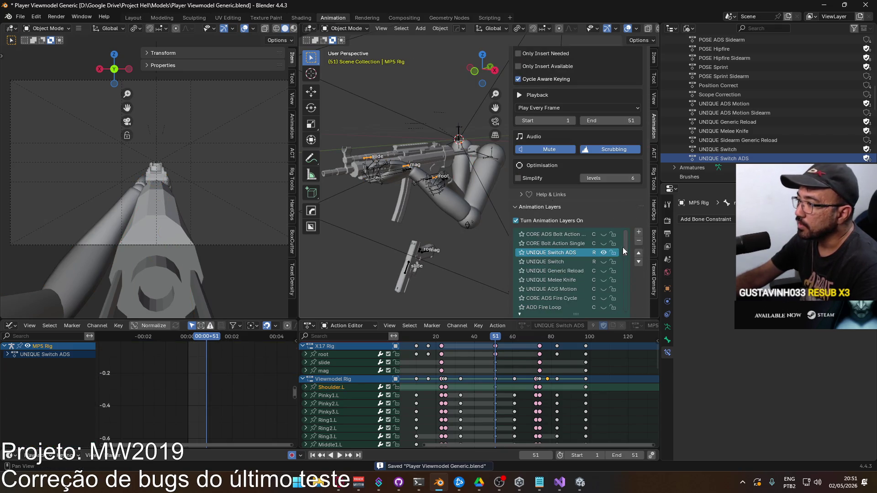
click(420, 250)
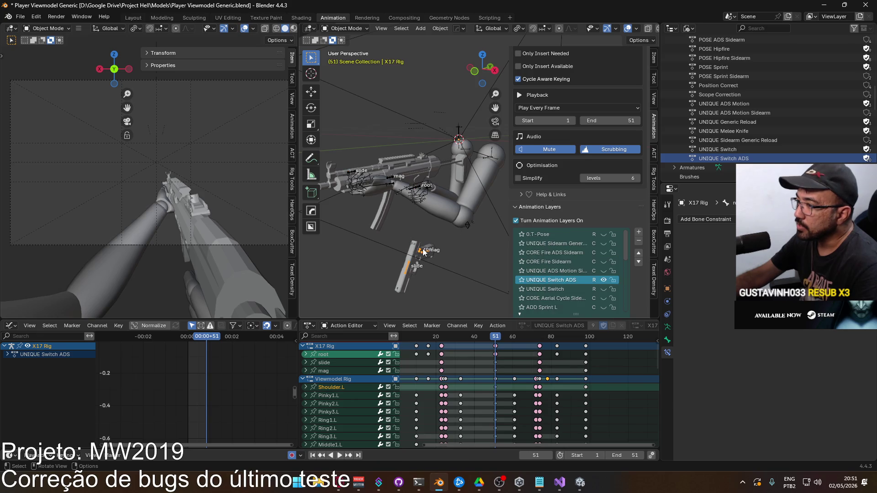
click(602, 281)
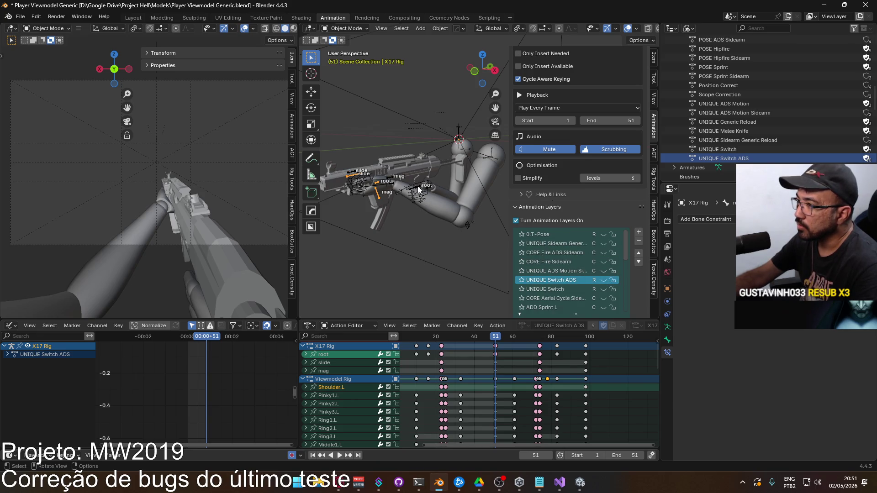
scroll(594, 269, down, 10)
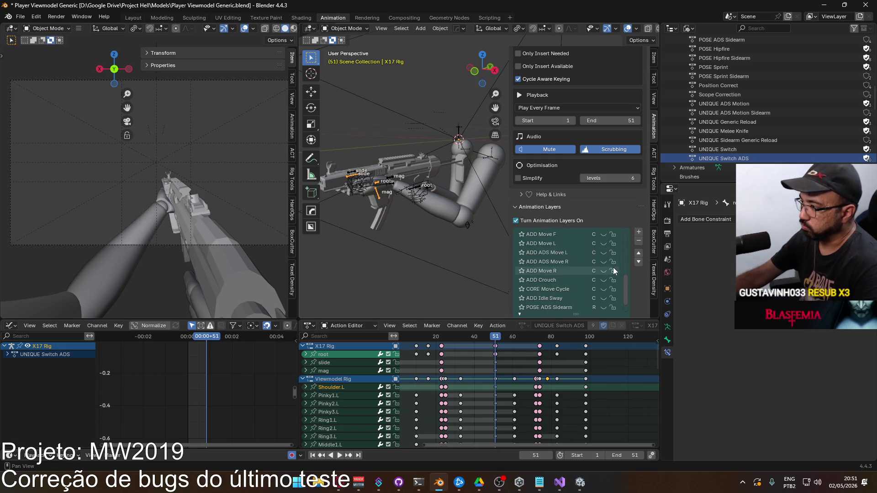
click(394, 179)
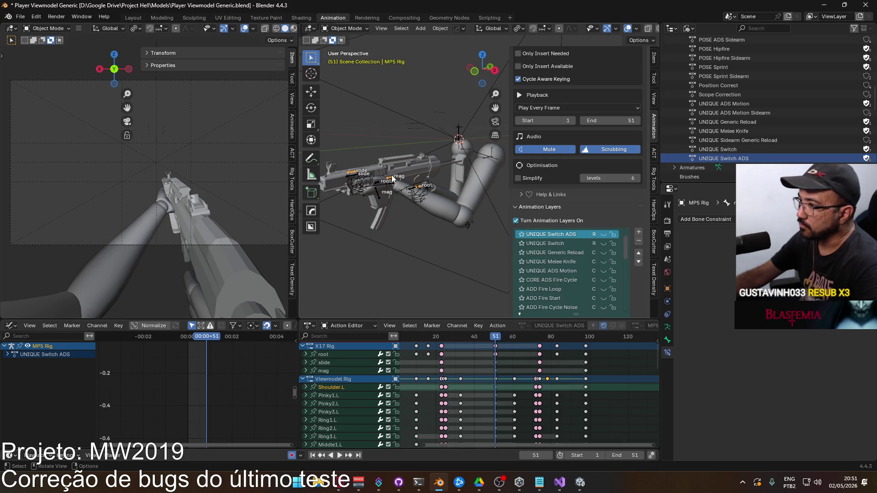
drag(627, 247, 632, 312)
click(581, 305)
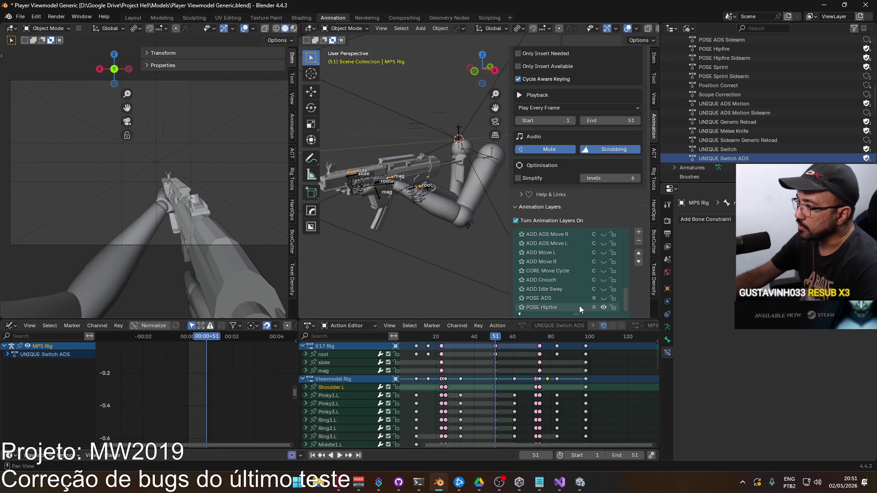
Select and preview the Viewmodel Rig's POSE Hipfire Sidearm layer on the arms.
click(481, 164)
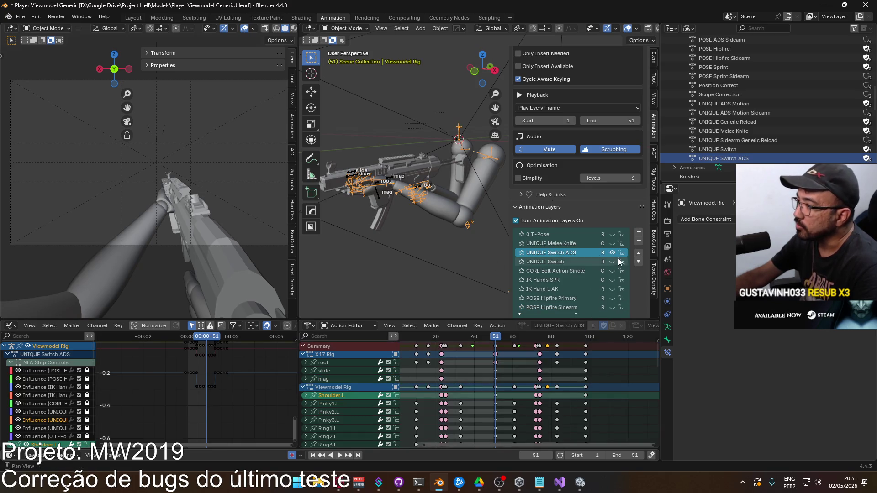
scroll(618, 259, down, 5)
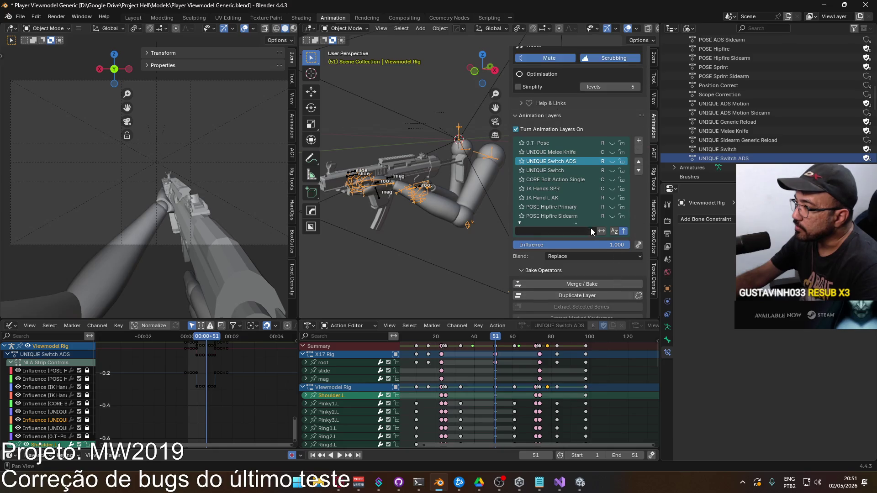
click(562, 216)
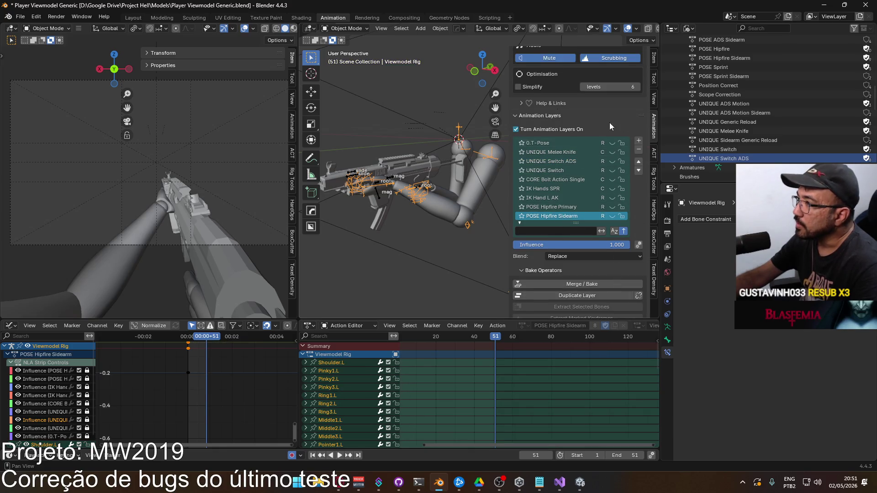
click(612, 216)
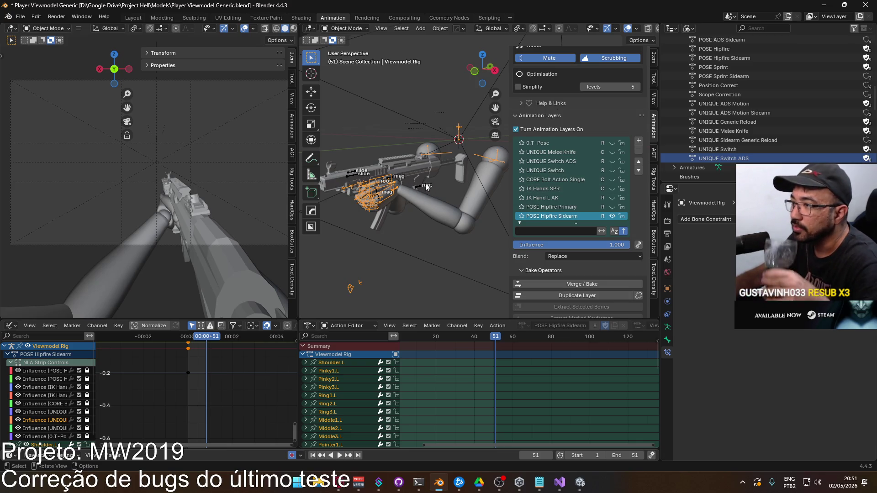
click(417, 185)
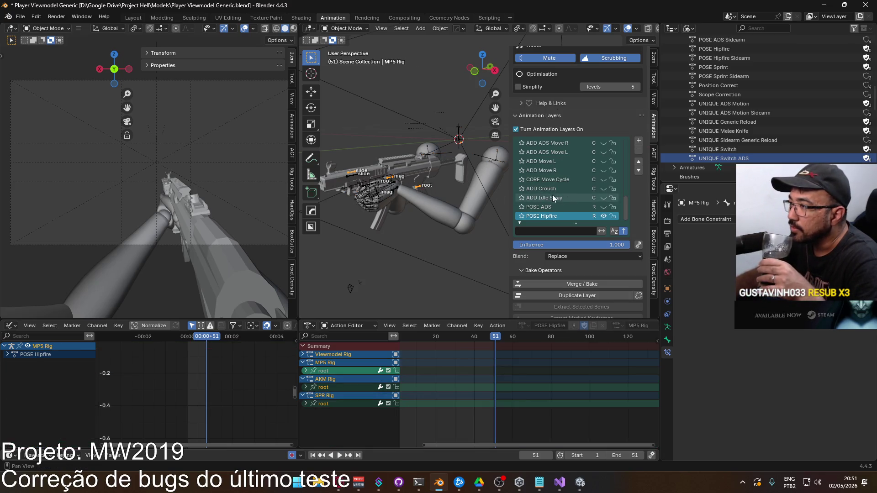
Compare the MP5 and Viewmodel rigs, then select the X17 Rig's POSE Hipfire Sidearm layer.
click(398, 189)
click(421, 187)
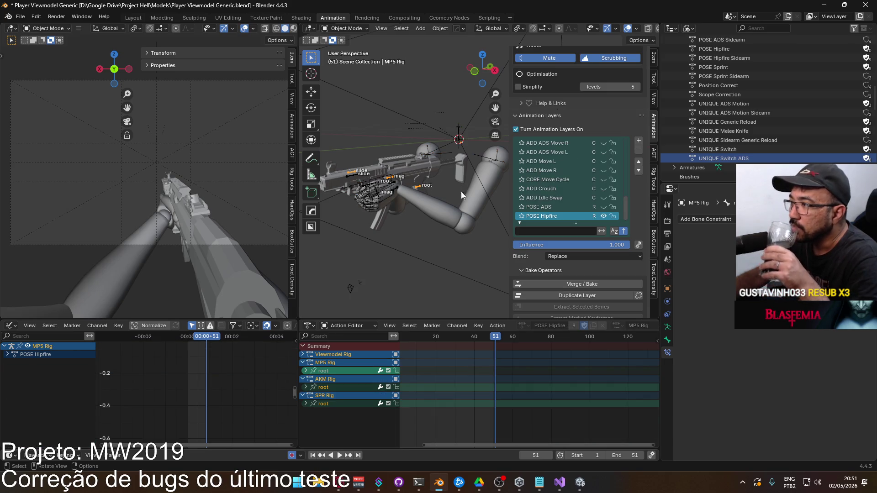
click(495, 165)
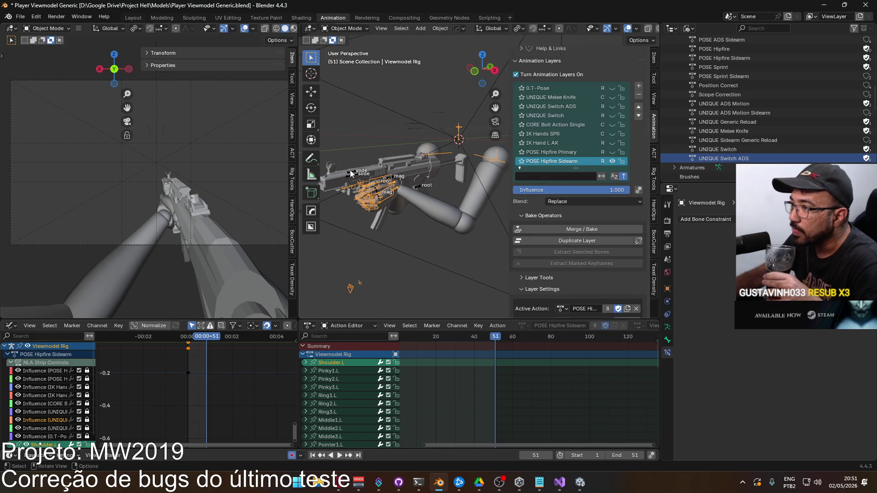
click(350, 172)
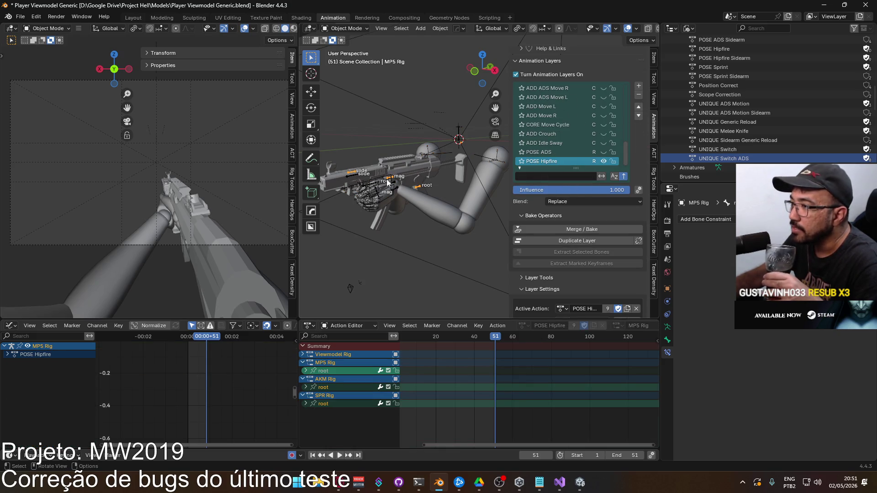
click(358, 180)
drag(625, 107, 627, 153)
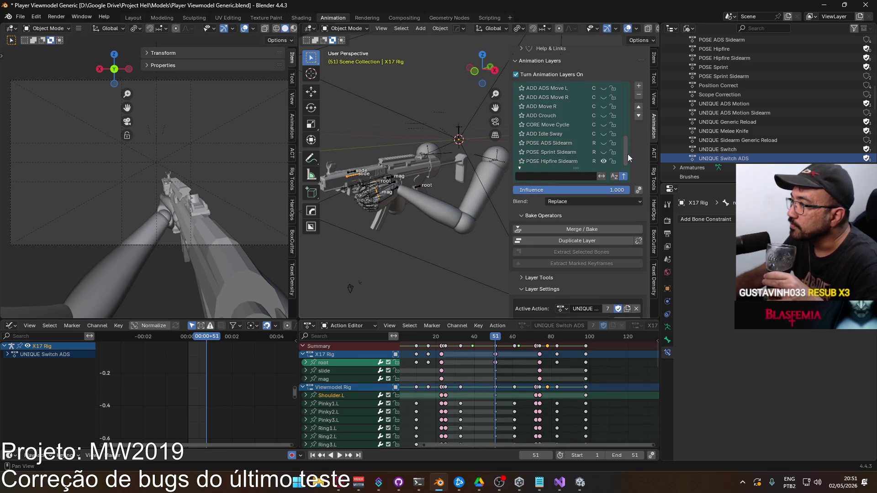
click(560, 161)
Return to the Viewmodel Rig, orbit around the gun, and set the Outliner to View Layer.
click(417, 188)
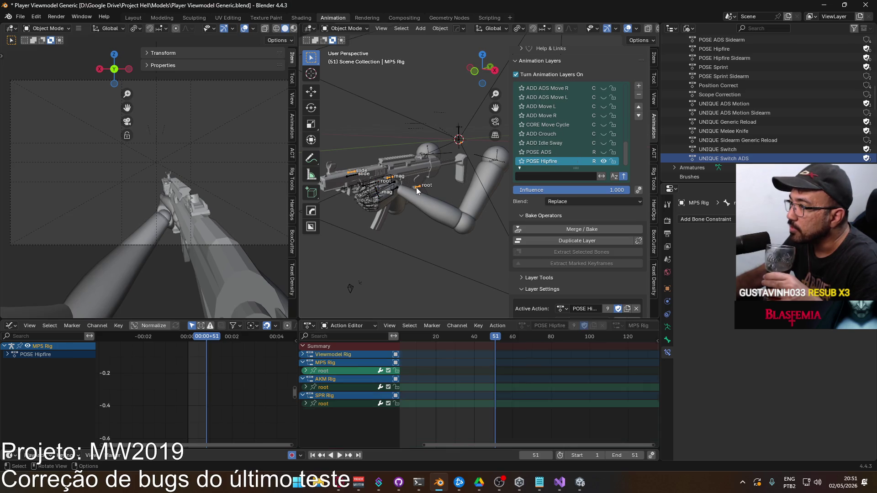
click(495, 162)
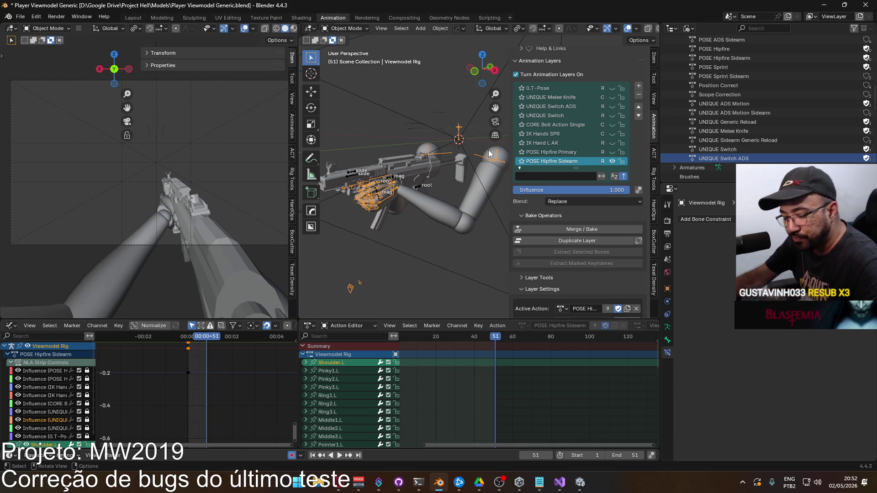
mouse_move(437, 198)
middle_down()
mouse_move(376, 187)
mouse_move(417, 204)
mouse_move(560, 179)
middle_up()
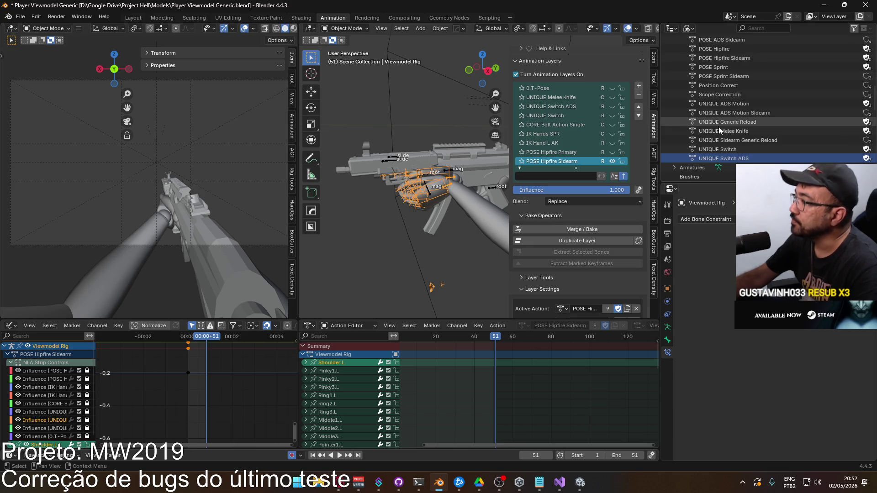
click(689, 29)
click(708, 60)
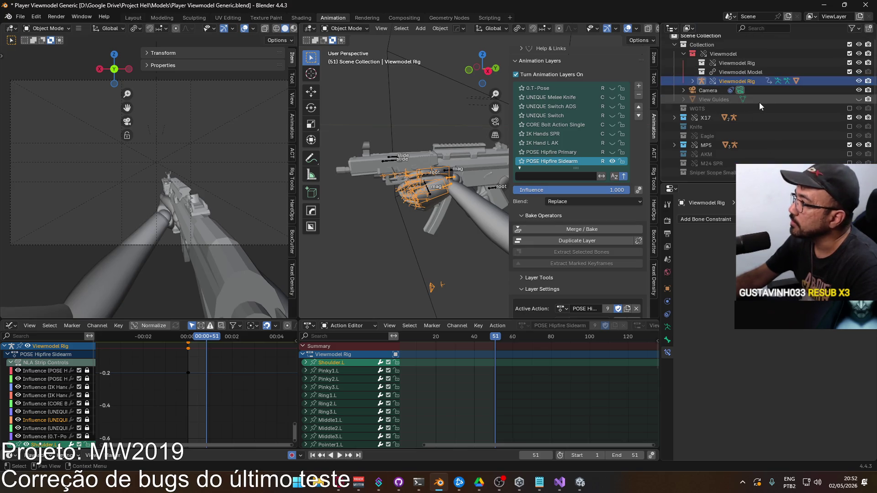
Exclude the MP5 collection and select the X17 Rig's CORE Move Cycle layer.
click(684, 53)
click(849, 121)
click(394, 157)
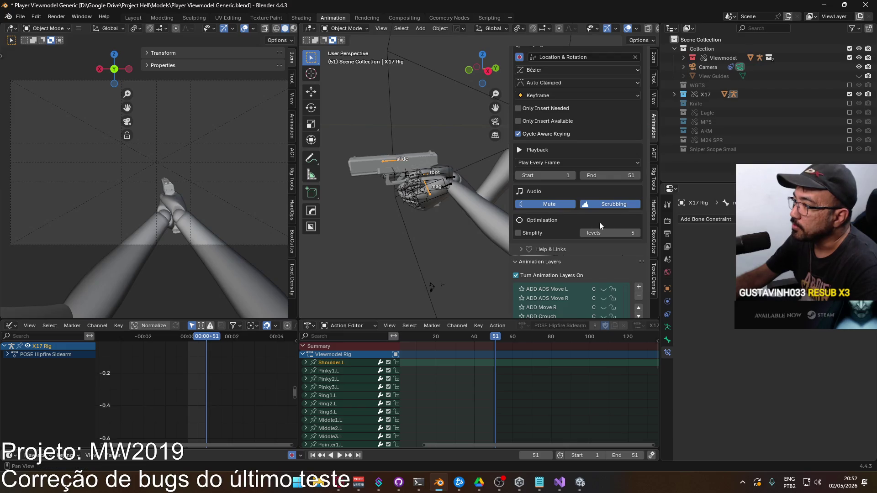
scroll(595, 222, down, 4)
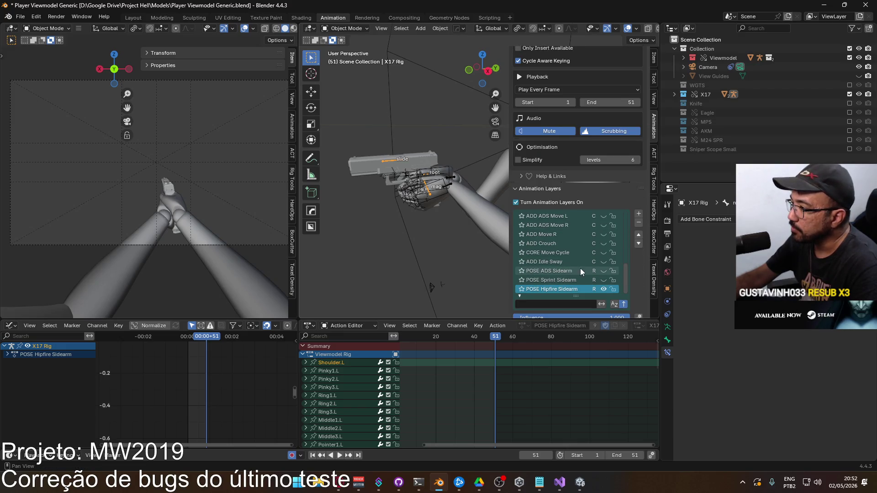
click(574, 253)
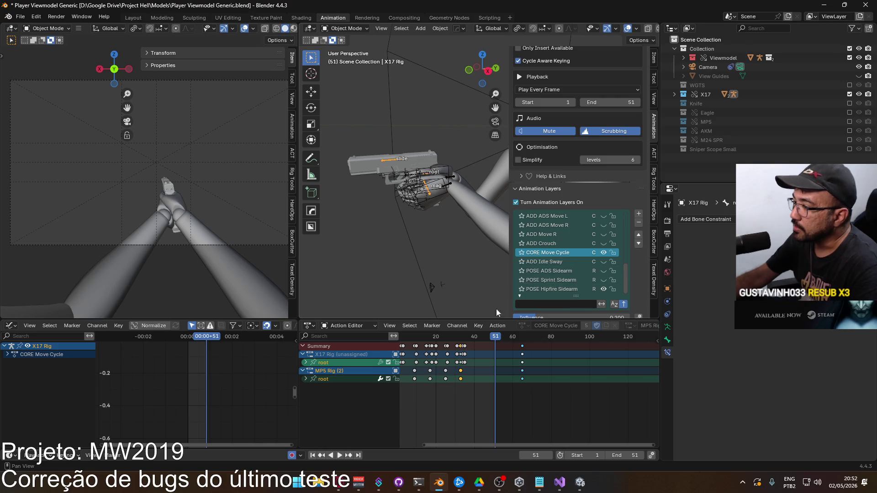
Set the scene end frame to 64 and play back the move cycle.
middle_drag(483, 352, 526, 374)
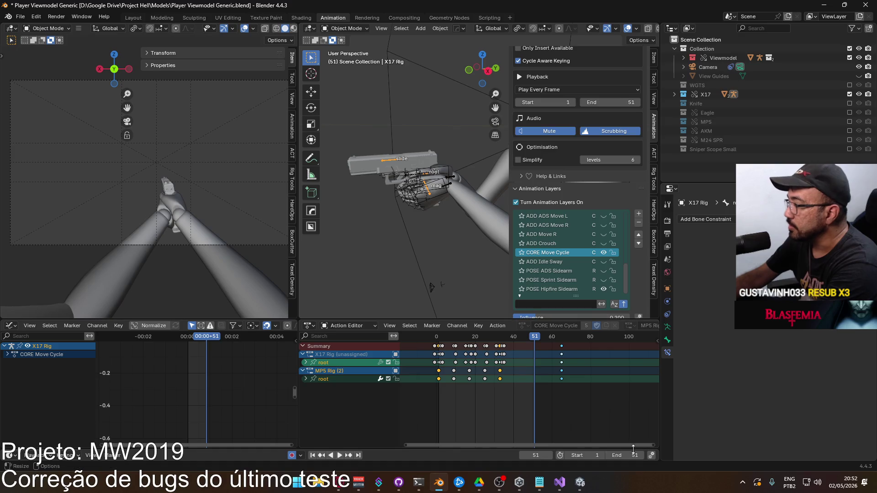
text(64)
key(Return)
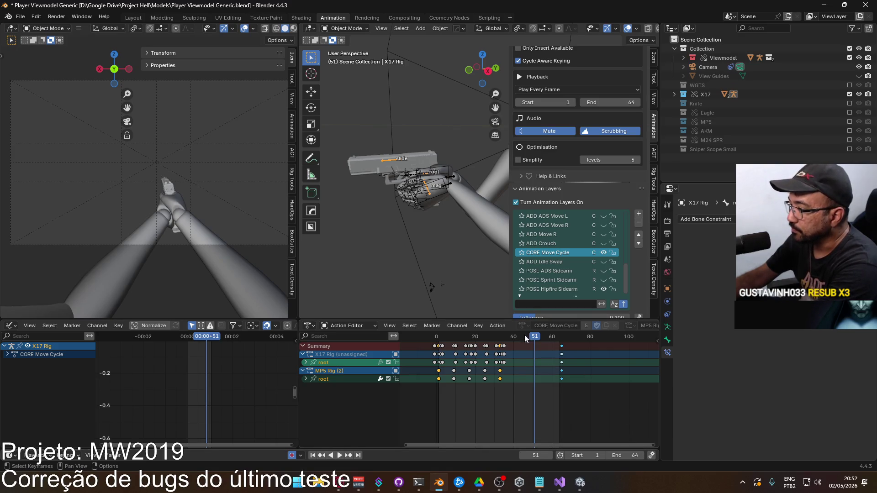
key(space)
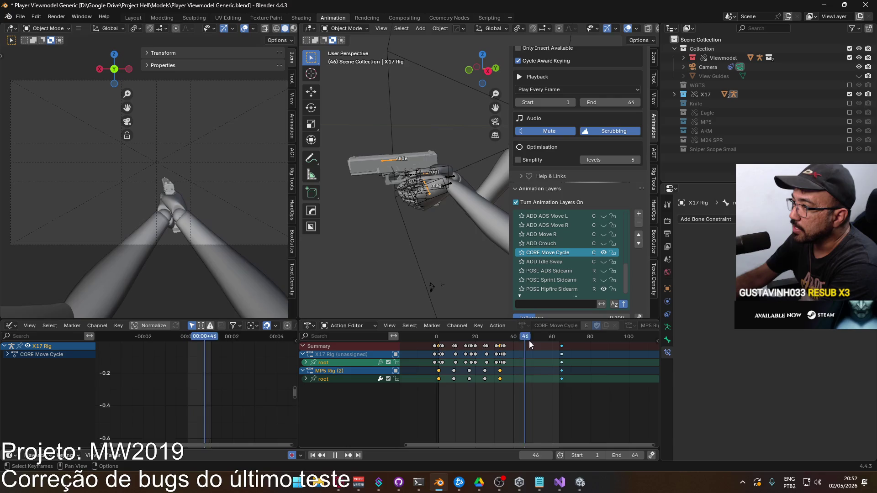
key(space)
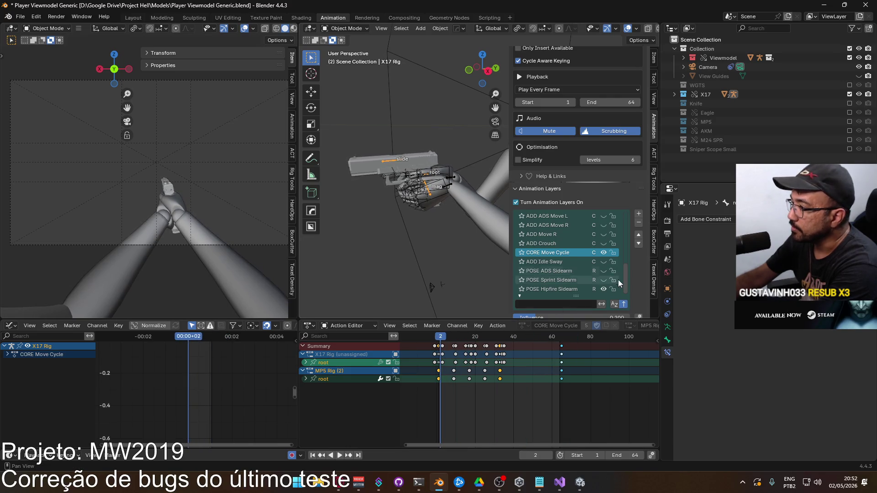
scroll(618, 308, down, 2)
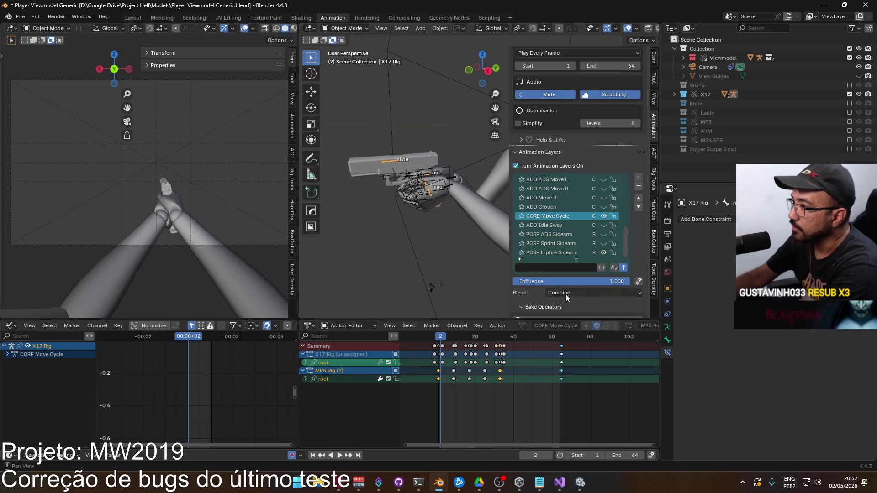
key(space)
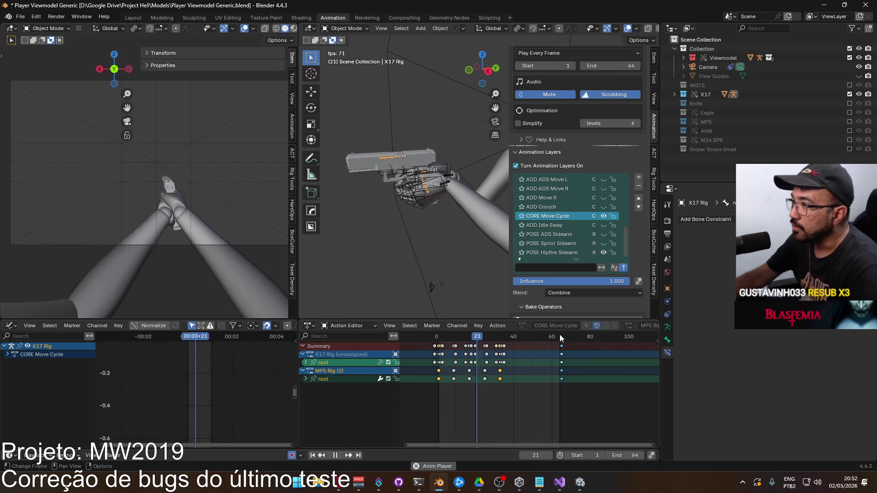
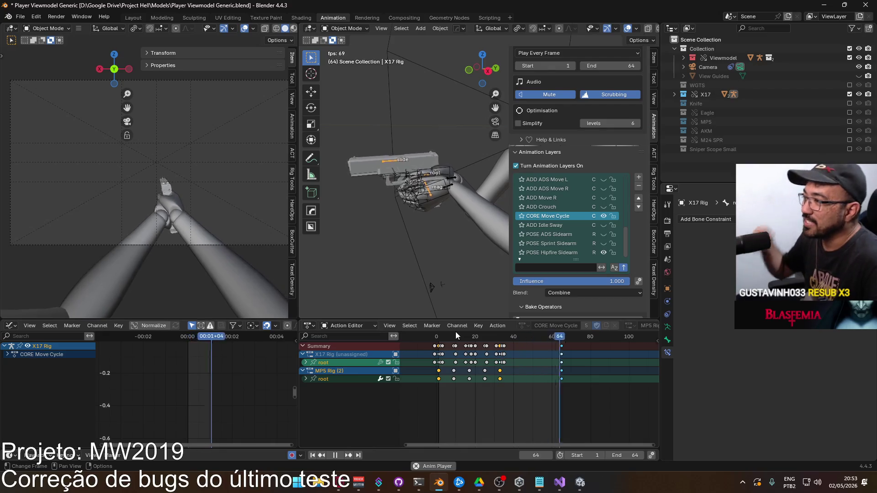
Hide the CORE Move Cycle layer, make POSE Hipfire Sidearm active, and save the viewmodel file.
click(604, 216)
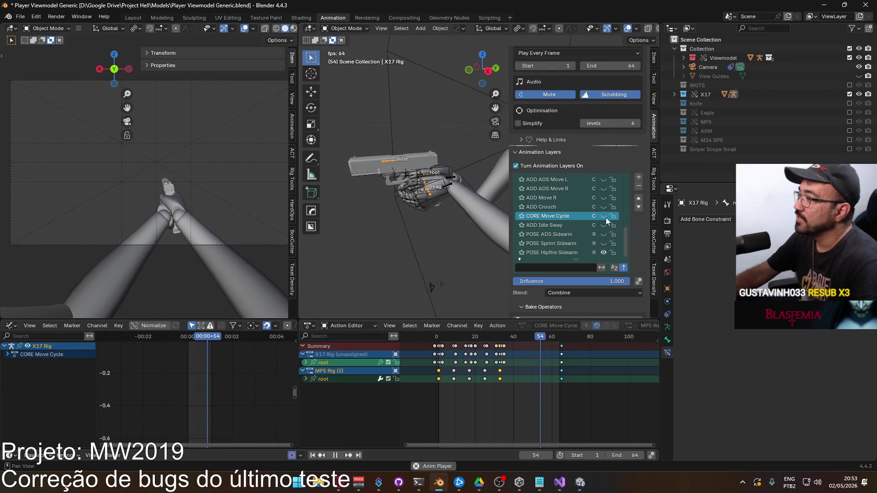
click(437, 339)
key(space)
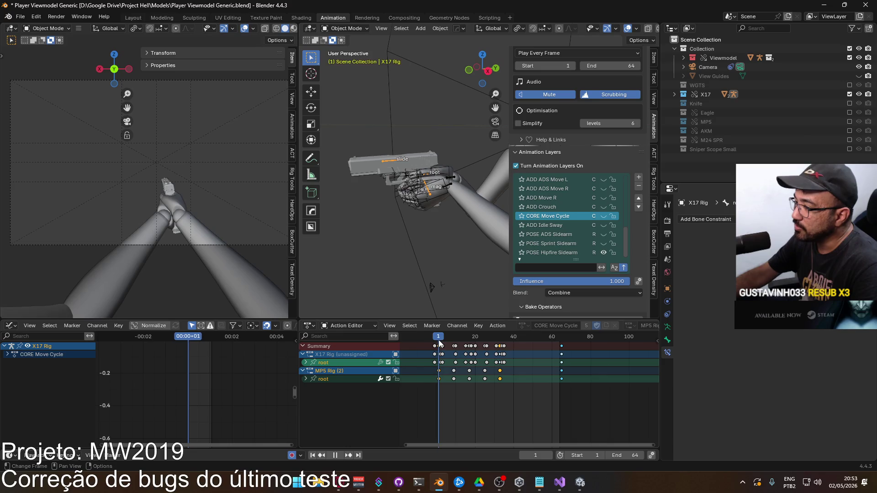
click(527, 252)
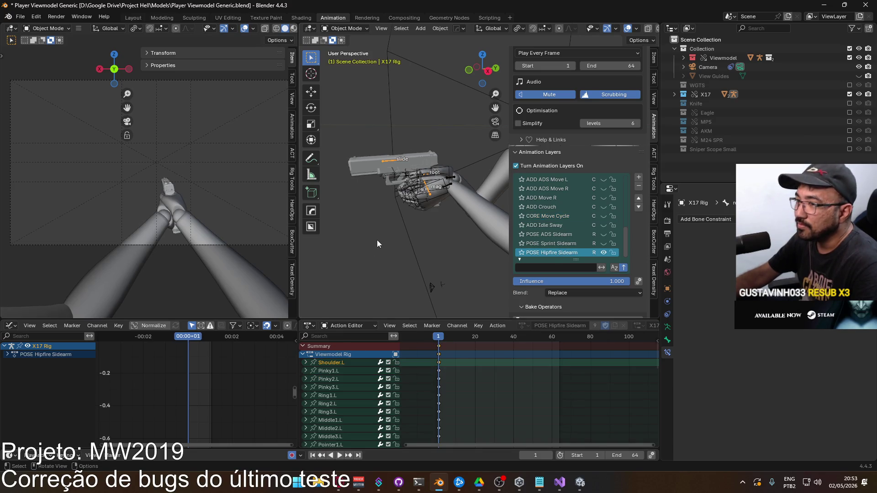
key(ctrl+s)
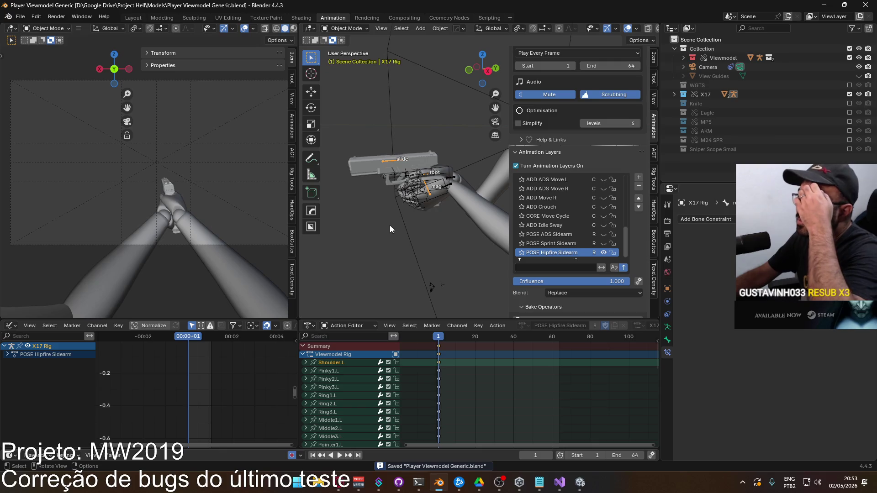
mouse_move(369, 232)
middle_down()
mouse_move(394, 226)
mouse_move(359, 246)
mouse_move(371, 228)
mouse_move(407, 217)
middle_up()
key(ctrl+s)
Open Weapon Library.blend from the recent files list.
click(20, 16)
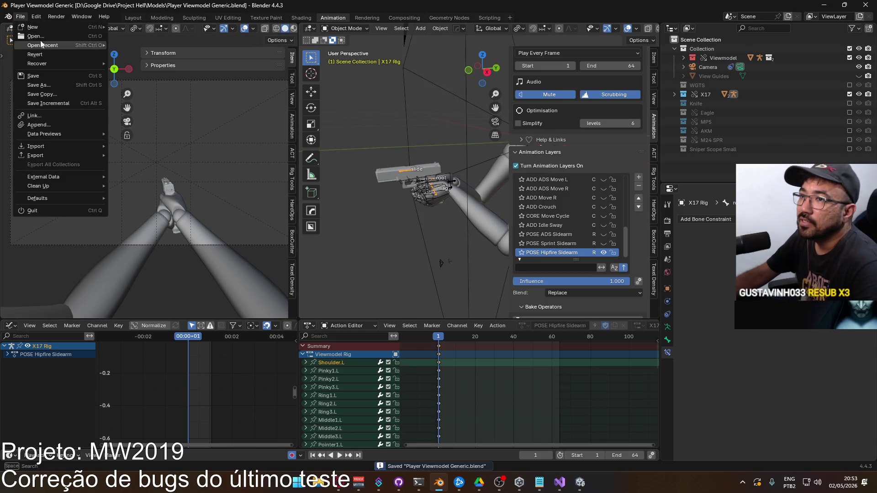
mouse_move(42, 45)
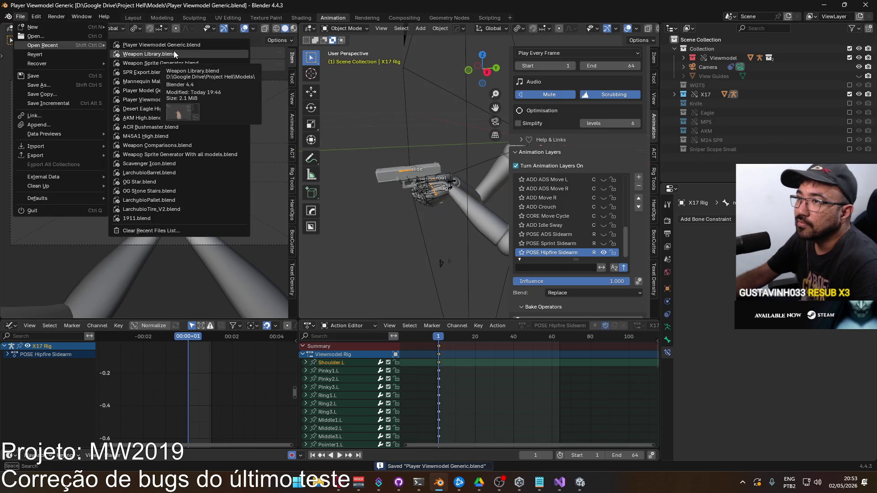
click(174, 54)
Switch to solid shading and a right-side orthographic view of the weapons.
click(353, 194)
mouse_move(353, 194)
middle_down()
mouse_move(290, 196)
mouse_move(332, 192)
middle_up()
key(alt+z)
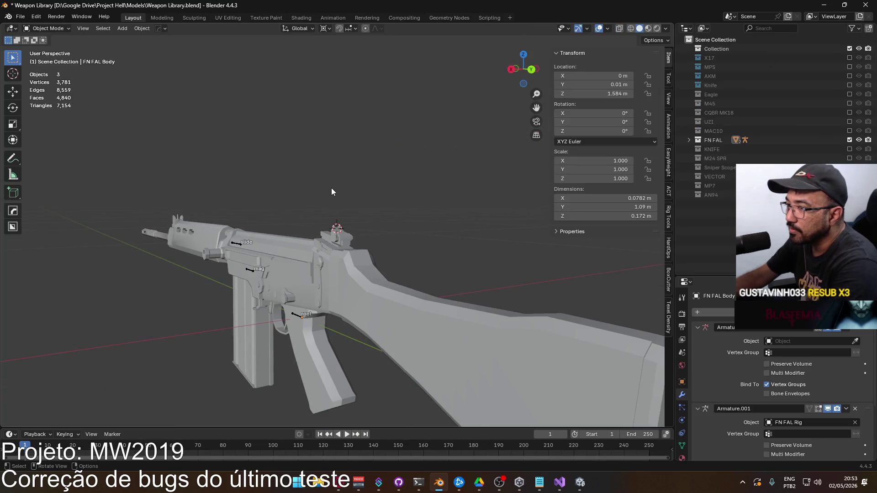
key(KP_1)
key(KP_3)
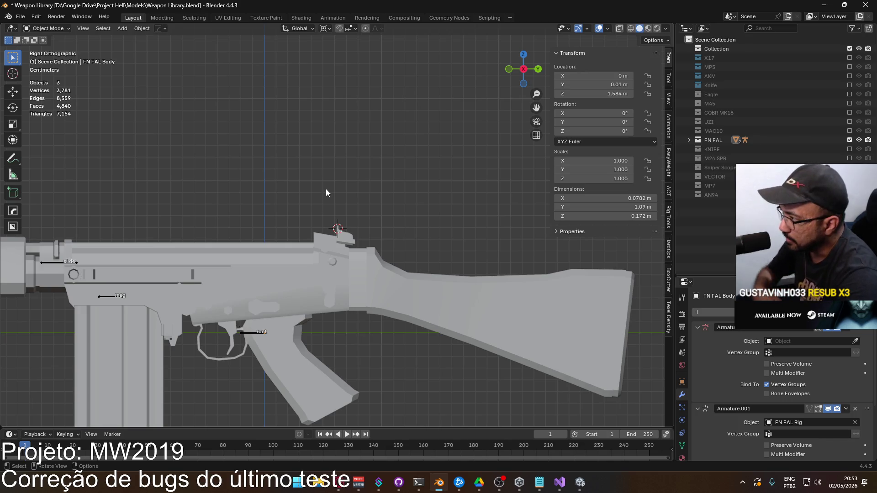
scroll(317, 220, down, 4)
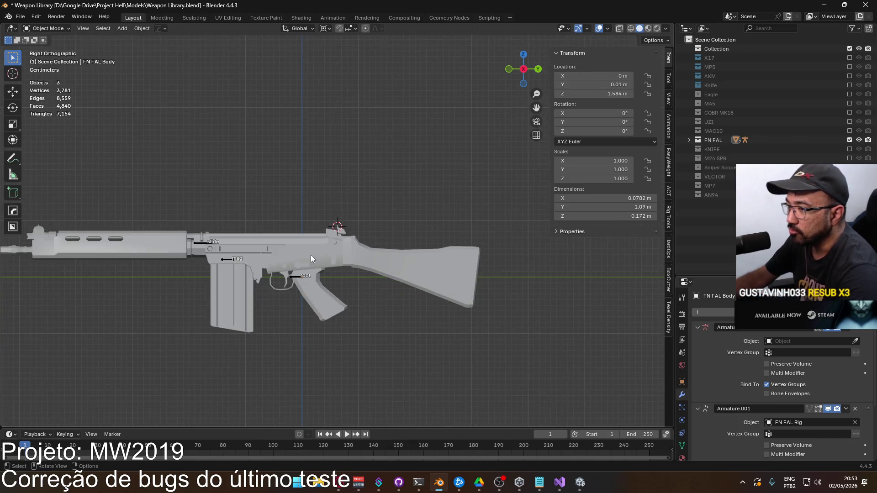
scroll(312, 258, down, 7)
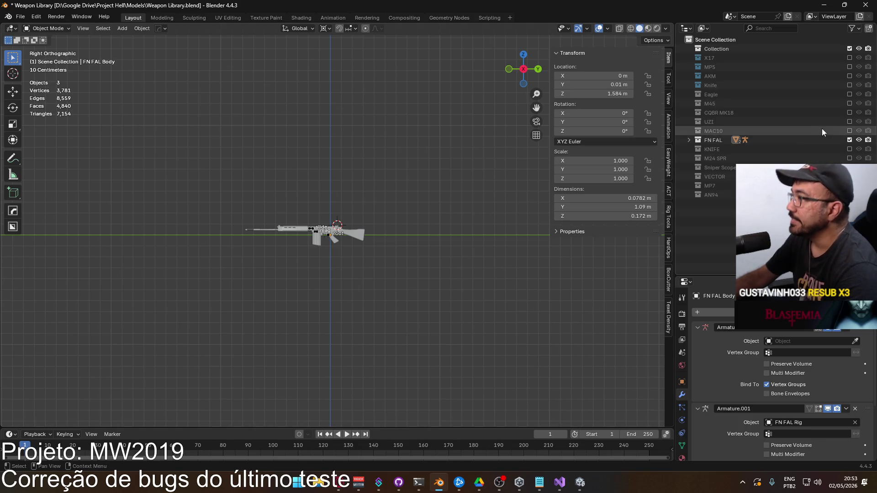
Include the X17, MP5 and AKM collections in the scene and select the FN FAL rig.
drag(849, 57, 849, 195)
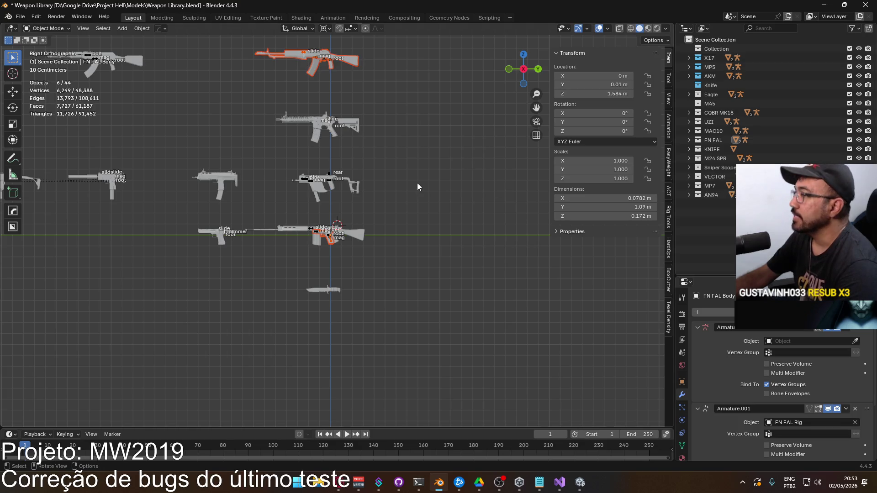
click(362, 234)
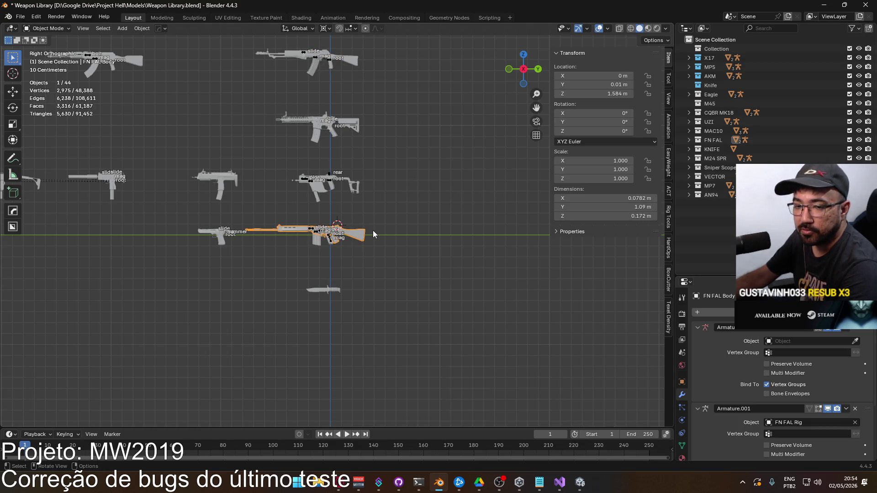
scroll(345, 249, up, 3)
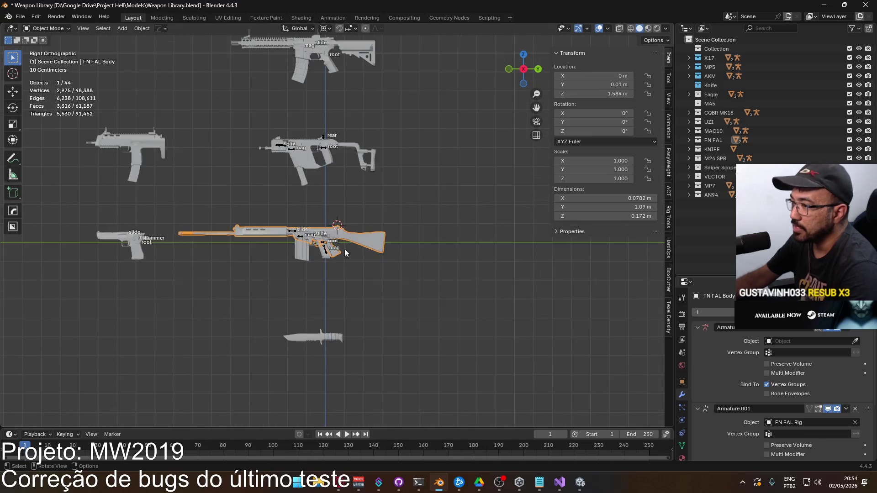
scroll(345, 250, up, 3)
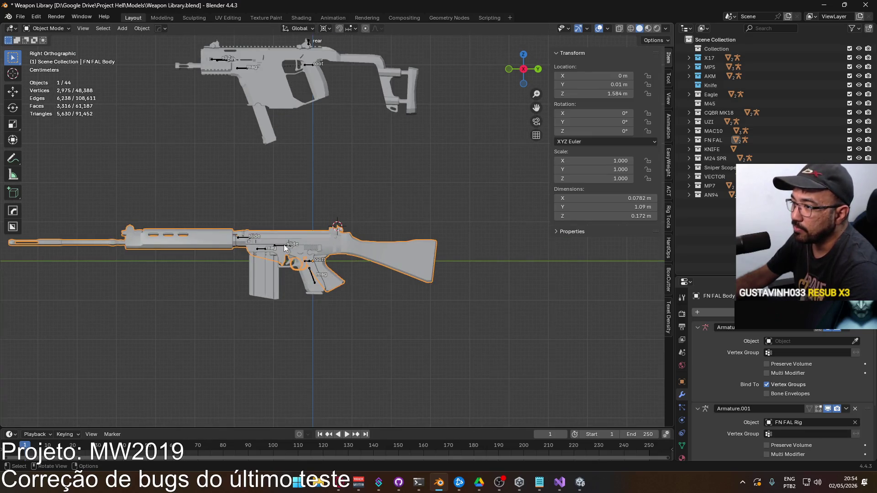
click(297, 246)
scroll(315, 249, down, 3)
click(321, 250)
scroll(383, 249, down, 3)
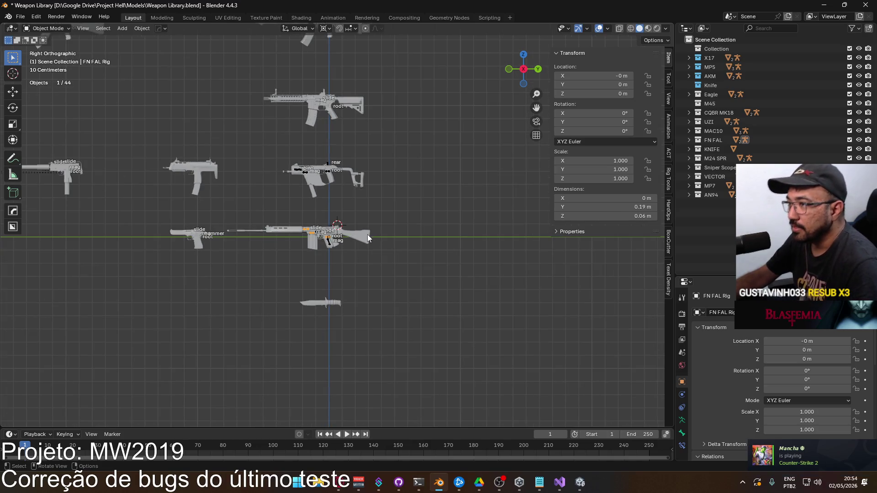
Cancel a trial move of the FN FAL rig and bring up its transform values in the sidebar.
scroll(368, 234, down, 2)
key(g)
right_click(362, 196)
scroll(360, 199, down, 2)
shift+middle_drag(360, 199, 347, 247)
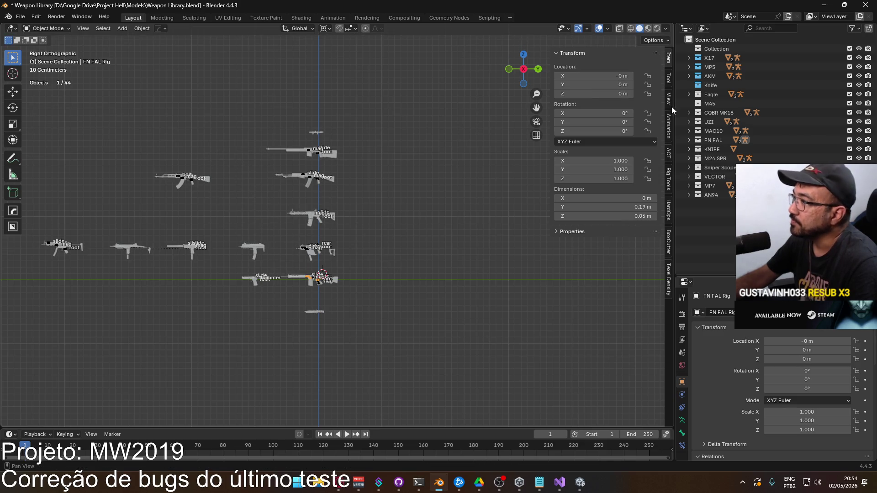
click(668, 121)
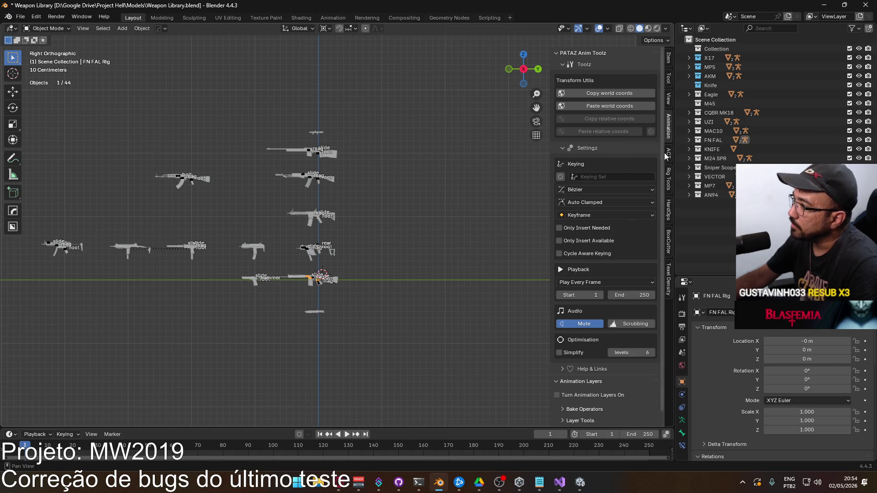
click(668, 176)
click(669, 57)
scroll(247, 228, up, 3)
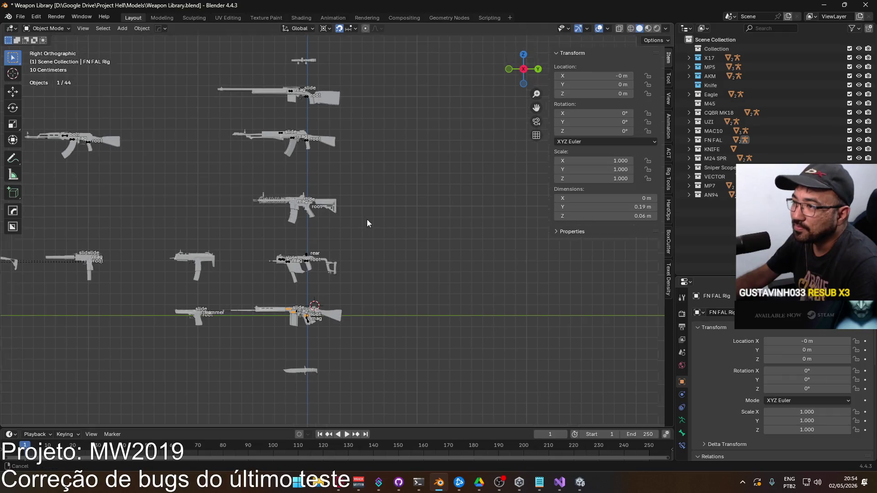
Move the FN FAL rig to Y −1 m, Z 1.6 m and save the Weapon Library.
key(g)
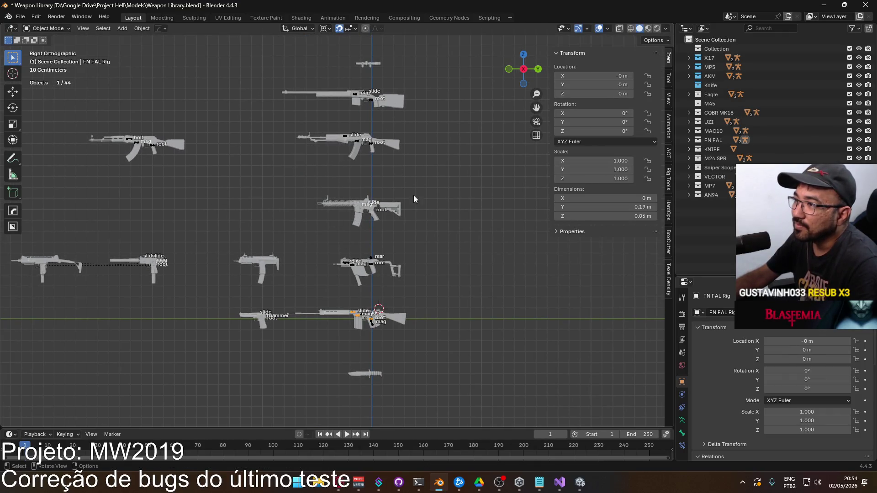
click(338, 81)
click(466, 167)
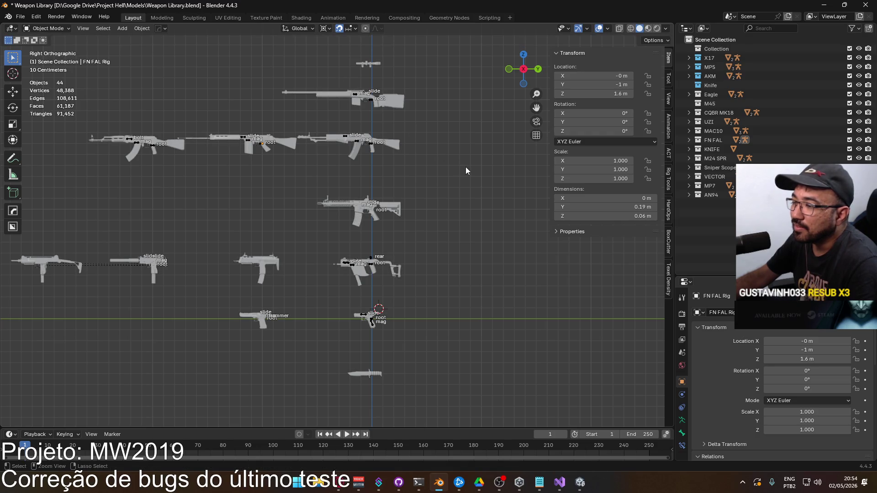
key(ctrl+s)
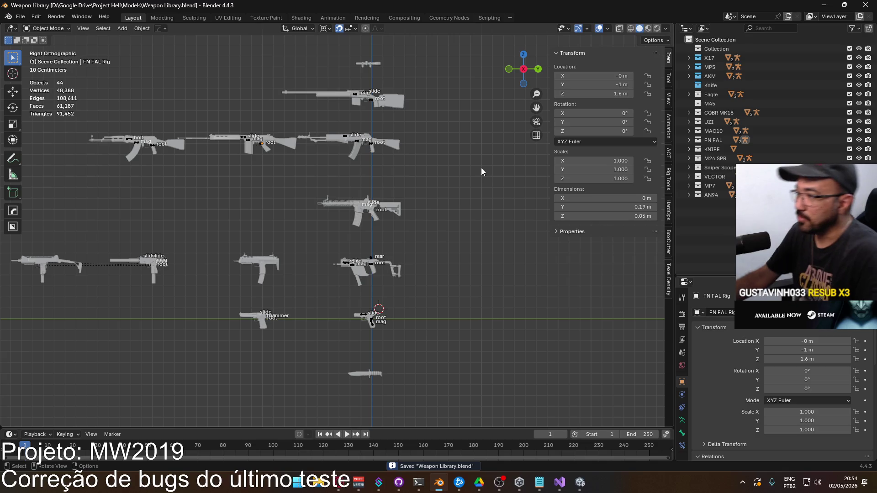
scroll(335, 267, up, 6)
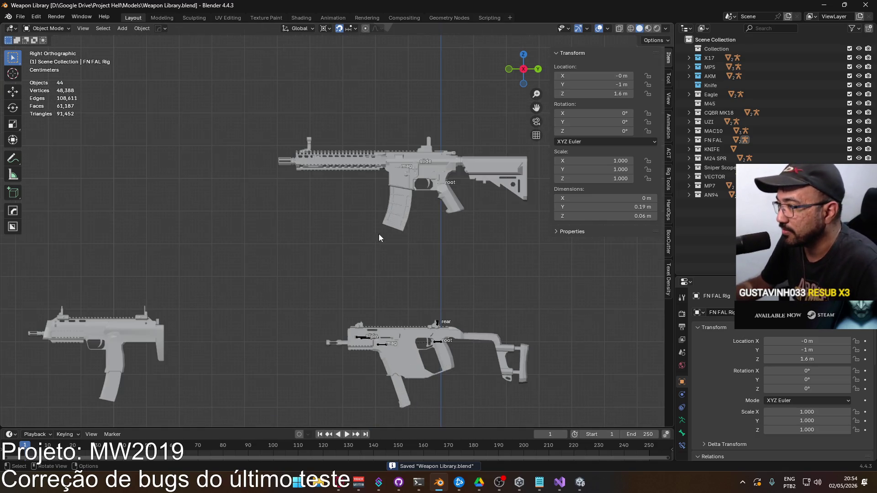
Set the MK18 rig's armature Display As to Stick and save the file.
scroll(460, 204, up, 2)
click(488, 166)
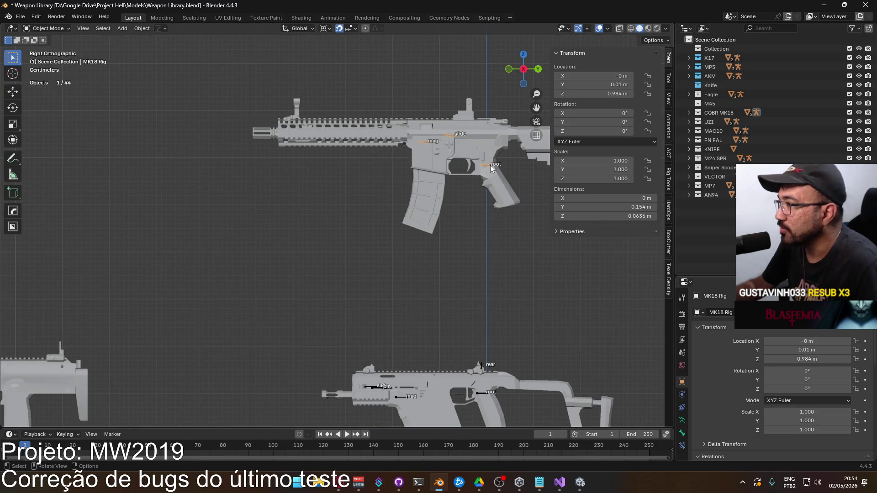
click(682, 420)
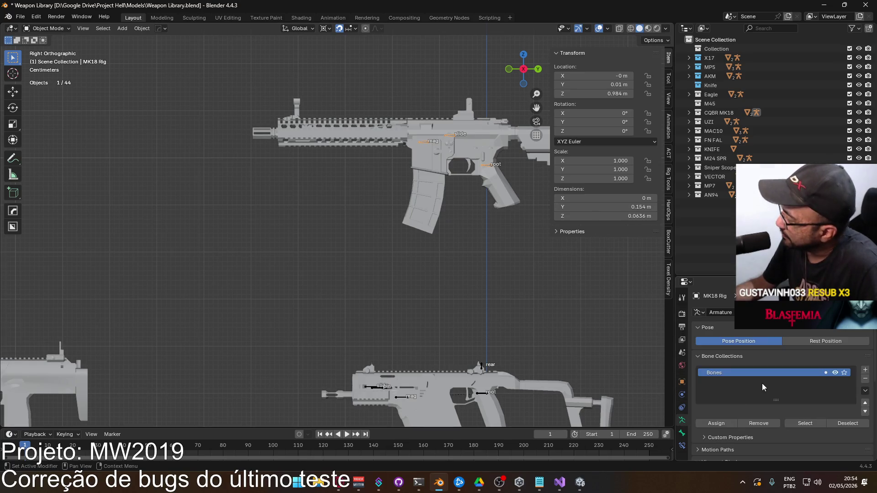
scroll(763, 385, down, 3)
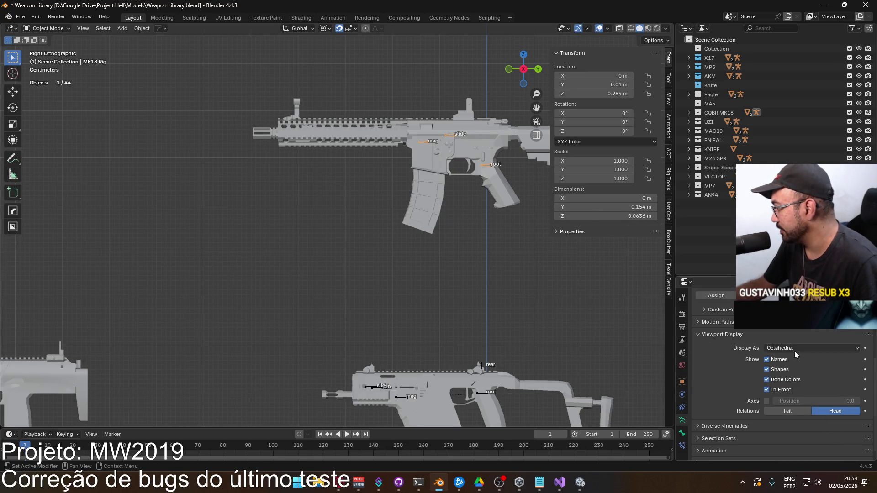
click(794, 350)
click(785, 363)
click(478, 269)
scroll(465, 272, down, 3)
scroll(465, 279, down, 3)
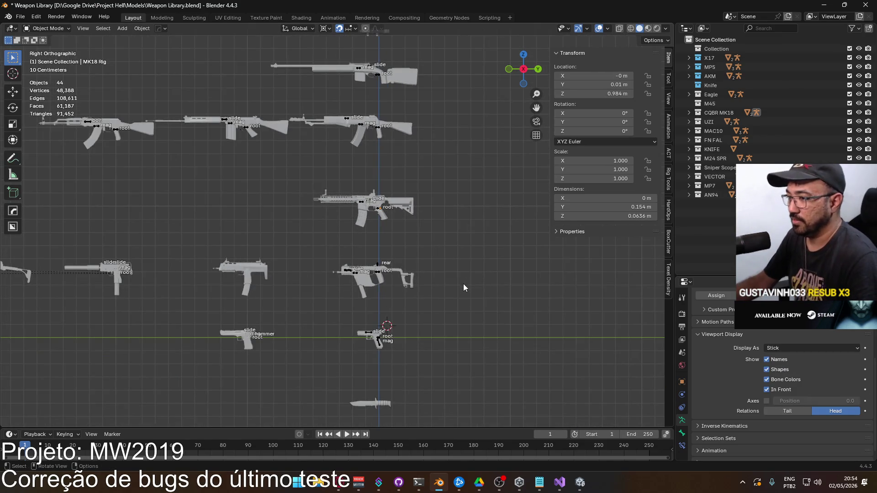
key(ctrl+s)
Box-select the row of three rifles, move them slightly lower, and save.
mouse_move(439, 304)
shift+middle_down()
mouse_move(490, 246)
mouse_move(543, 338)
mouse_move(439, 369)
shift+middle_up()
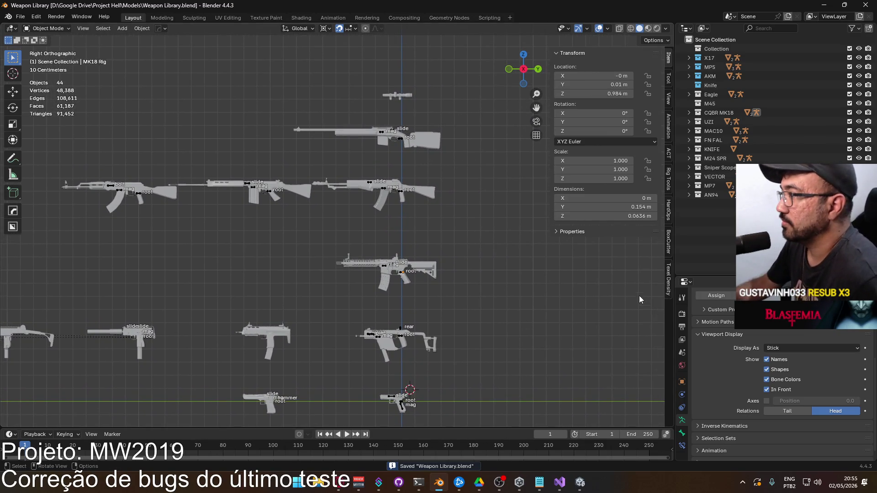
scroll(420, 231, down, 4)
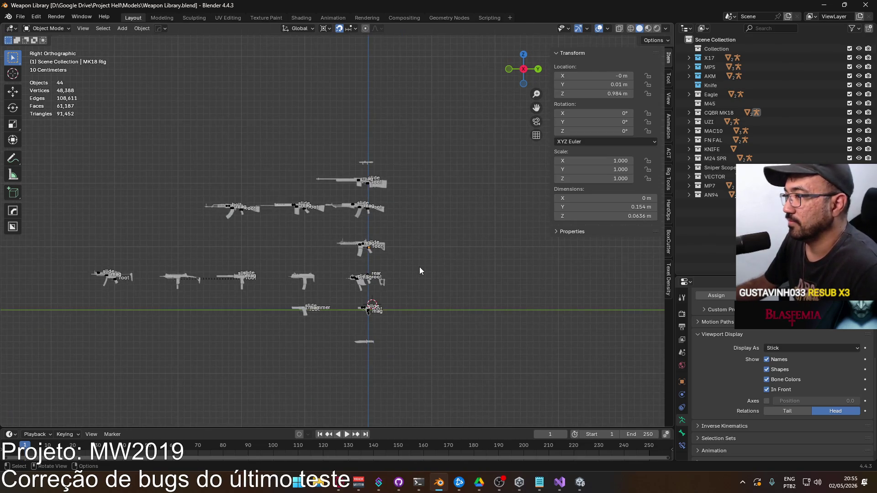
scroll(419, 271, up, 2)
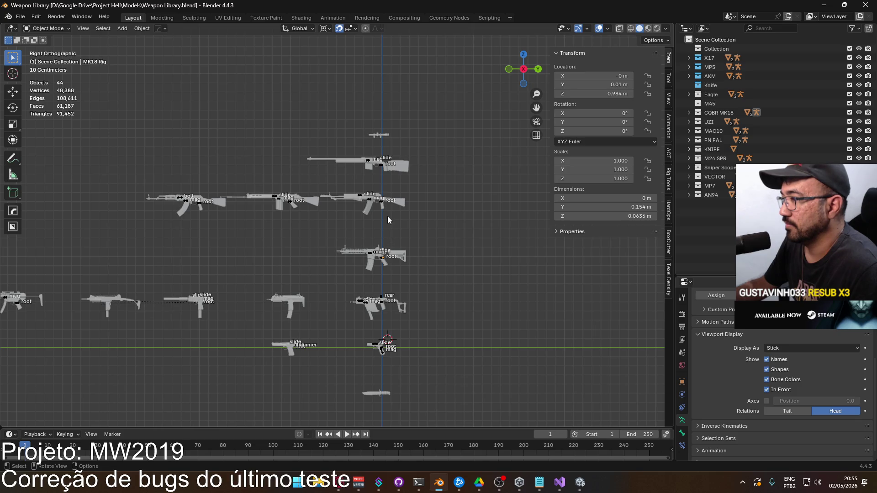
drag(127, 186, 432, 221)
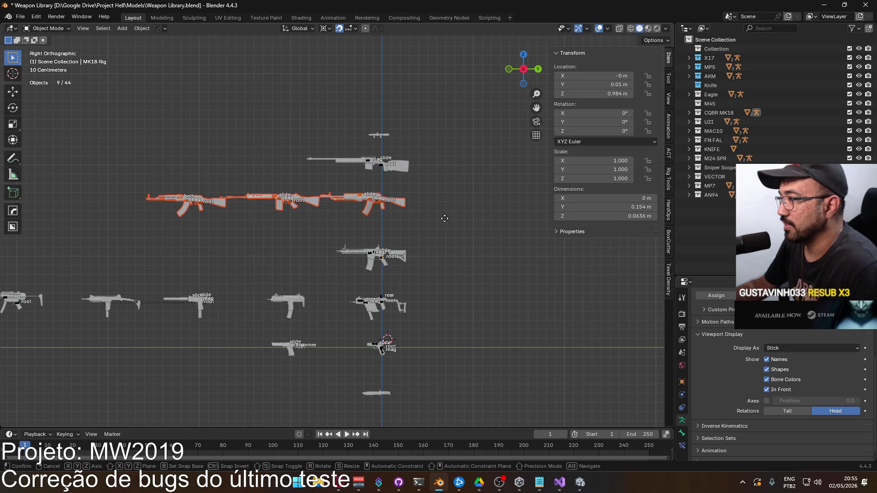
key(g)
click(443, 224)
click(473, 215)
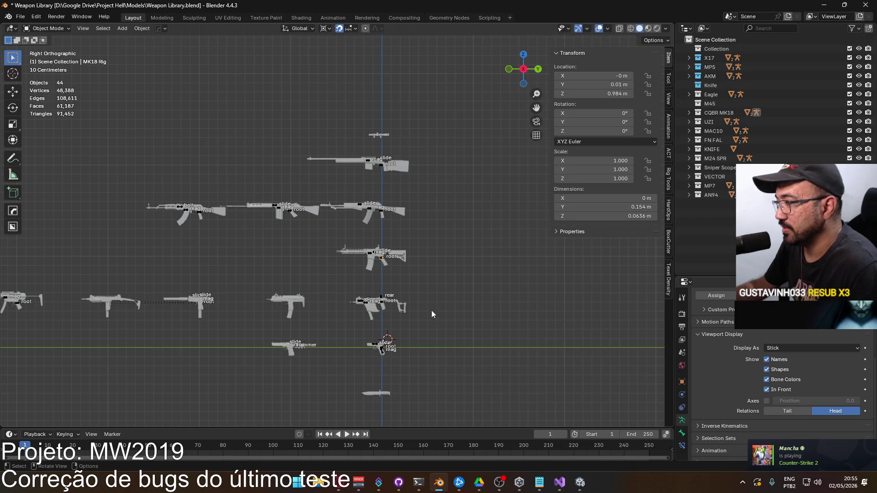
mouse_move(485, 314)
shift+middle_down()
mouse_move(377, 258)
mouse_move(472, 217)
mouse_move(498, 233)
mouse_move(354, 268)
shift+middle_up()
key(ctrl+s)
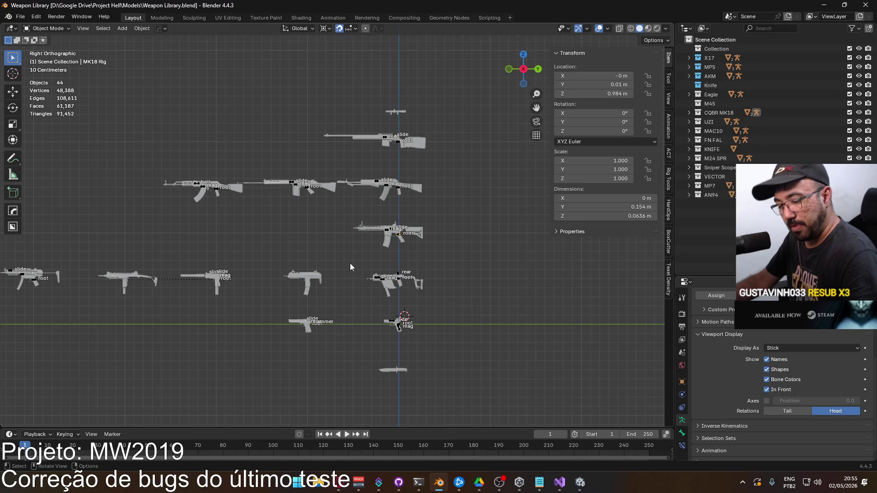
Zoom in and switch to a back view centred on the MK18 rear sight.
scroll(350, 266, up, 1)
mouse_move(230, 265)
shift+middle_down()
mouse_move(492, 224)
mouse_move(352, 234)
mouse_move(221, 266)
mouse_move(338, 273)
shift+middle_up()
scroll(389, 274, up, 4)
scroll(379, 224, up, 2)
mouse_move(388, 229)
middle_down()
mouse_move(431, 248)
mouse_move(474, 236)
mouse_move(512, 253)
mouse_move(368, 267)
mouse_move(294, 253)
mouse_move(370, 246)
middle_up()
key(ctrl+KP_1)
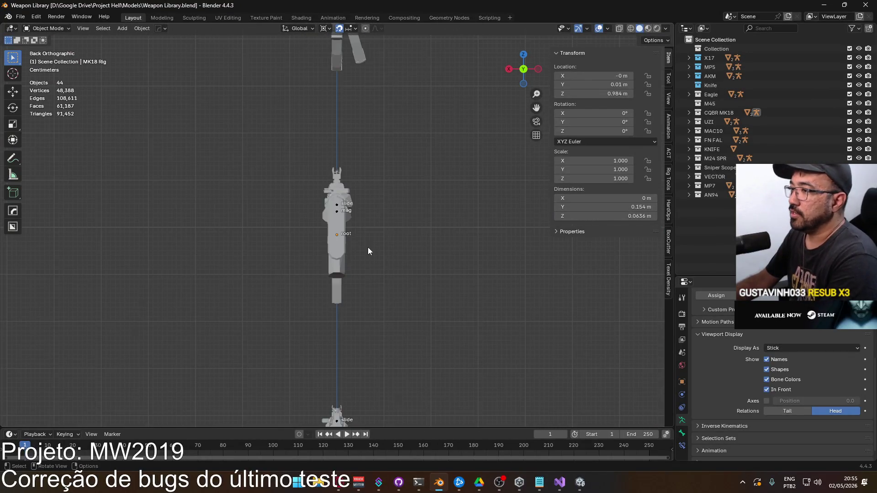
scroll(368, 247, up, 8)
mouse_move(351, 193)
shift+middle_down()
mouse_move(384, 261)
mouse_move(399, 264)
mouse_move(353, 162)
mouse_move(322, 197)
shift+middle_up()
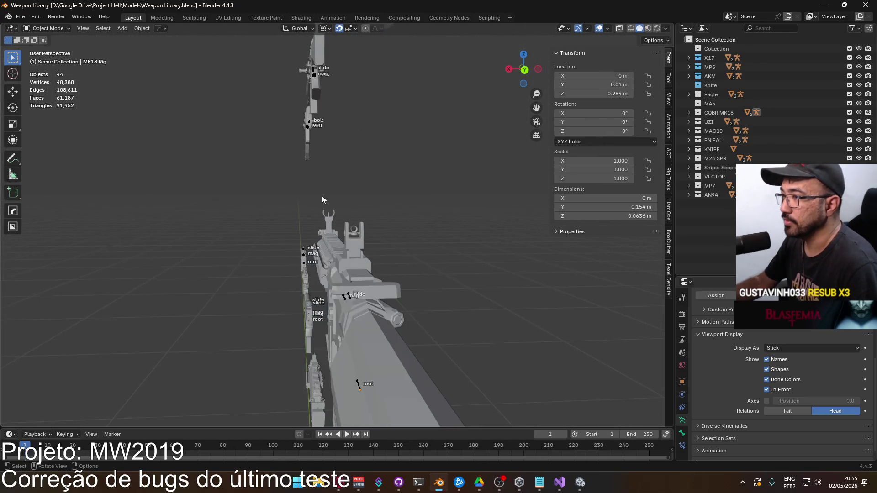
Select the MK18 Body mesh and orbit to see the rail and sight in 3D.
key(Up)
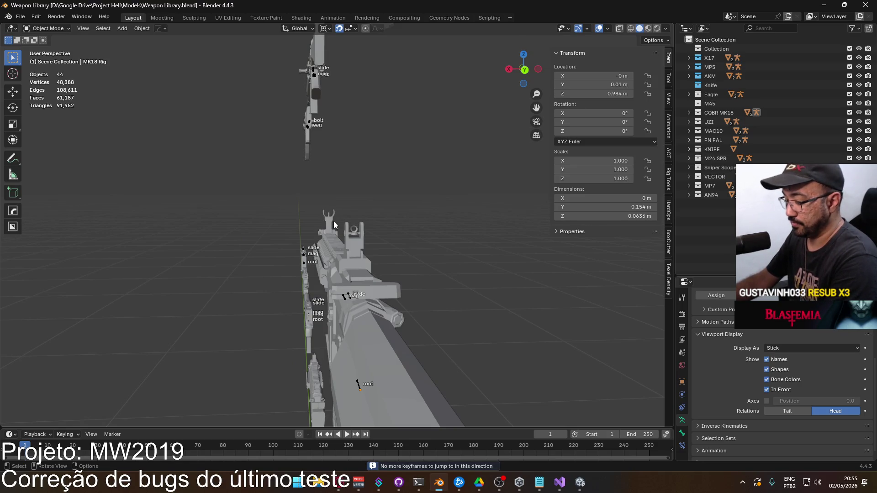
key(KP_3)
key(ctrl+KP_1)
scroll(332, 224, up, 4)
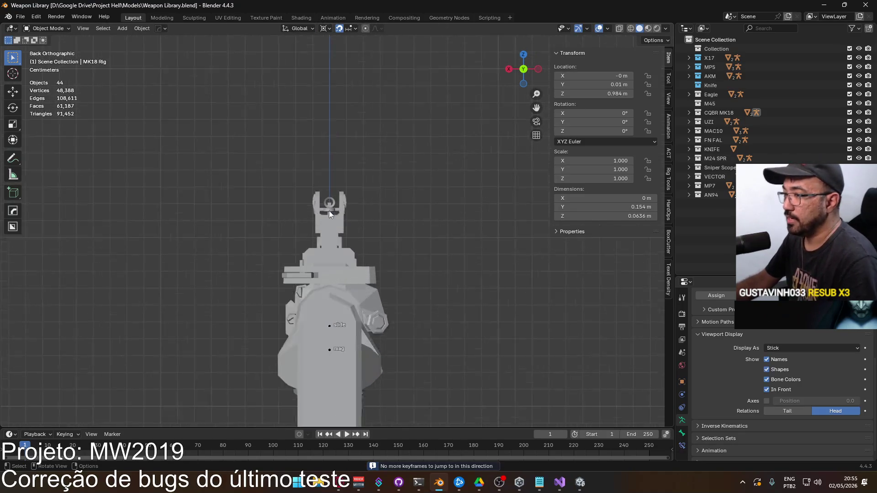
scroll(329, 213, up, 4)
click(325, 234)
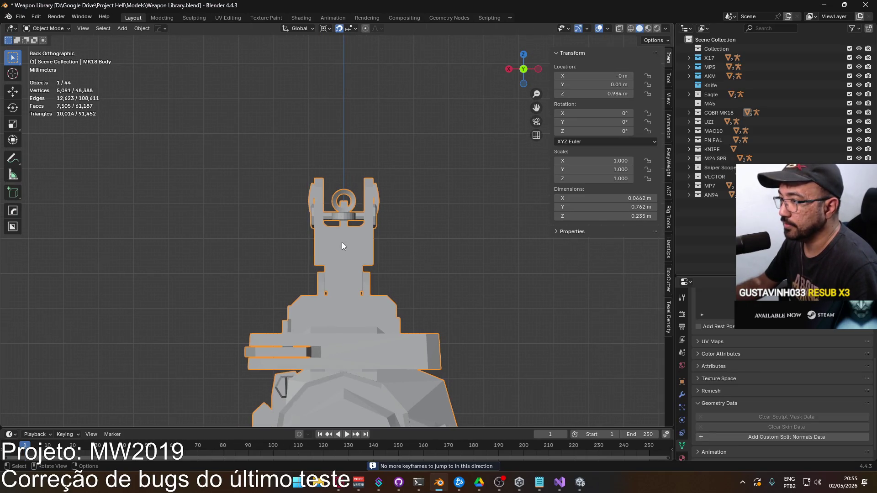
mouse_move(344, 245)
middle_down()
mouse_move(379, 258)
mouse_move(524, 255)
mouse_move(505, 251)
mouse_move(358, 443)
middle_up()
In Opera, go to the Google homepage and search for m4 iron sights.
click(339, 482)
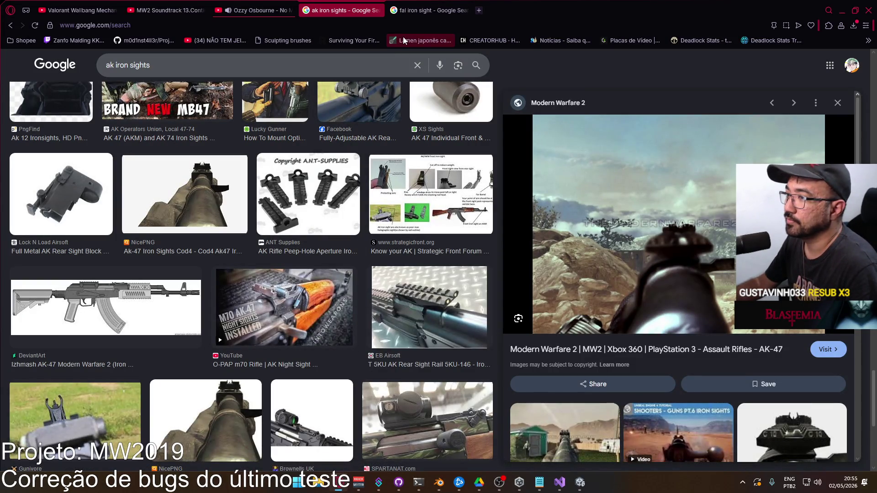
right_click(75, 69)
key(Escape)
click(50, 65)
right_click(49, 64)
click(352, 9)
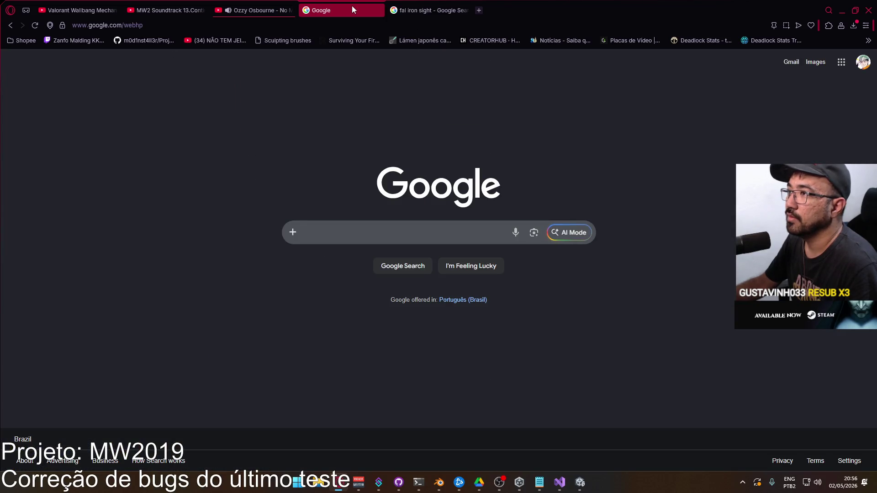
click(287, 26)
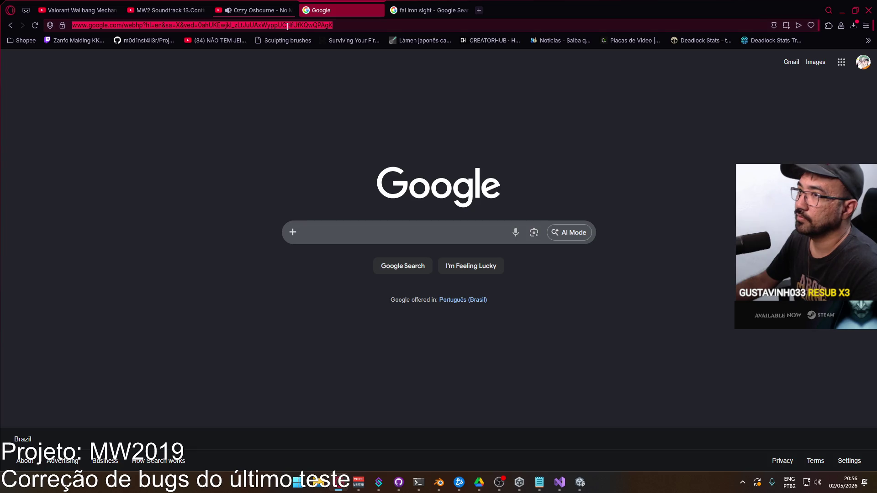
text(m4 iron)
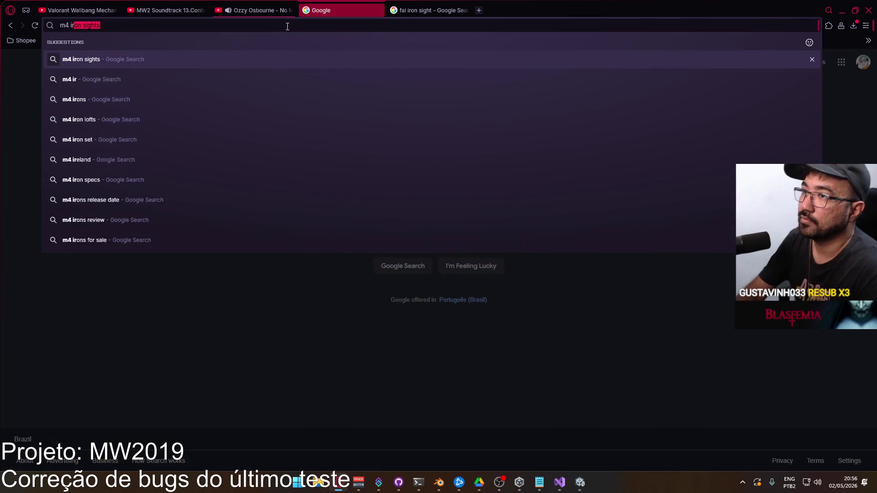
key(Return)
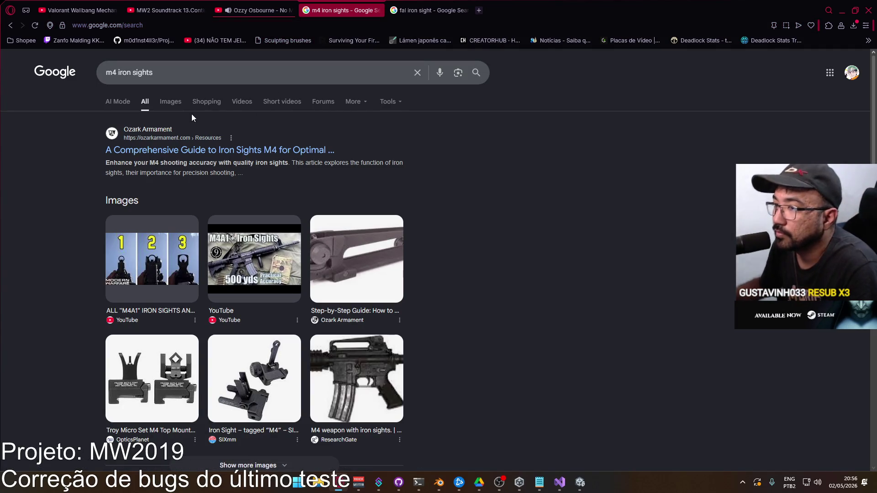
Show image results and preview the ModDB and Call of Duty Mobile M4 sight images.
click(183, 97)
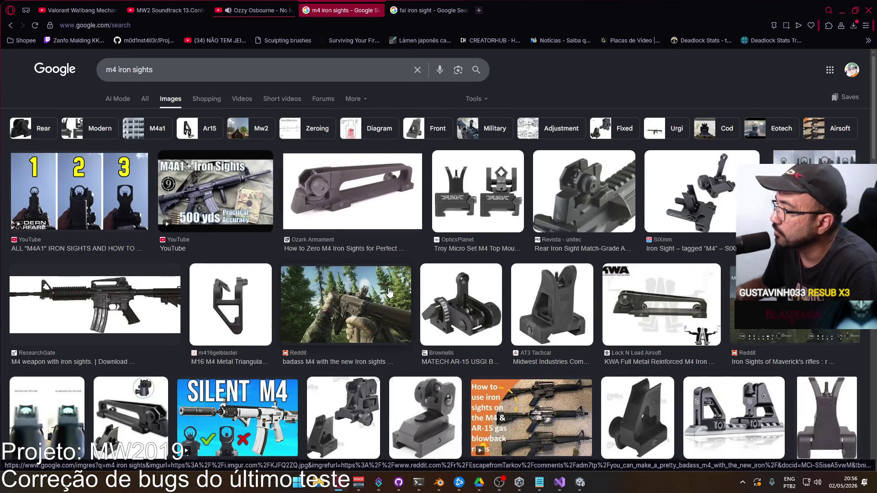
scroll(361, 284, down, 5)
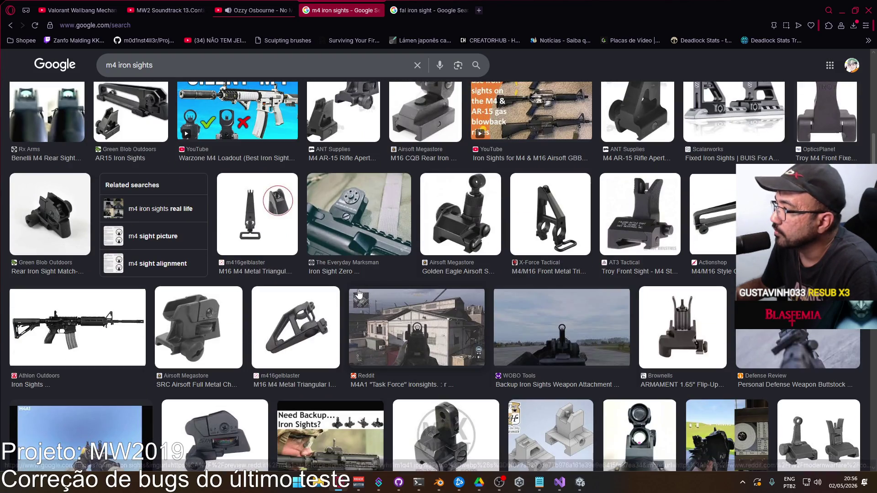
scroll(359, 293, down, 1)
scroll(359, 292, down, 5)
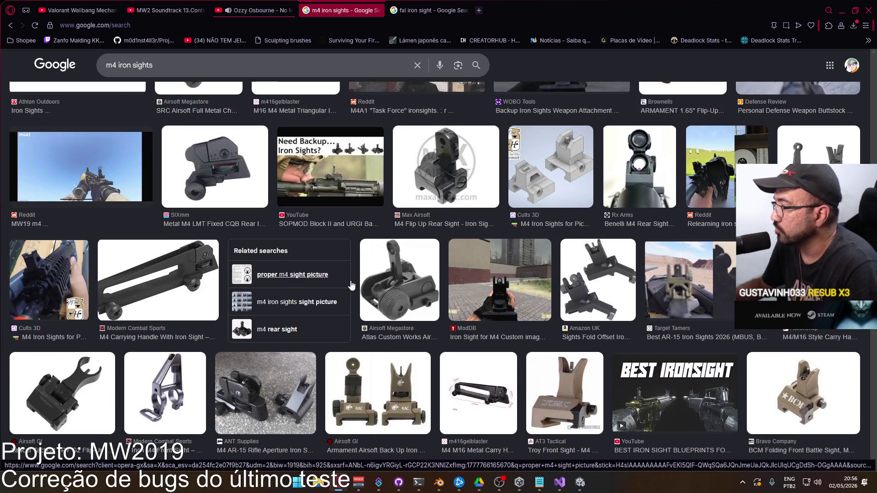
click(514, 300)
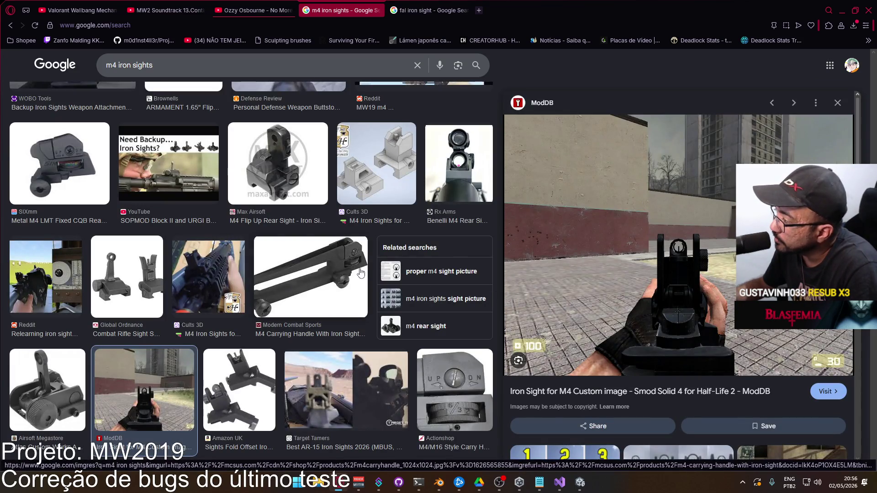
scroll(332, 314, down, 2)
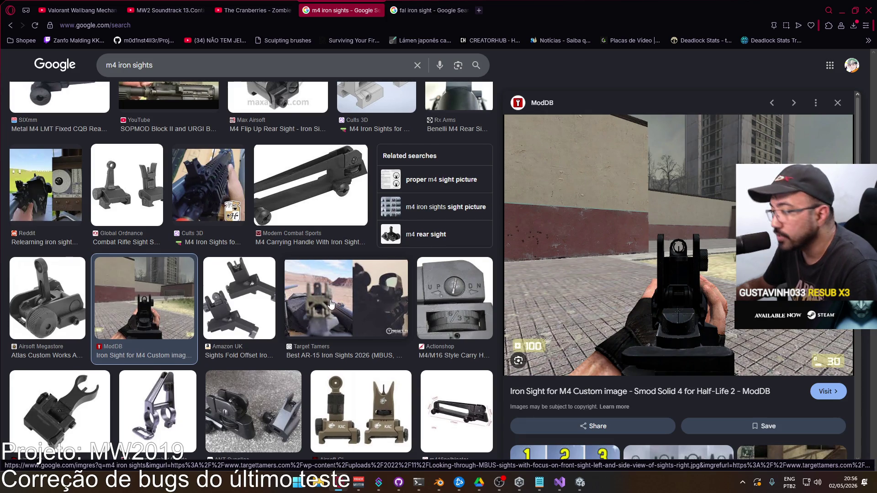
scroll(332, 305, down, 5)
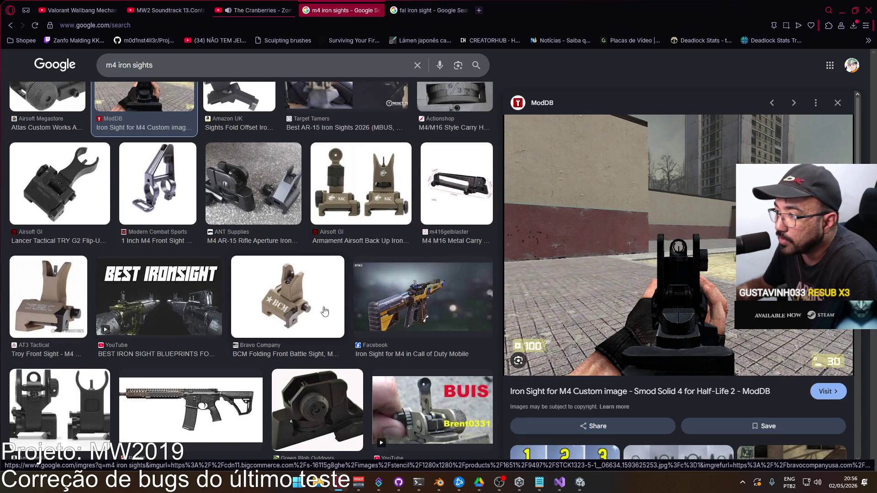
click(391, 305)
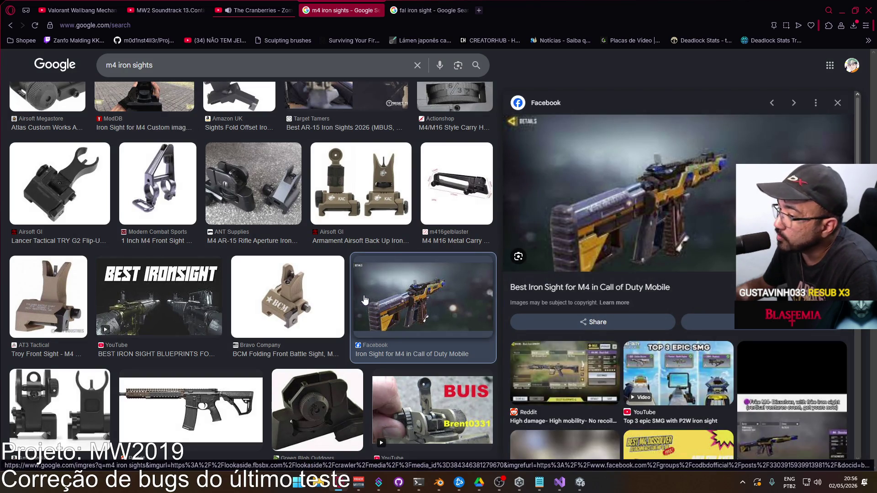
Preview the Marines TV rifle, folding A2 front sights and M4 OBALD Iron Sights images.
scroll(365, 299, down, 2)
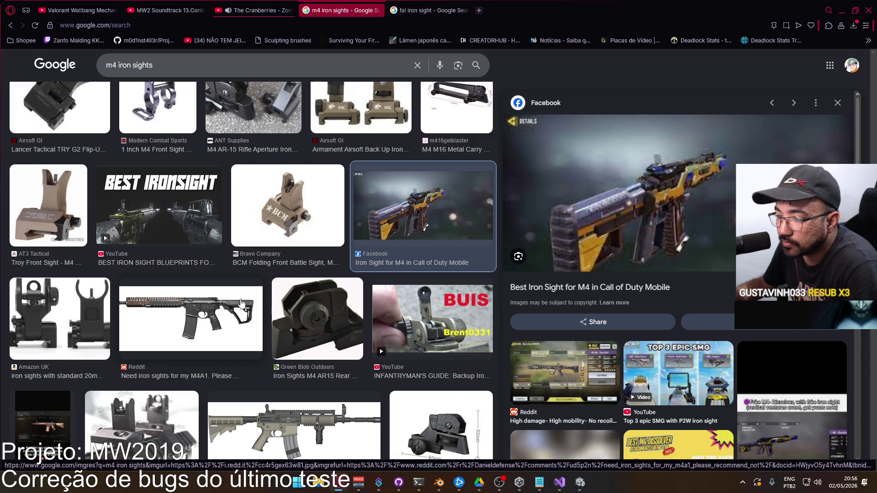
scroll(242, 303, down, 2)
scroll(229, 290, down, 5)
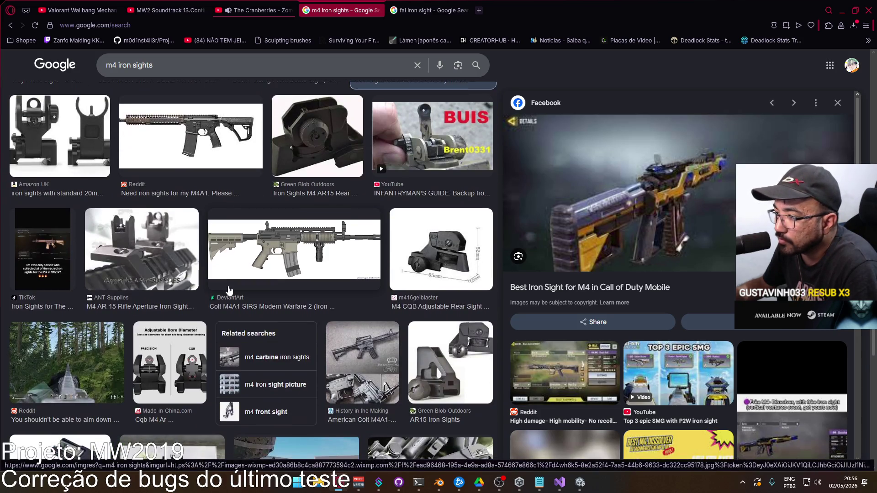
scroll(229, 291, down, 2)
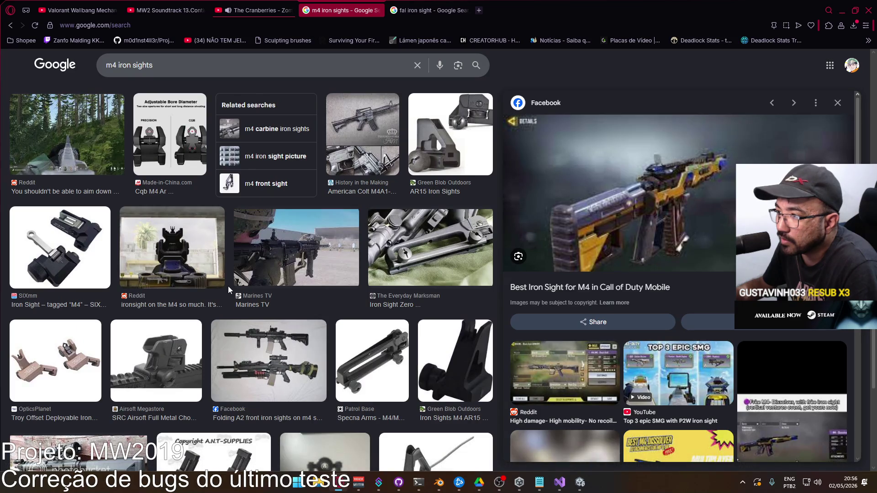
click(303, 265)
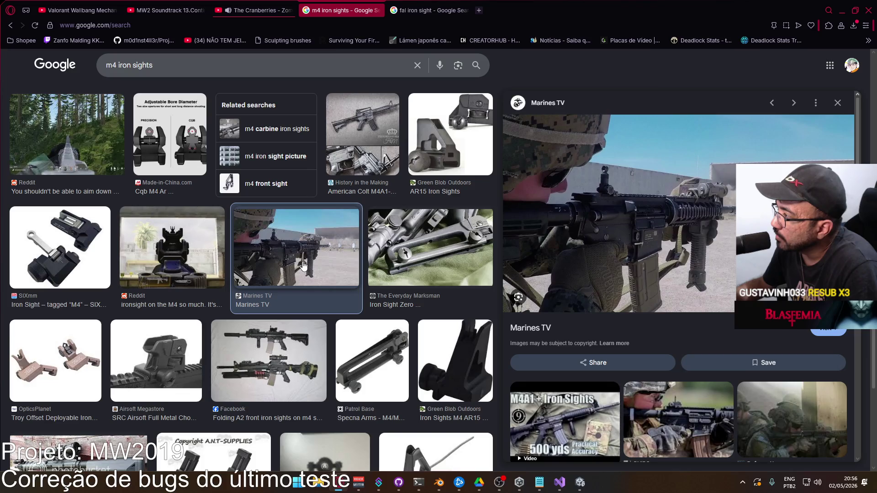
scroll(301, 267, down, 2)
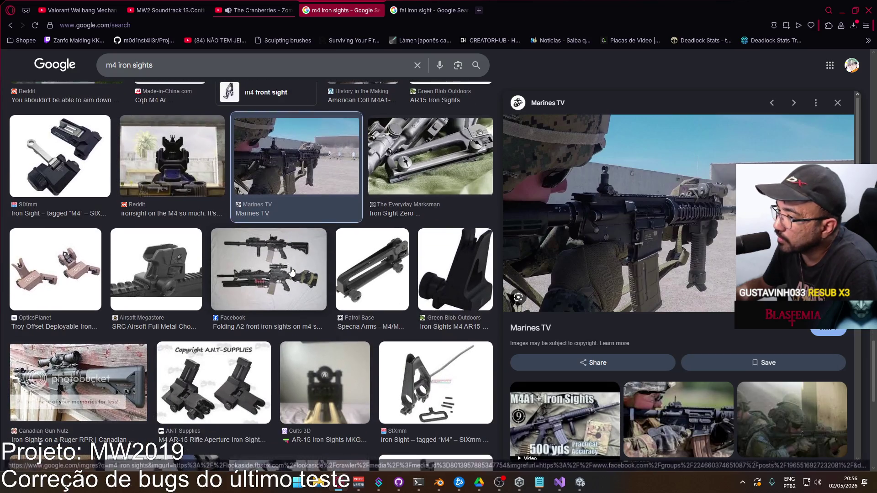
click(288, 273)
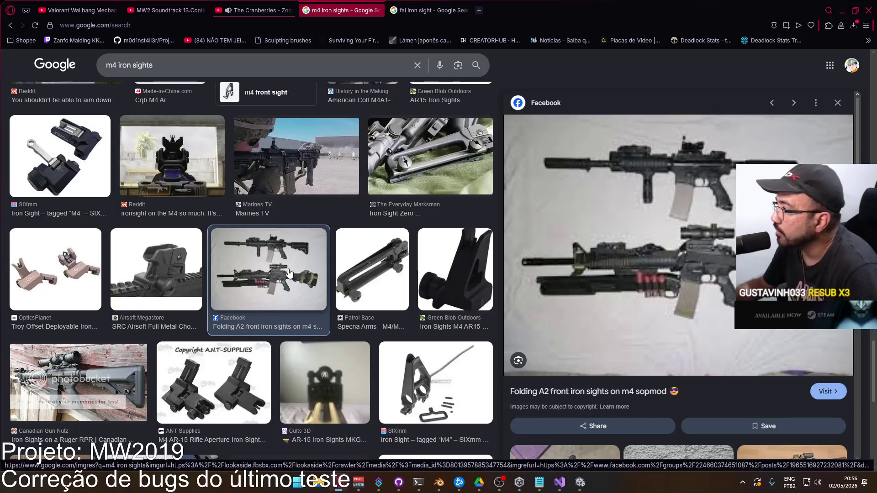
scroll(289, 274, down, 3)
scroll(288, 272, down, 5)
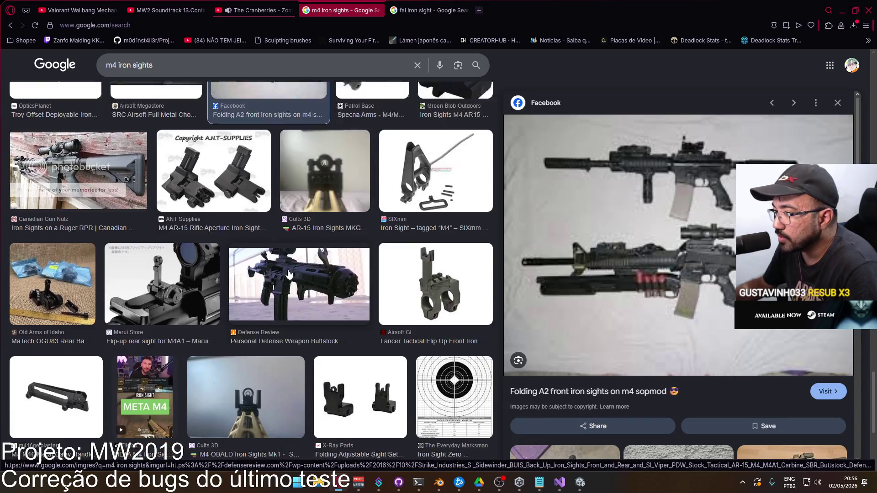
click(279, 266)
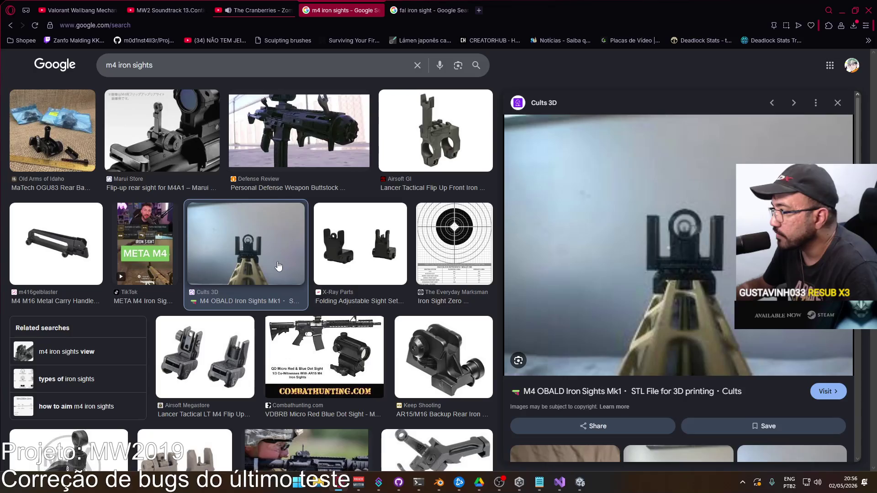
Scroll down through the m4 iron sights image results looking for sight references.
scroll(314, 299, down, 2)
scroll(314, 299, down, 6)
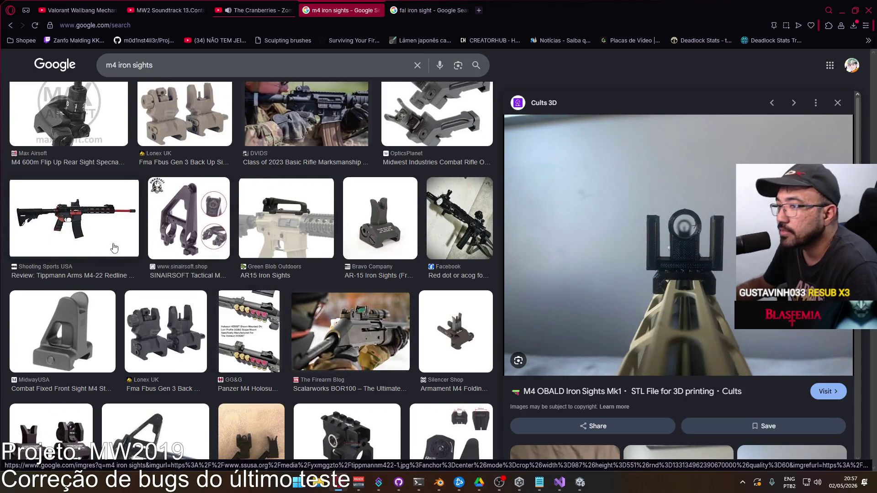
scroll(122, 245, down, 4)
scroll(122, 245, up, 3)
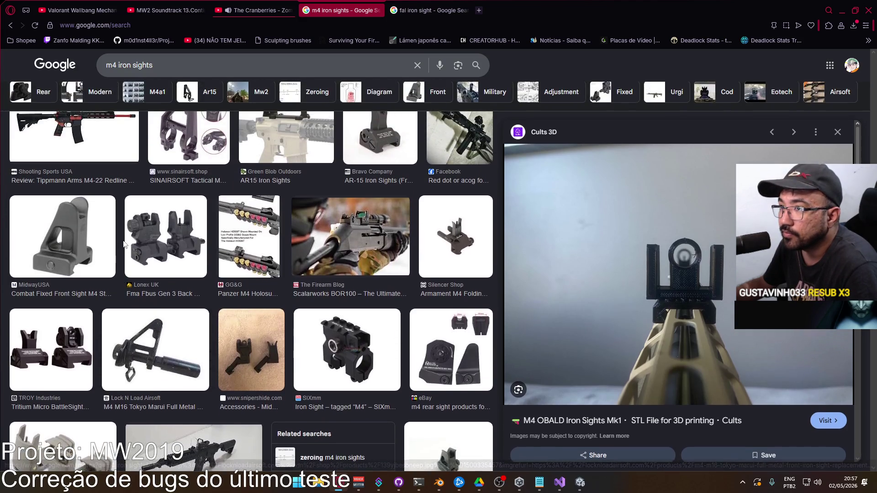
scroll(124, 243, down, 8)
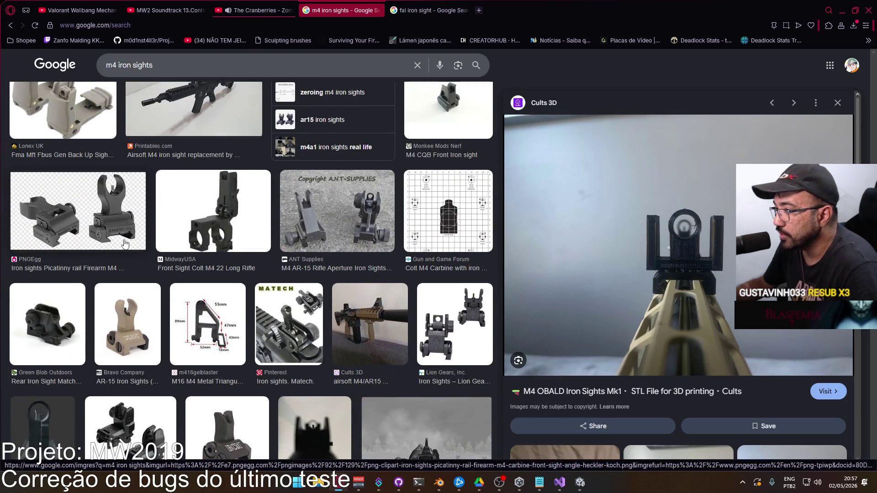
scroll(125, 244, down, 3)
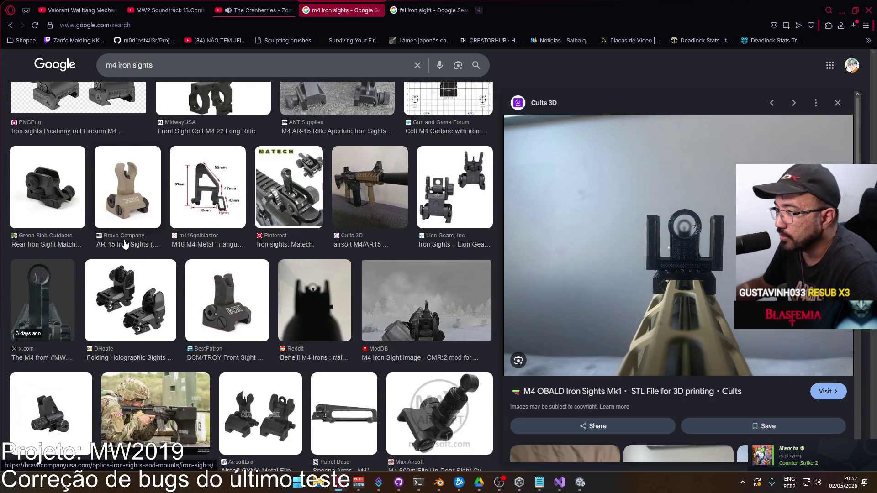
scroll(125, 244, down, 6)
scroll(124, 245, down, 5)
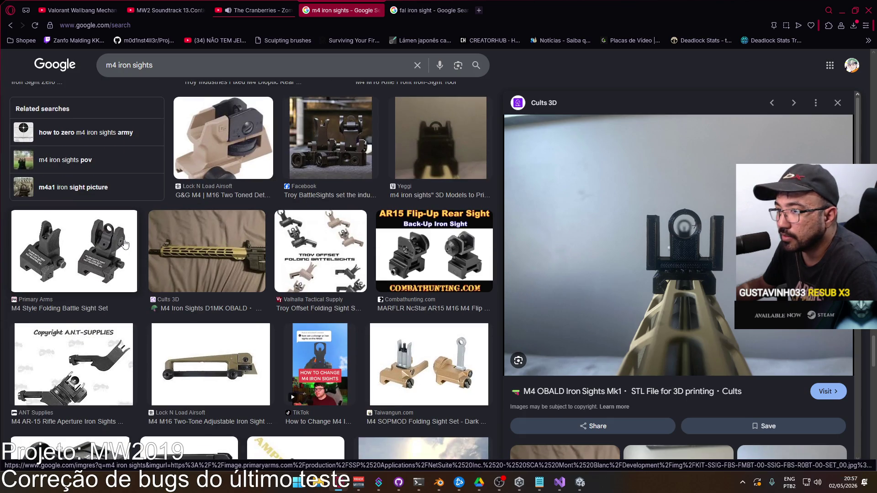
scroll(124, 245, down, 3)
scroll(125, 244, down, 3)
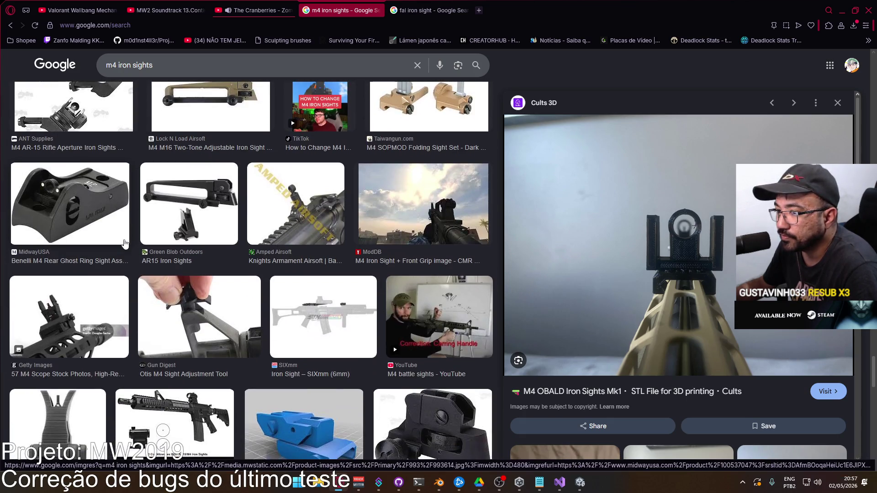
scroll(125, 244, down, 3)
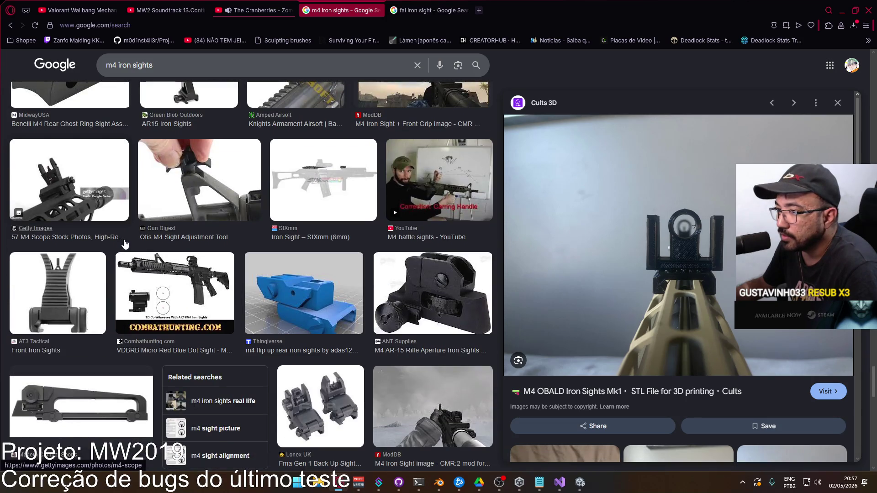
scroll(175, 259, down, 3)
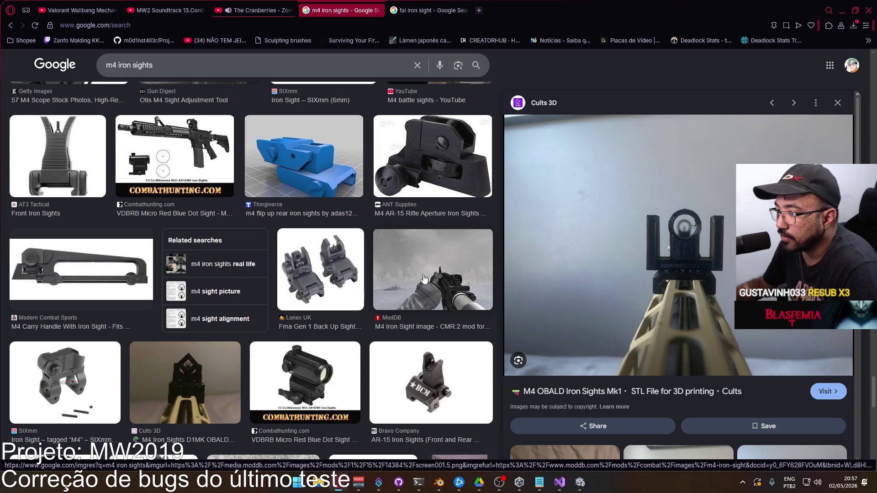
scroll(490, 306, down, 4)
scroll(466, 311, down, 3)
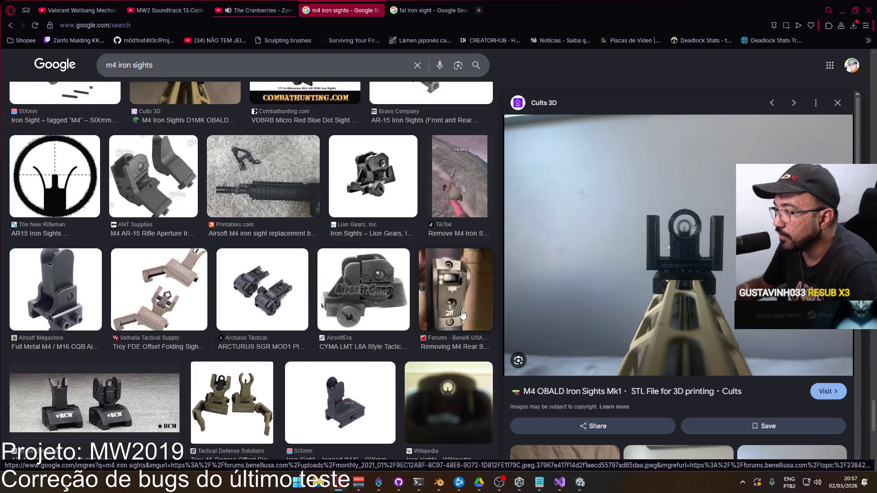
scroll(350, 300, down, 2)
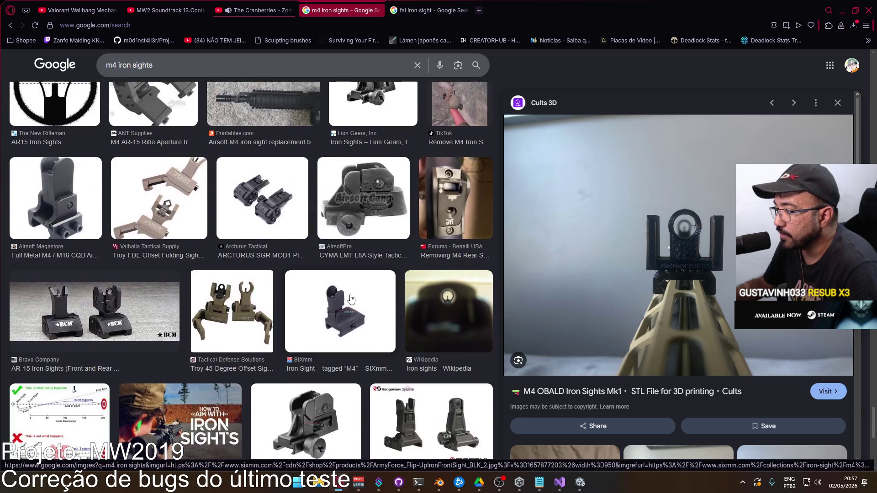
scroll(351, 299, down, 8)
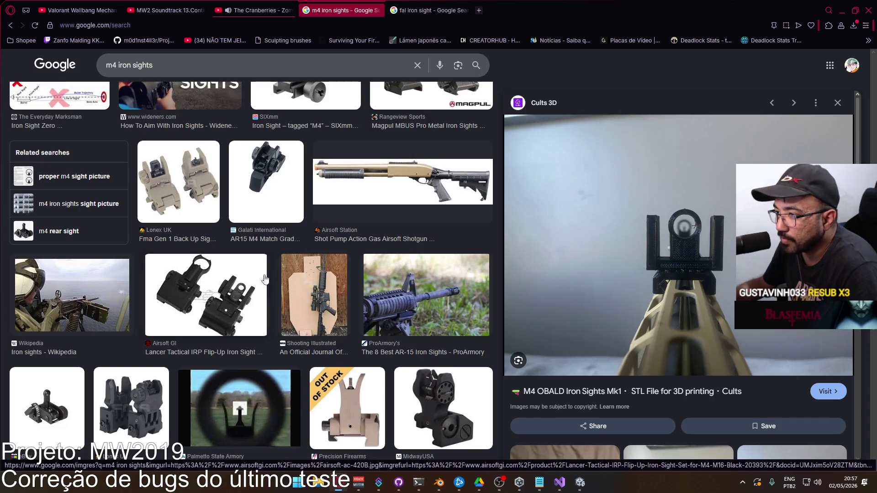
scroll(269, 274, down, 3)
scroll(271, 277, down, 2)
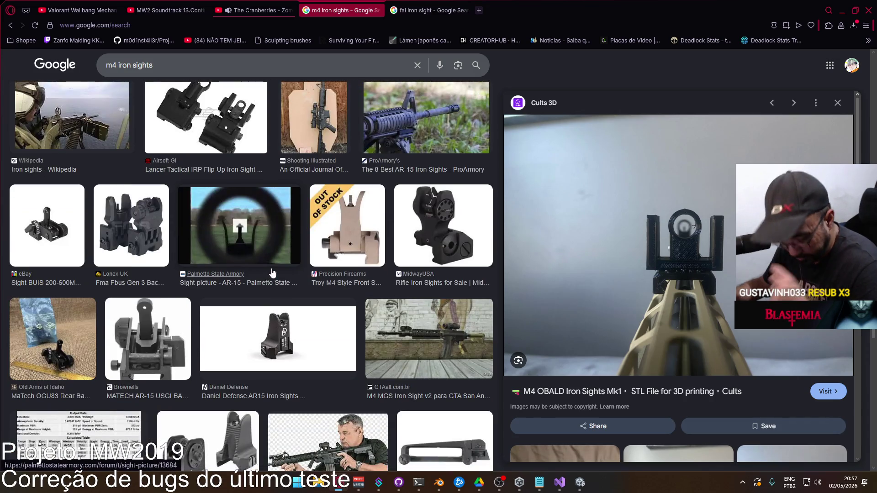
Browse much further down the results, then switch over to the Unity editor.
scroll(272, 273, down, 6)
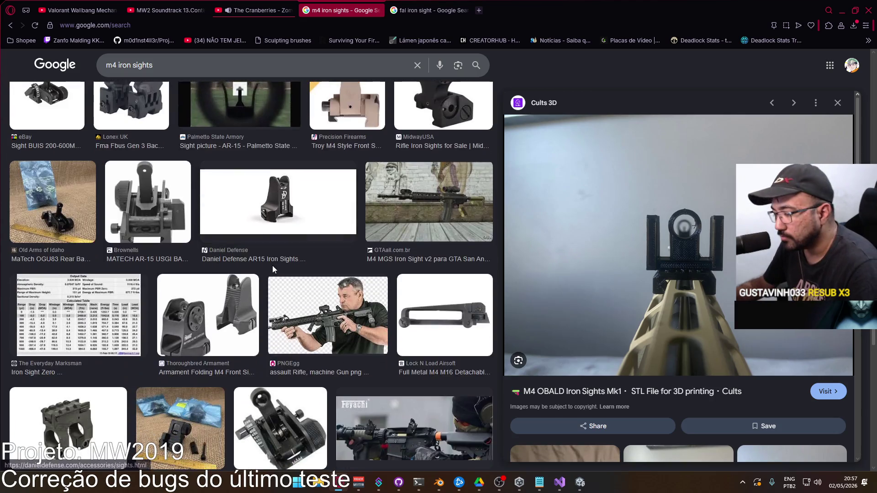
scroll(277, 261, down, 4)
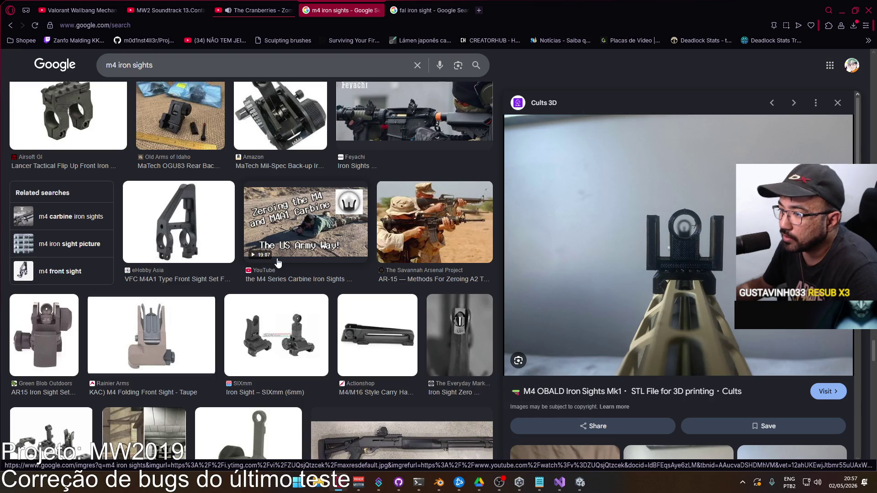
scroll(277, 261, down, 3)
scroll(278, 261, down, 2)
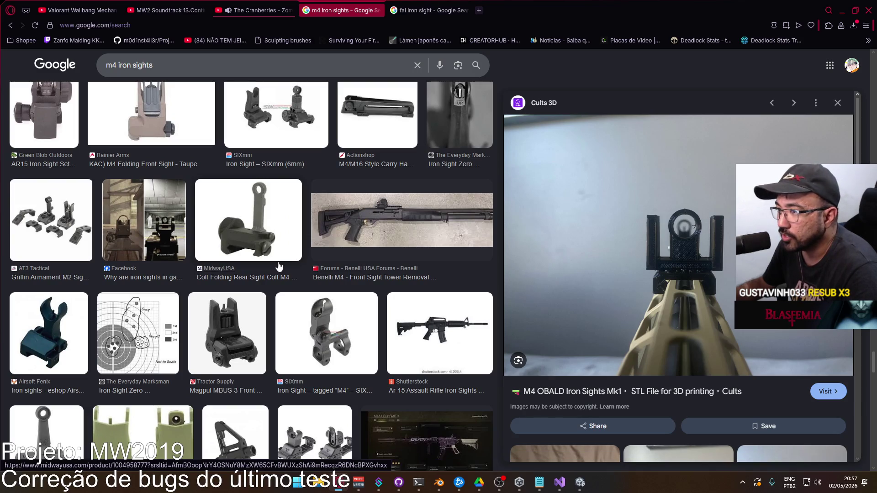
scroll(278, 267, down, 6)
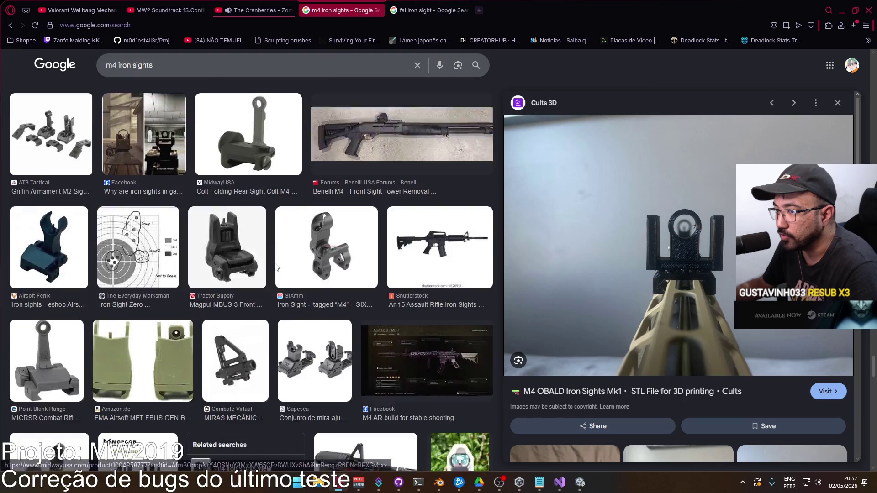
scroll(275, 268, down, 3)
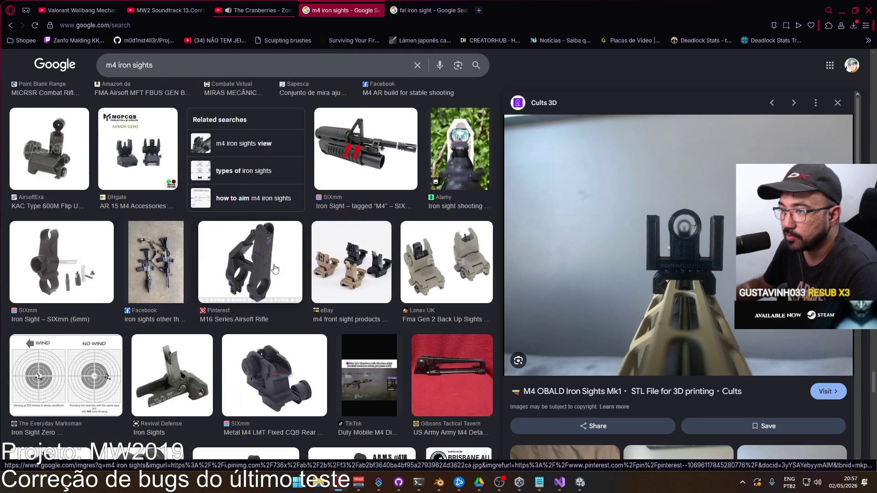
scroll(274, 267, down, 5)
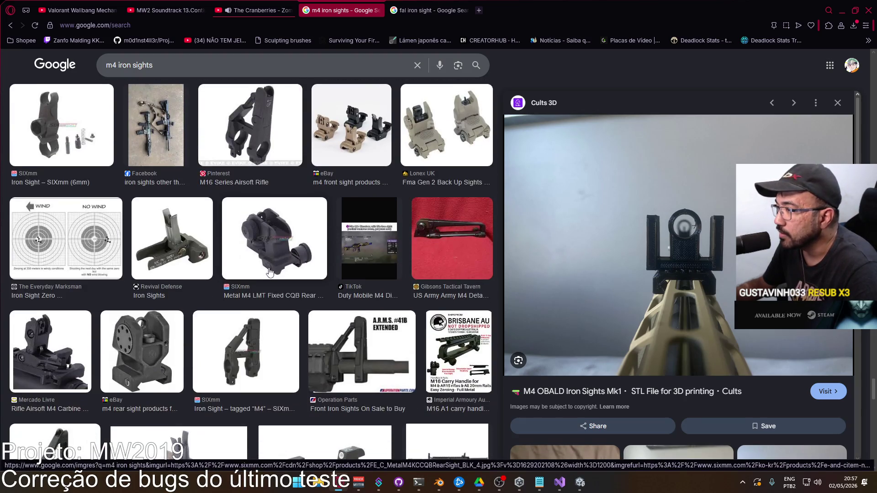
scroll(272, 273, down, 3)
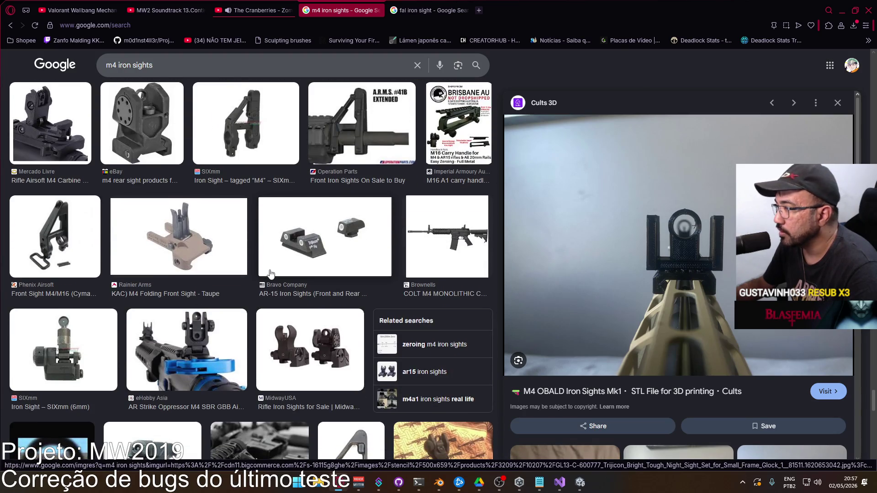
scroll(270, 273, down, 4)
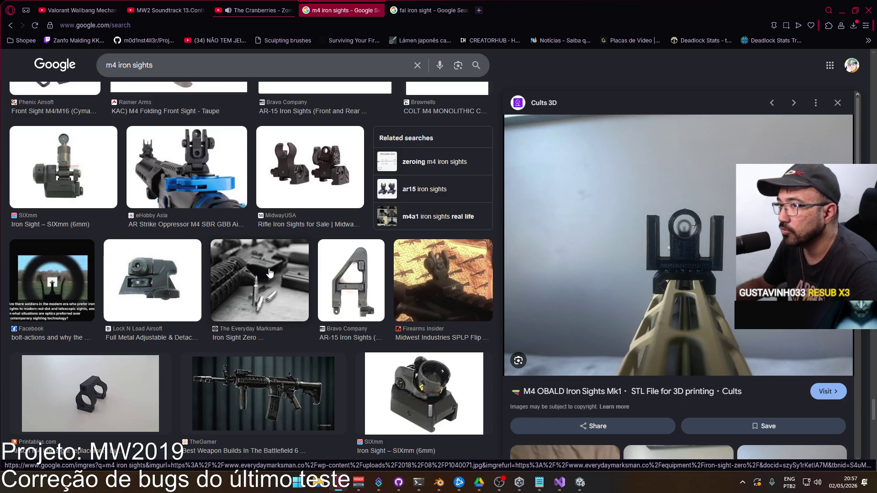
scroll(270, 274, down, 1)
scroll(269, 274, up, 2)
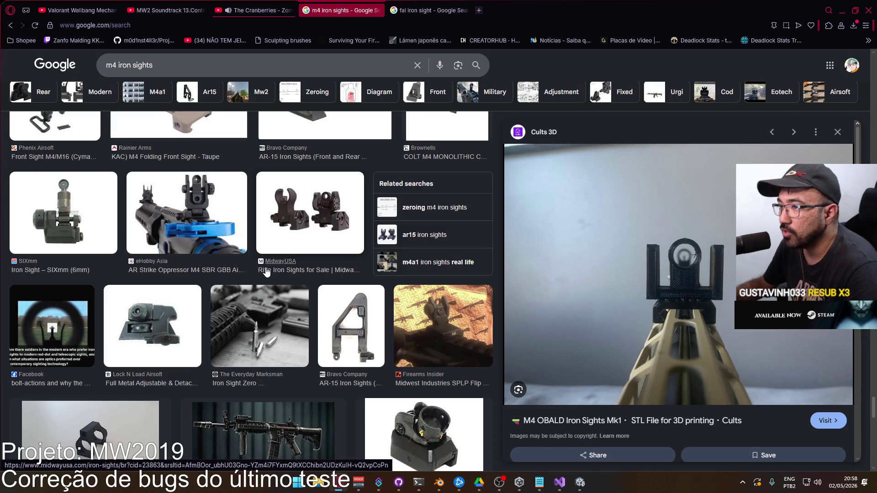
scroll(267, 272, down, 2)
scroll(266, 273, down, 7)
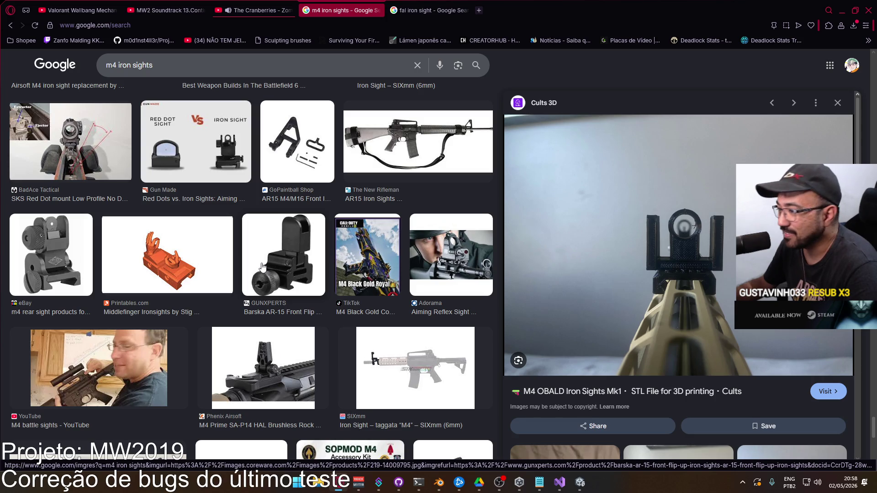
scroll(263, 267, down, 4)
scroll(263, 267, down, 7)
scroll(260, 272, down, 2)
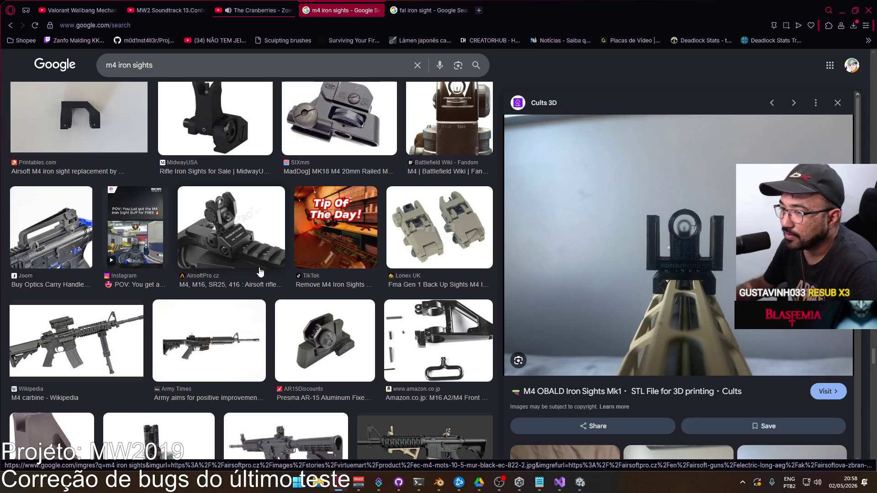
scroll(260, 272, down, 2)
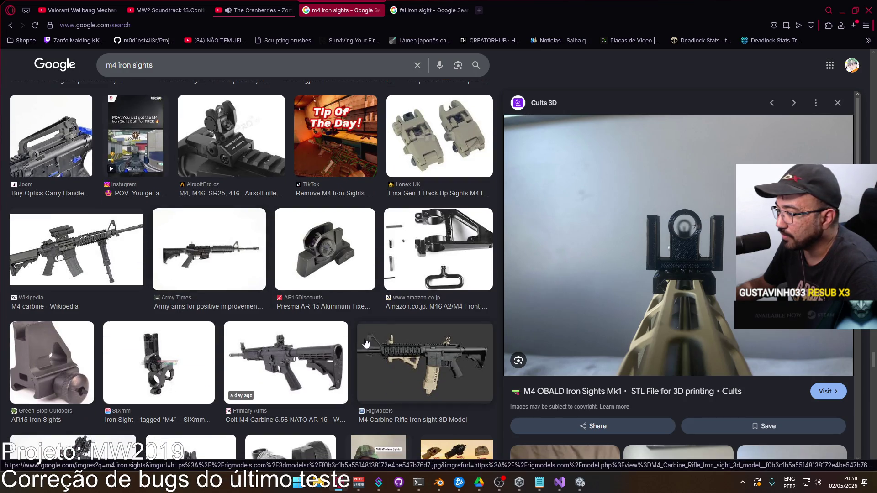
scroll(367, 345, down, 3)
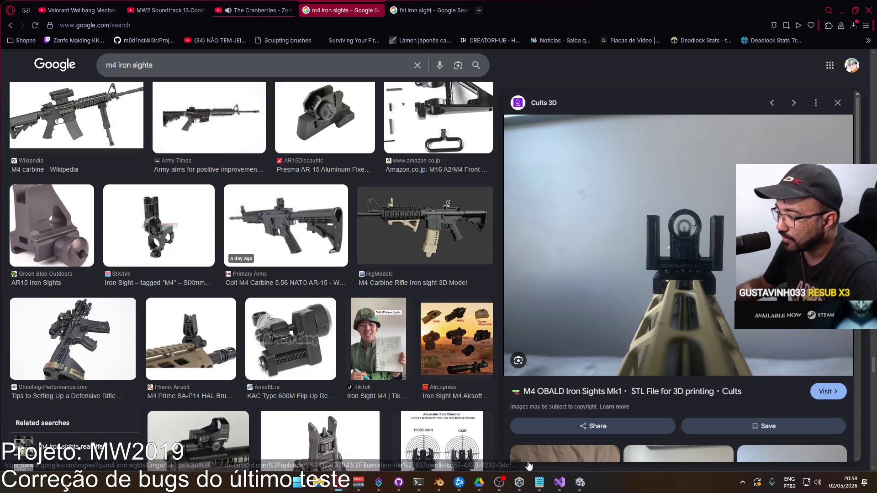
click(577, 484)
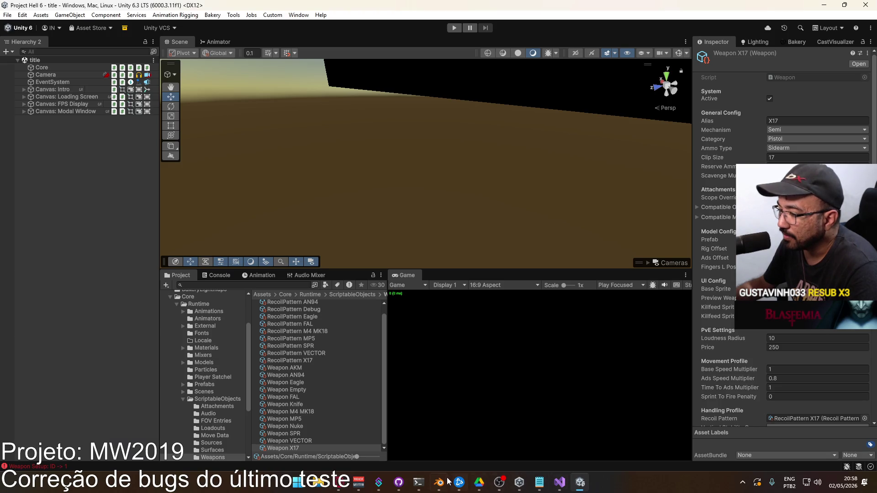
In Right Ortho view, put MK18 Body into Edit Mode and box-select the rear sight geometry on the receiver.
click(444, 483)
scroll(363, 335, down, 10)
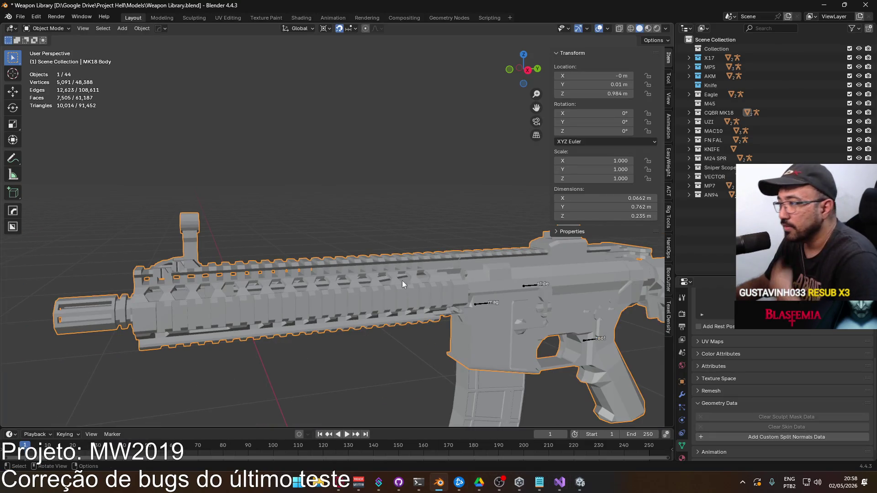
scroll(409, 258, up, 2)
key(KP_3)
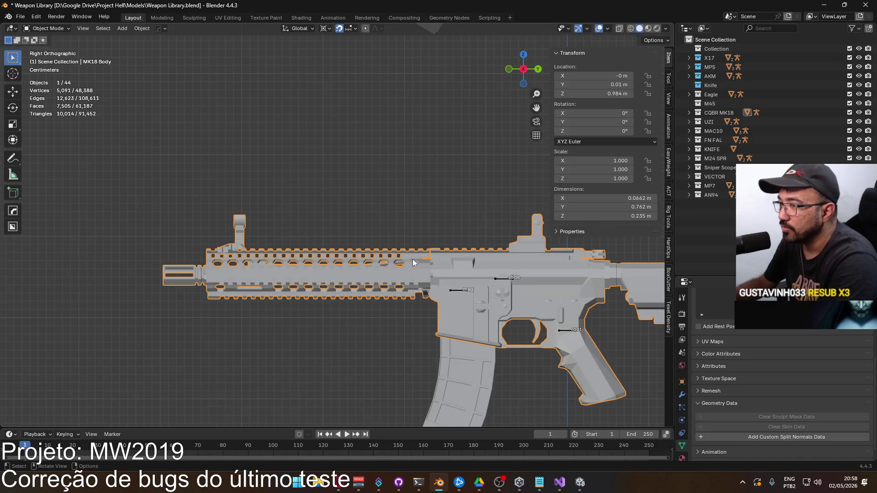
scroll(412, 259, up, 2)
scroll(306, 261, up, 2)
mouse_move(306, 261)
middle_down()
mouse_move(425, 259)
mouse_move(347, 270)
mouse_move(302, 265)
mouse_move(289, 275)
mouse_move(319, 271)
middle_up()
key(Tab)
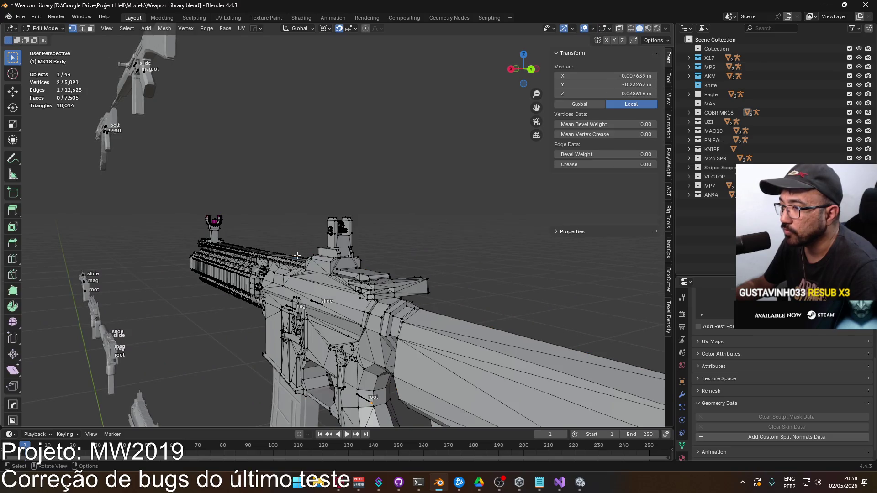
key(KP_3)
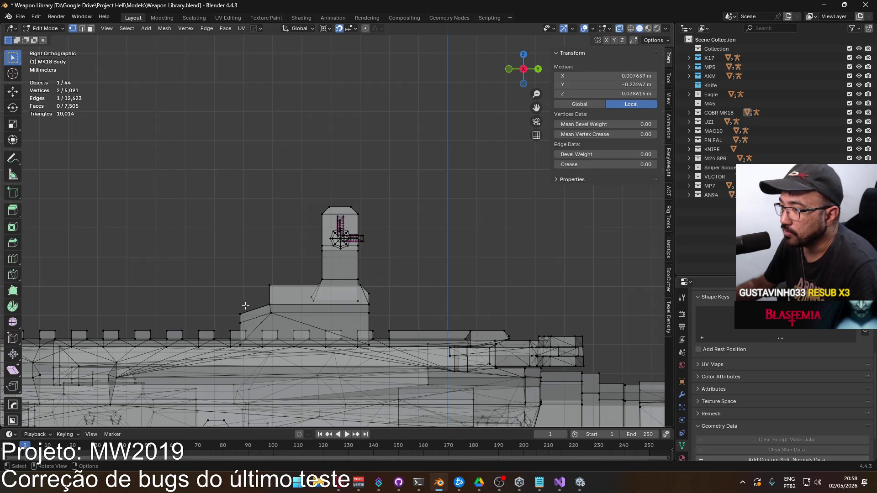
drag(184, 170, 425, 324)
mouse_move(424, 323)
middle_down()
mouse_move(448, 301)
mouse_move(472, 299)
mouse_move(402, 307)
mouse_move(392, 148)
middle_up()
scroll(322, 256, down, 6)
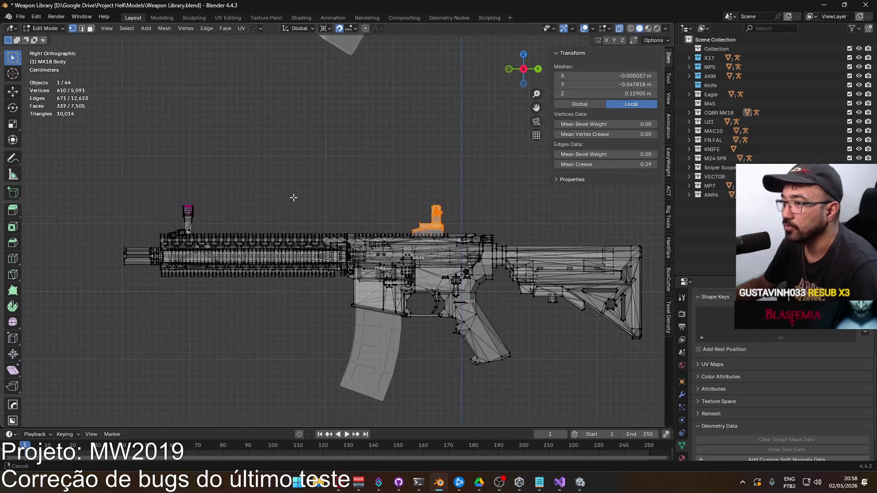
Add the remaining sight parts to the selection, turn off snapping, and move them -0.004 m along Z.
scroll(306, 228, up, 4)
shift+drag(218, 209, 307, 257)
shift+middle_drag(452, 245, 217, 224)
key(shift+Tab)
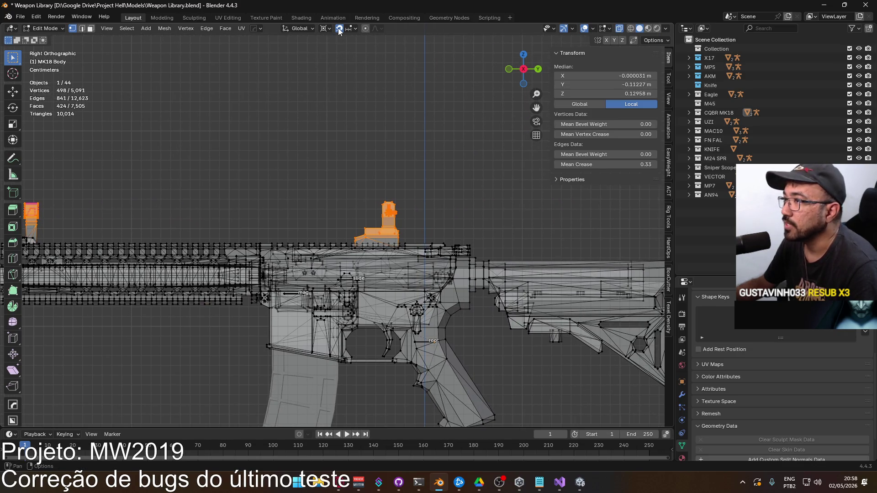
scroll(382, 235, up, 5)
scroll(382, 234, up, 2)
key(g)
key(z)
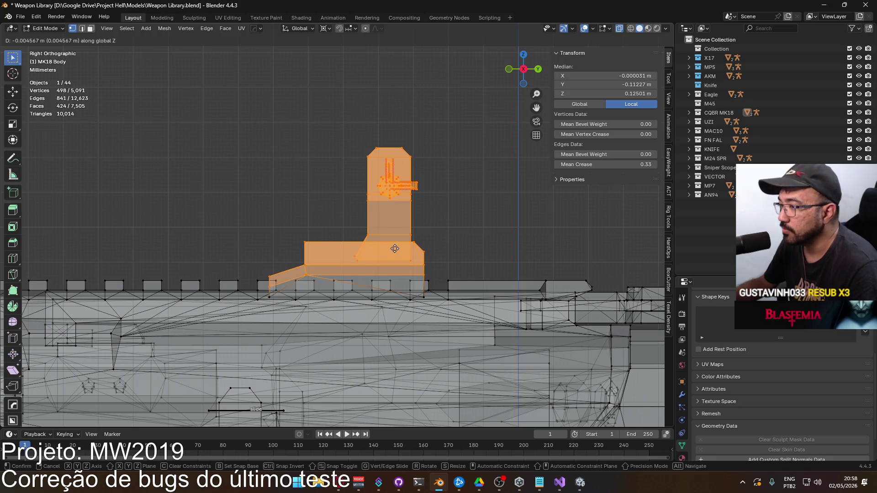
key(ctrl)
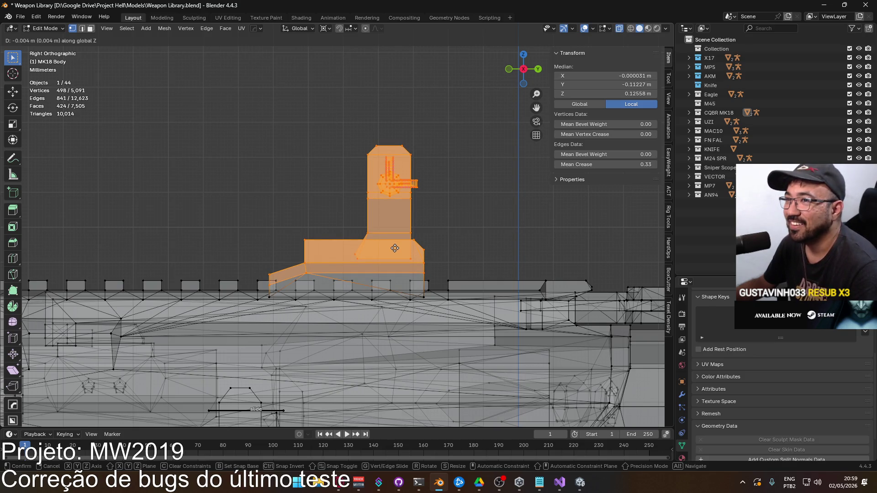
click(395, 248)
Deselect everything and check the lowered sight from perspective, right side and rear views.
mouse_move(394, 248)
middle_down()
mouse_move(440, 233)
mouse_move(423, 242)
middle_up()
click(440, 233)
mouse_move(491, 232)
middle_down()
mouse_move(664, 237)
mouse_move(552, 254)
mouse_move(452, 255)
mouse_move(508, 239)
middle_up()
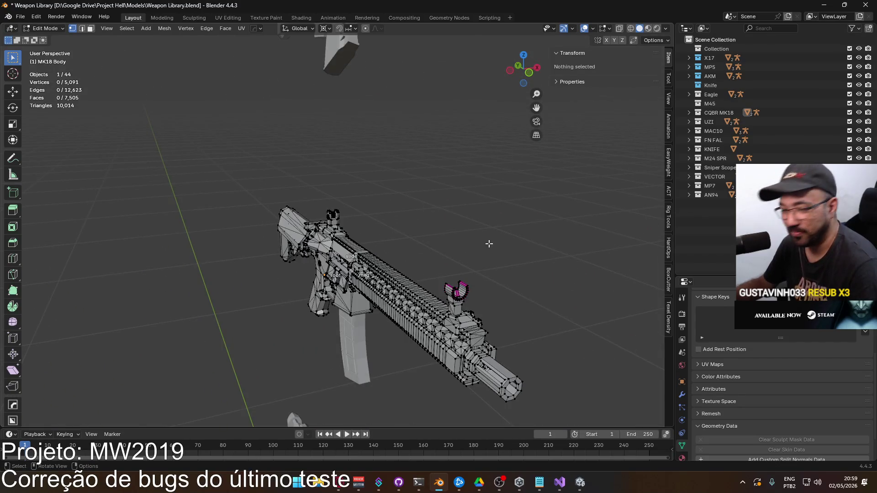
key(KP_7)
key(KP_3)
scroll(367, 235, up, 2)
scroll(368, 235, up, 3)
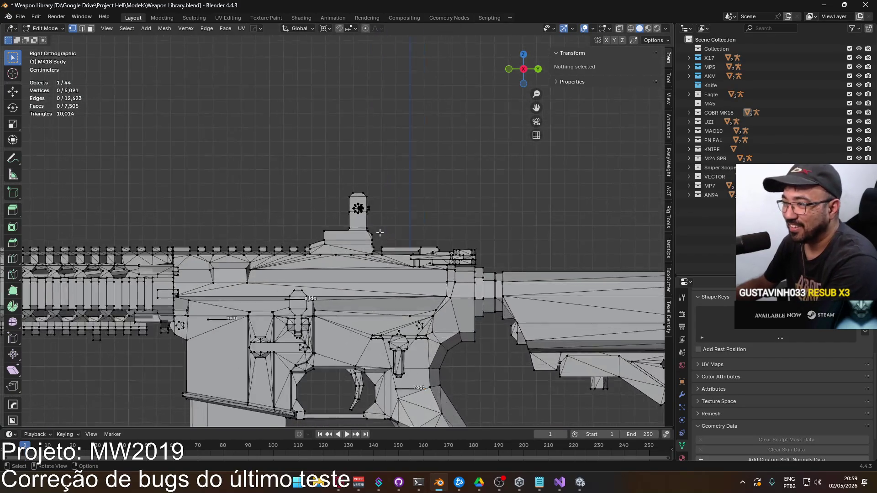
key(ctrl+KP_1)
scroll(387, 222, up, 4)
scroll(387, 222, up, 5)
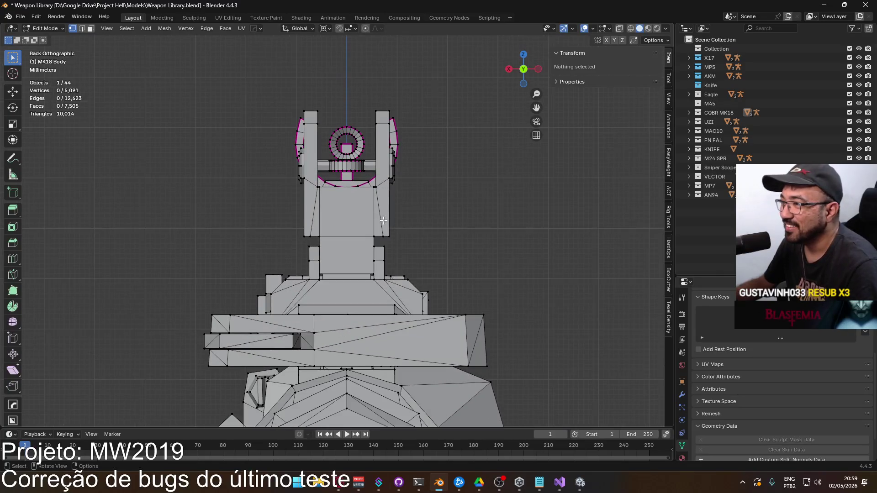
key(alt+Tab)
key(alt+Tab)
Scroll down through the m4 iron sights image results, then return to the top.
click(346, 488)
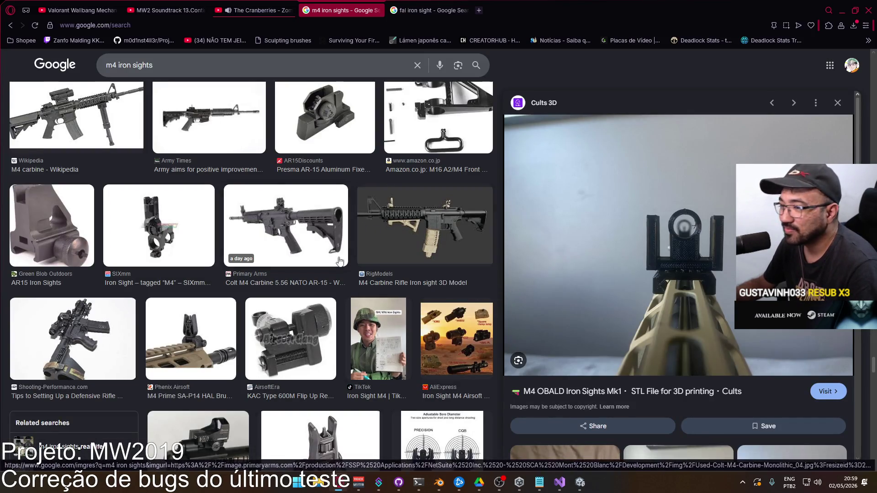
scroll(359, 292, down, 10)
scroll(358, 293, down, 10)
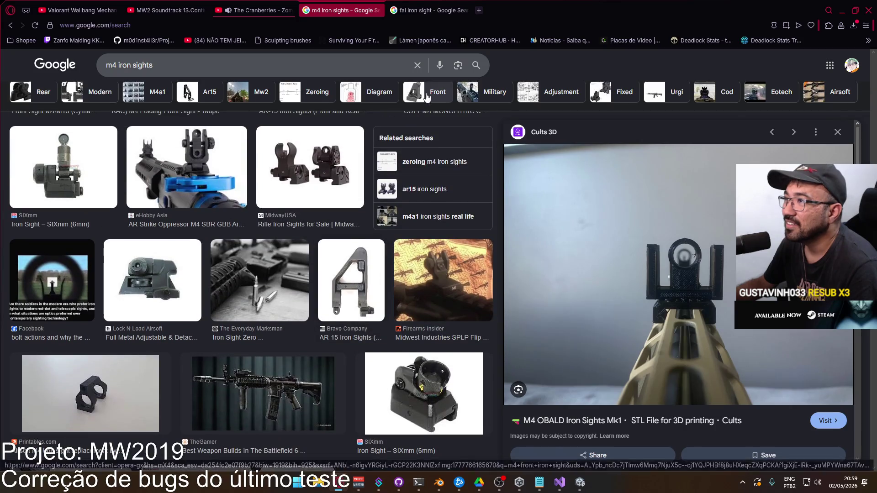
scroll(319, 243, down, 10)
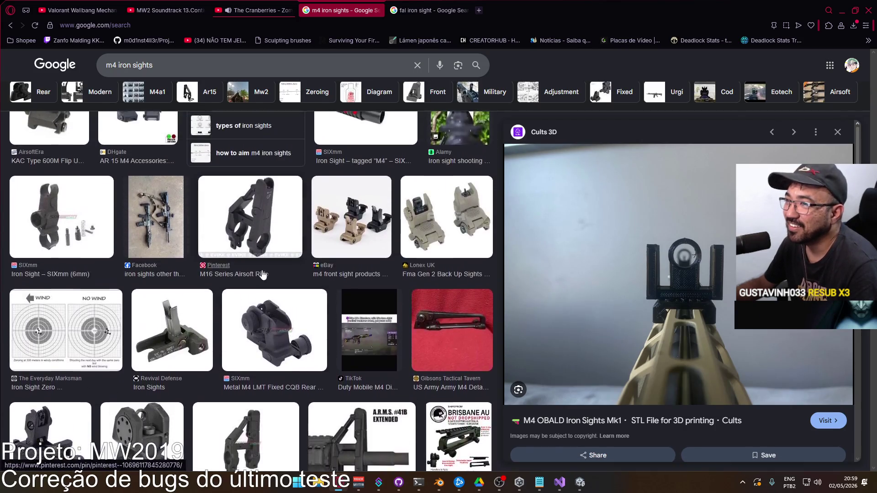
scroll(212, 273, down, 10)
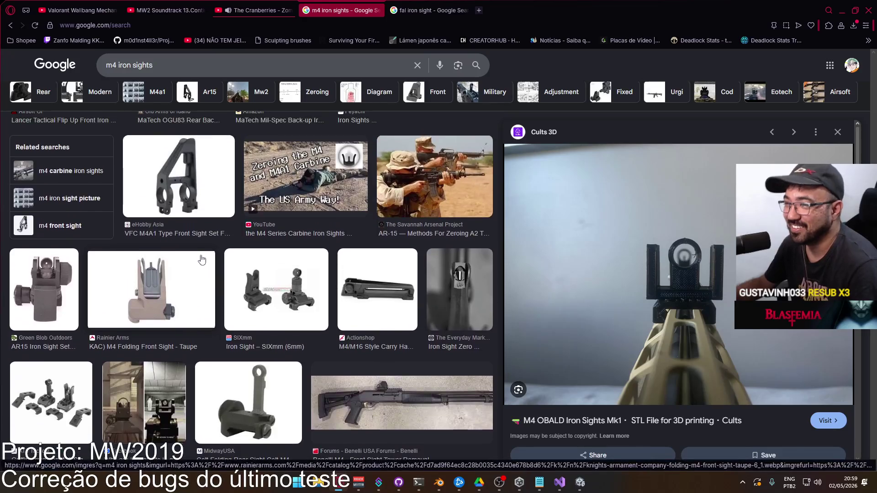
scroll(256, 240, down, 10)
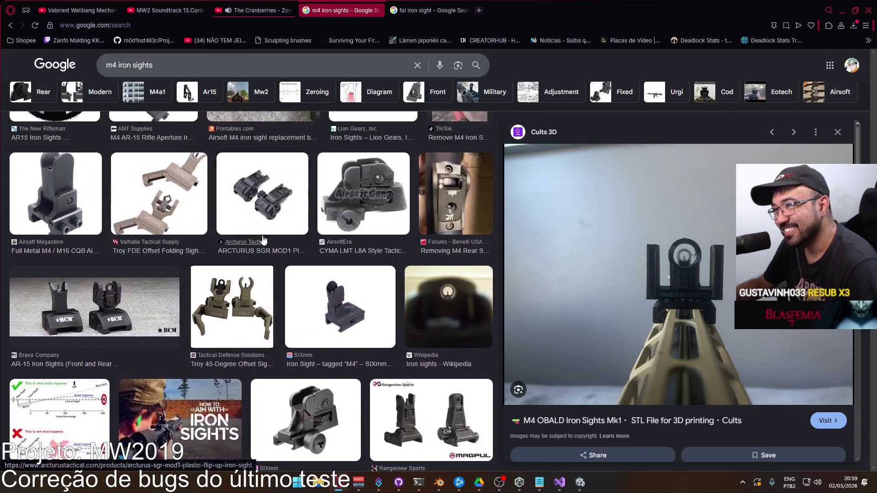
scroll(274, 249, down, 10)
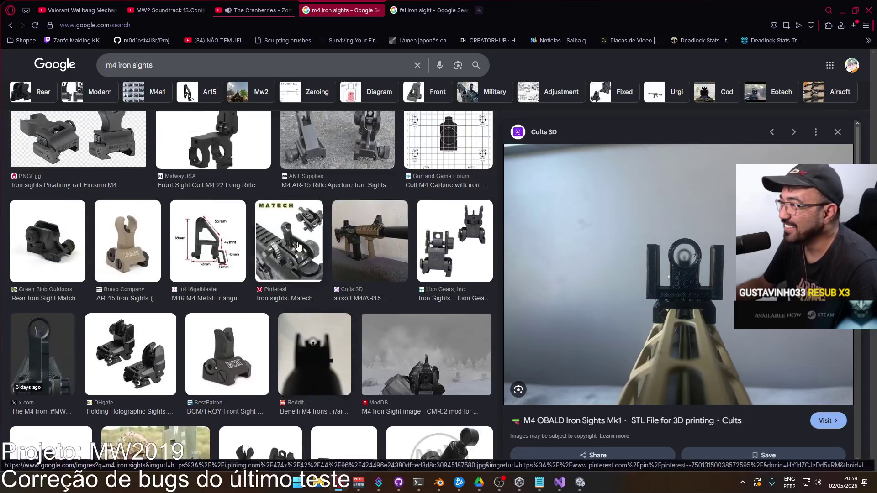
click(868, 121)
click(869, 122)
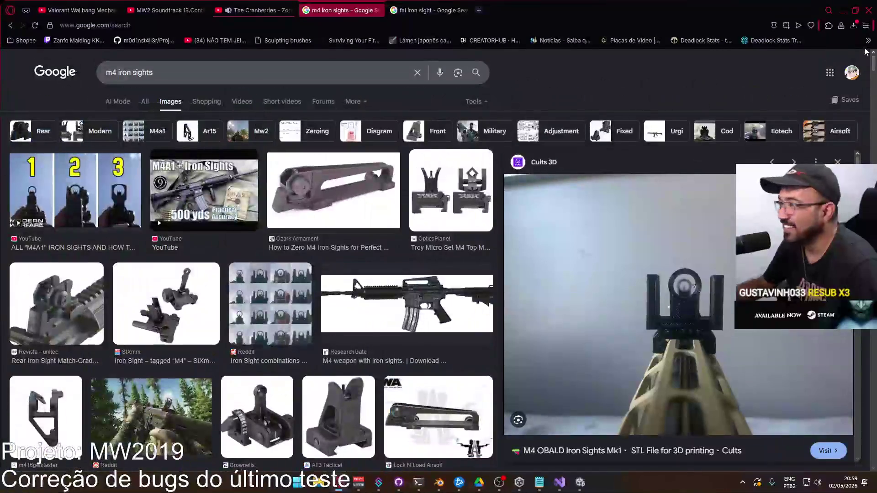
Preview the YouTube M4A1 result, then enlarge the Reddit 'Iron Sight combinations' image.
click(97, 198)
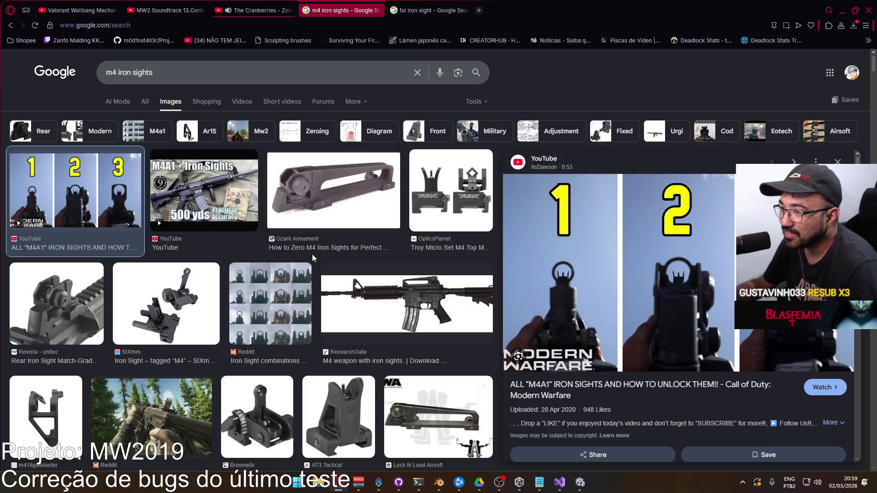
click(277, 297)
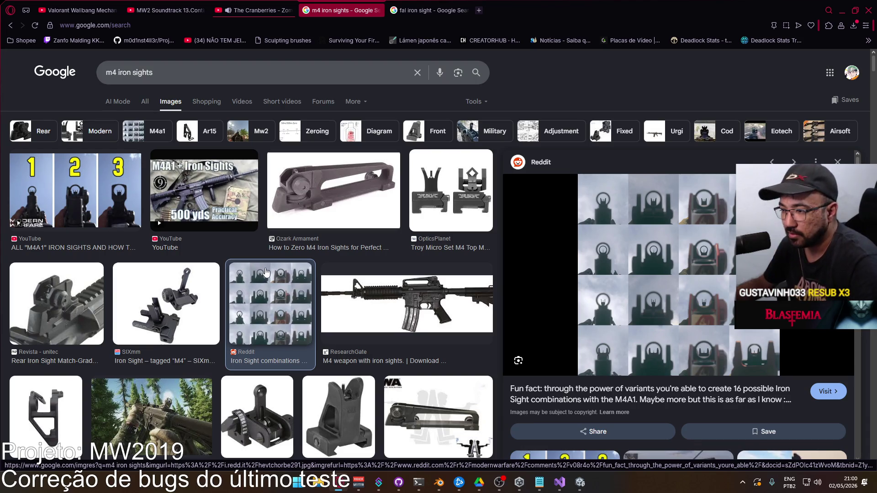
scroll(265, 272, down, 4)
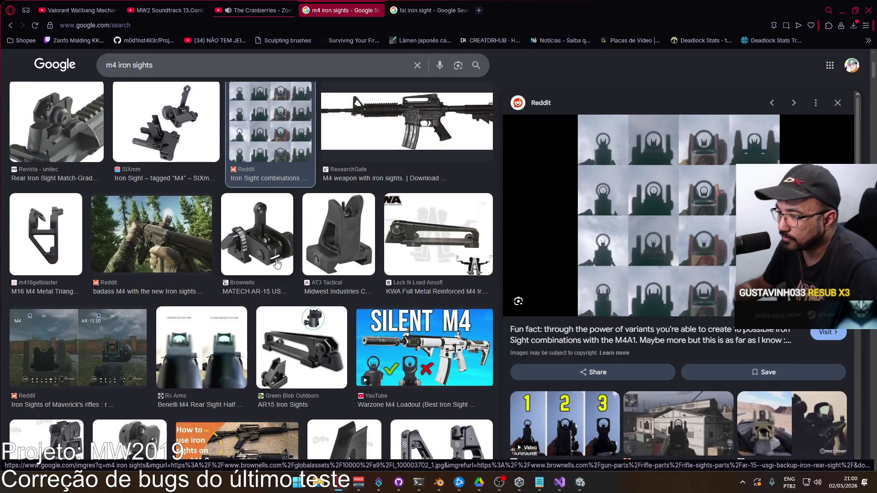
scroll(277, 261, down, 2)
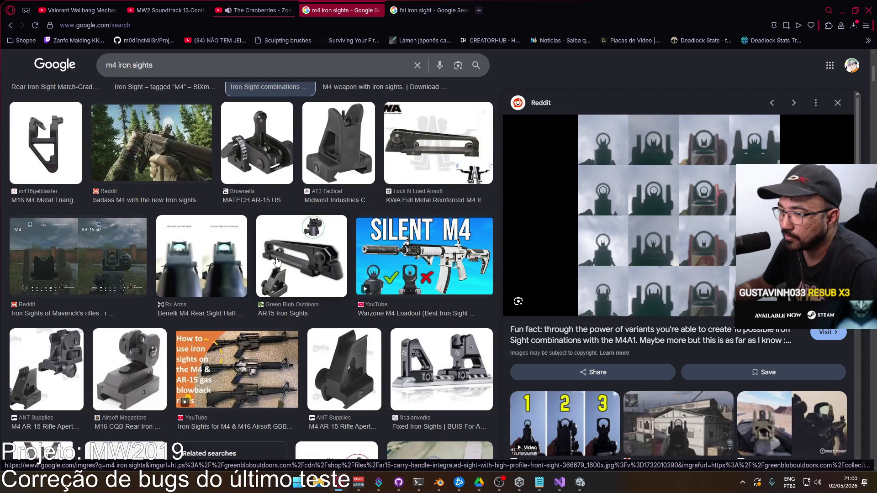
scroll(276, 259, down, 4)
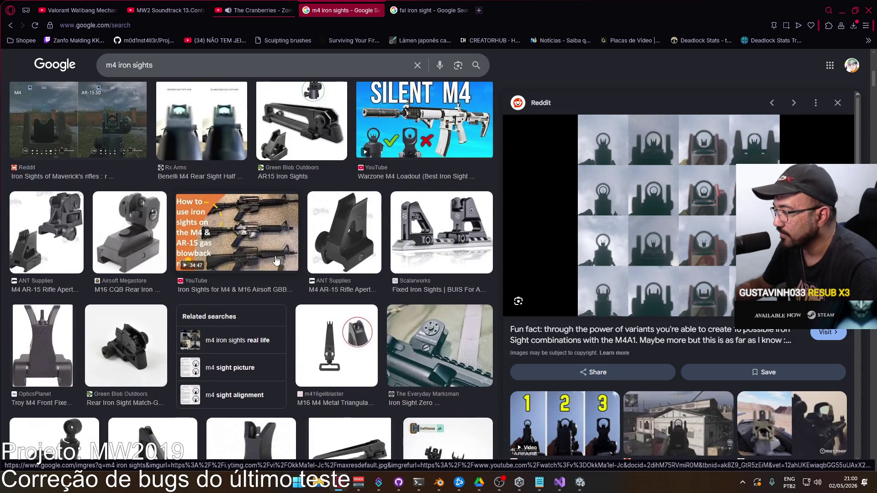
scroll(275, 260, down, 6)
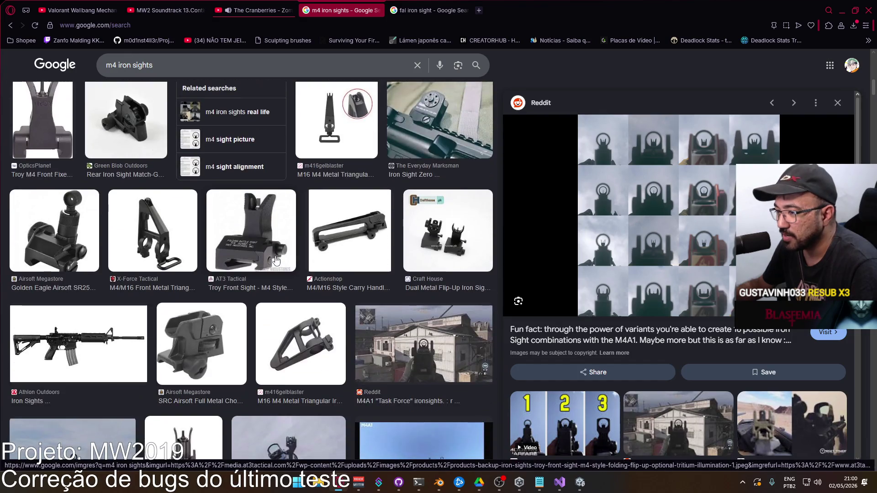
scroll(272, 268, down, 2)
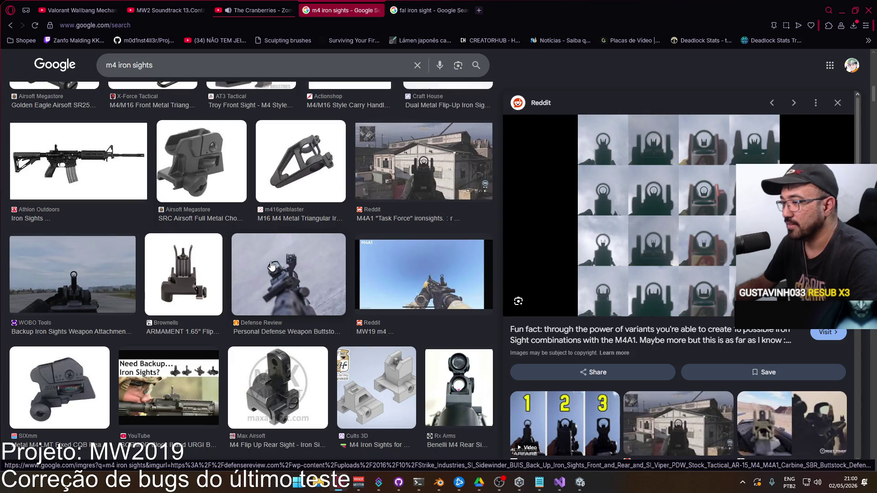
scroll(272, 265, down, 6)
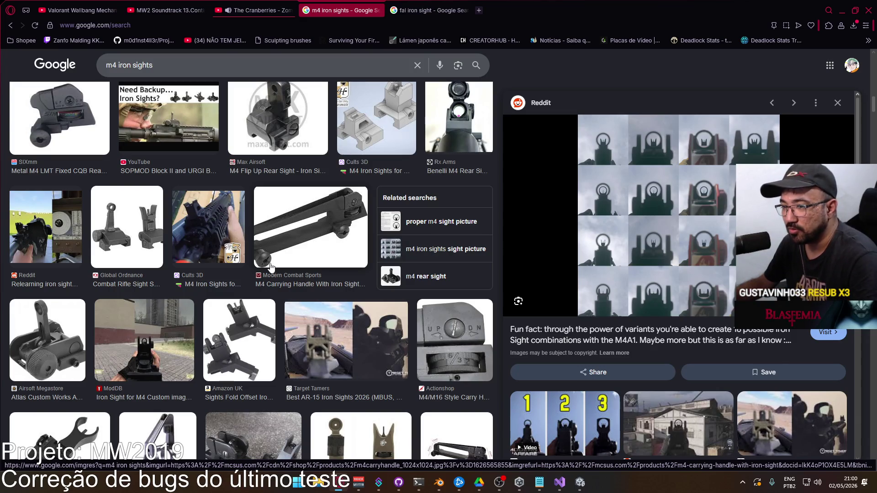
Orbit around the MK18's lowered rear sight in Blender to compare it with the reference.
key(alt+Tab)
middle_drag(329, 263, 406, 276)
key(alt+Tab)
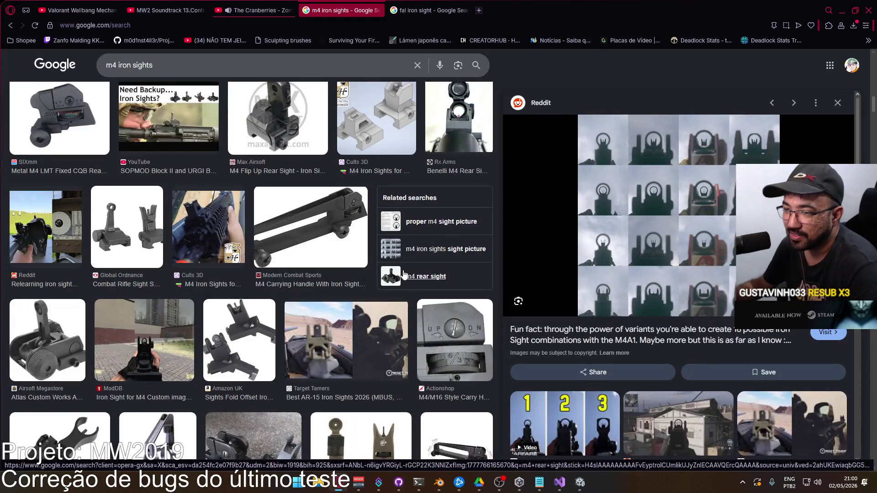
key(alt+Tab)
mouse_move(394, 277)
middle_down()
mouse_move(565, 291)
mouse_move(414, 264)
middle_up()
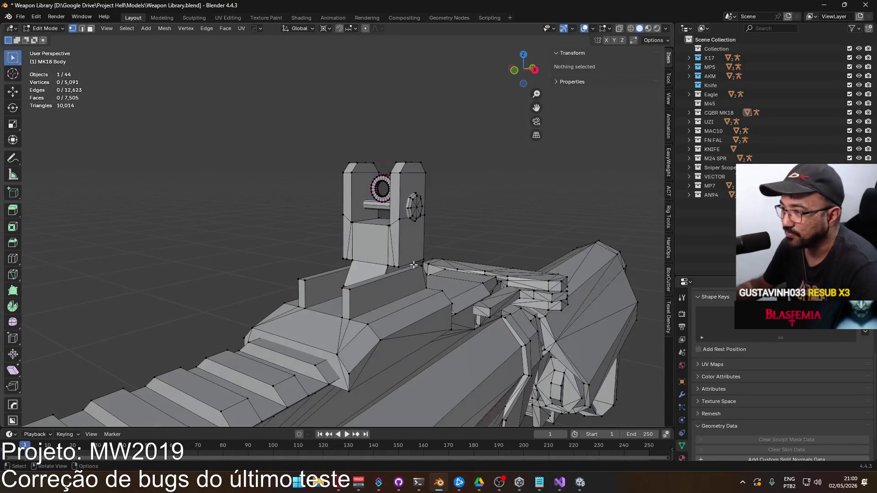
Select the linked rear sight piece, then in X-ray front view box-select its side parts too.
click(396, 250)
key(ctrl+l)
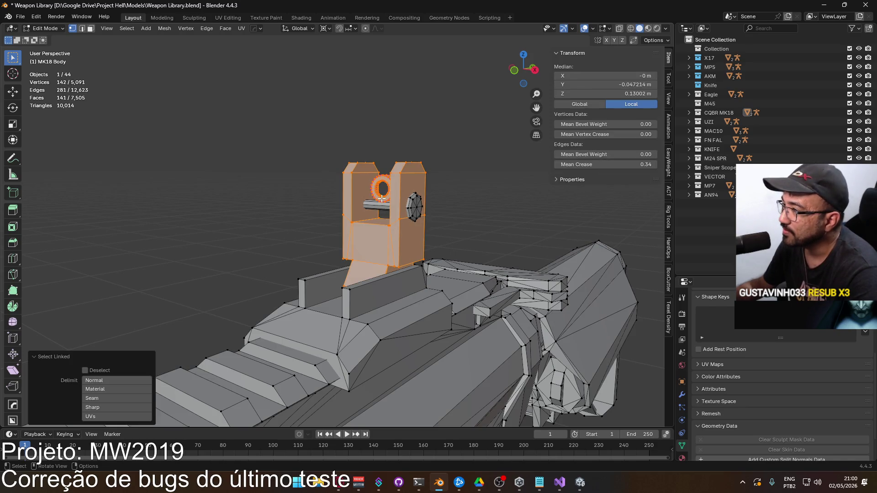
key(shift+KP_1)
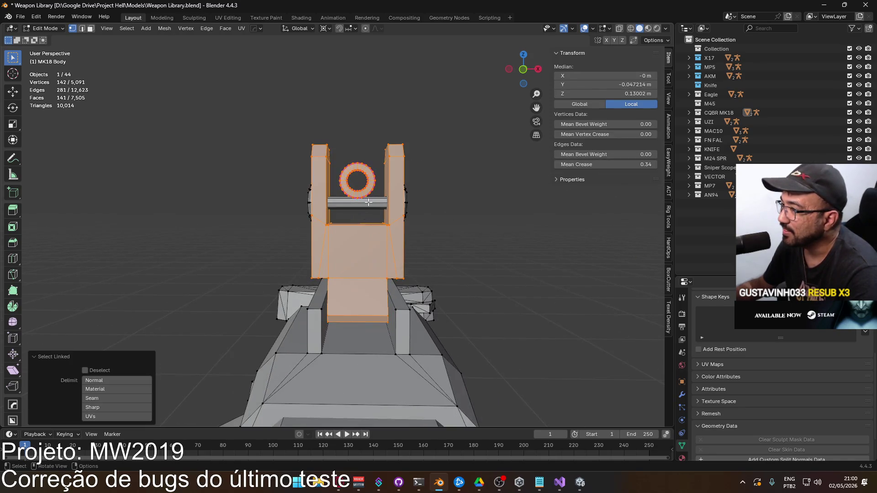
key(alt+z)
shift+drag(256, 132, 452, 228)
mouse_move(432, 227)
middle_down()
mouse_move(358, 236)
mouse_move(290, 227)
middle_up()
key(alt+Tab)
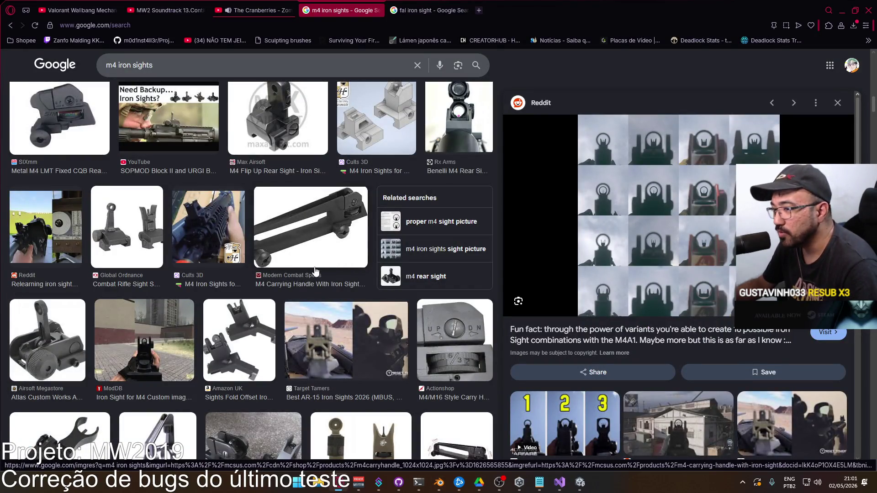
scroll(328, 260, down, 2)
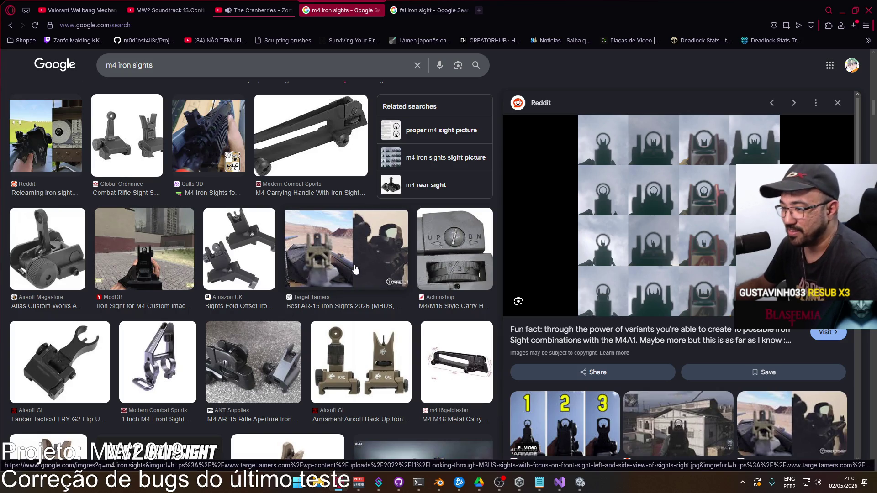
scroll(334, 282, down, 2)
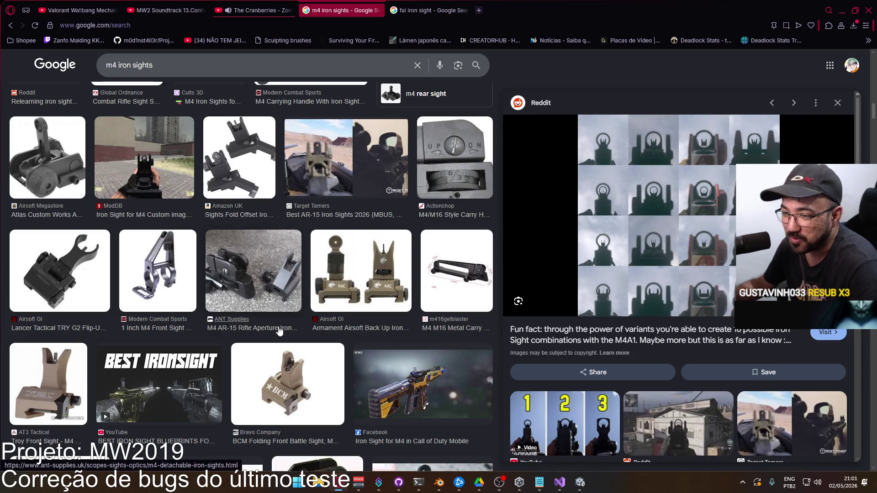
scroll(278, 340, down, 3)
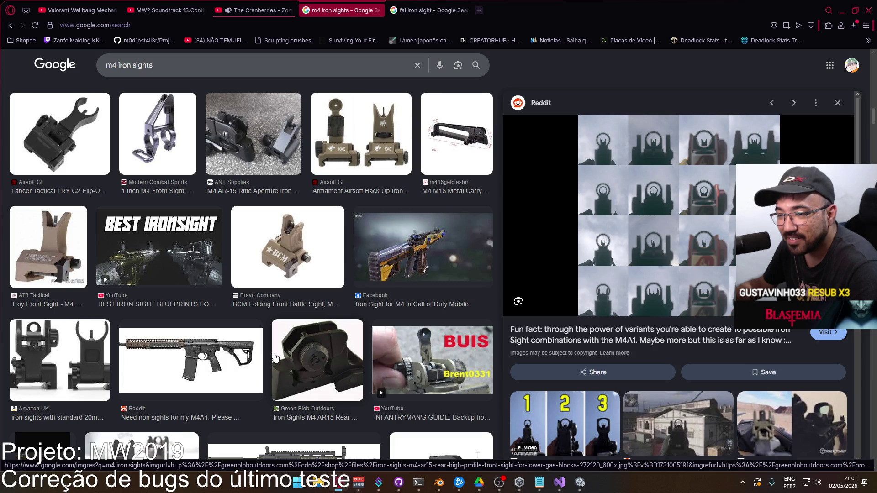
key(alt+Tab)
Look the sight over from another angle and save Weapon Library.blend.
mouse_move(347, 315)
middle_down()
mouse_move(396, 310)
mouse_move(233, 320)
mouse_move(228, 283)
mouse_move(322, 322)
mouse_move(162, 284)
mouse_move(434, 283)
mouse_move(353, 286)
mouse_move(340, 385)
middle_up()
key(alt+Tab)
key(alt+Tab)
scroll(228, 283, down, 4)
scroll(294, 290, up, 5)
key(ctrl+s)
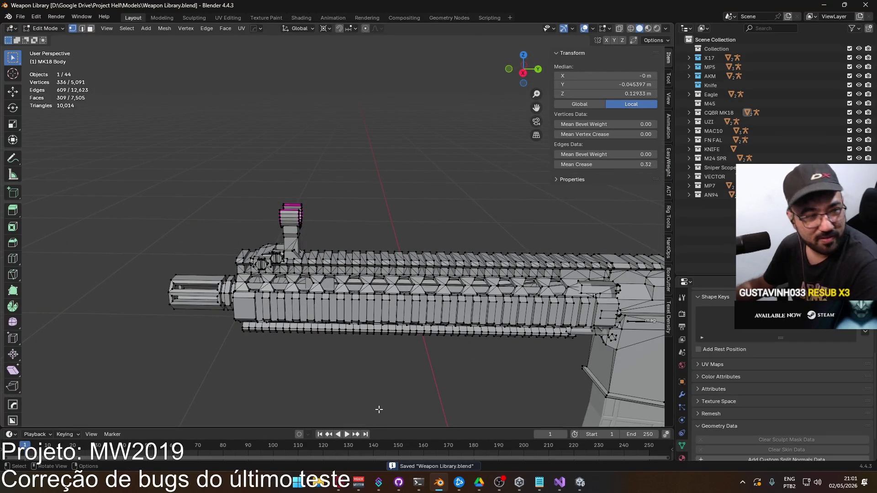
Recheck the sight and rail from the right side, return to Object Mode, and save again.
scroll(374, 383, down, 6)
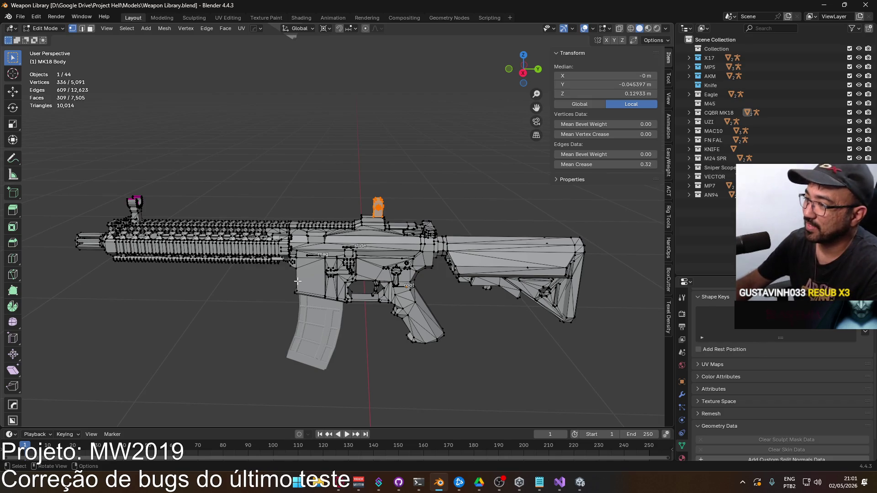
key(KP_3)
scroll(264, 285, up, 8)
mouse_move(265, 286)
middle_down()
mouse_move(348, 248)
mouse_move(320, 251)
mouse_move(344, 248)
middle_up()
scroll(345, 248, down, 3)
key(KP_3)
scroll(314, 192, down, 2)
key(Tab)
key(ctrl+s)
click(21, 17)
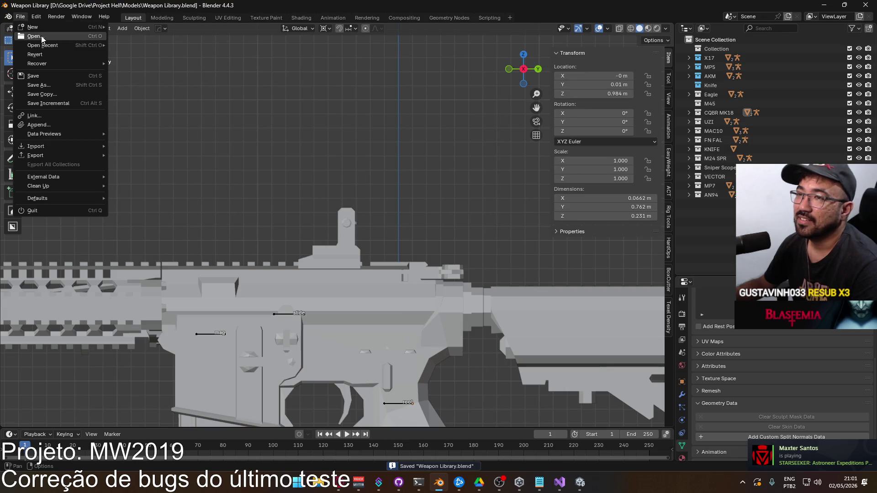
In the File > Open browser, navigate from Google Drive into Project War's Models folder.
click(20, 16)
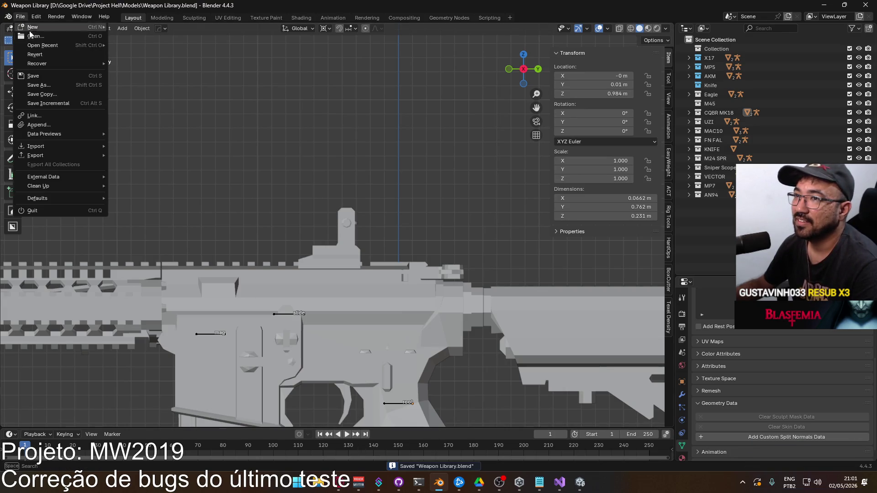
click(32, 36)
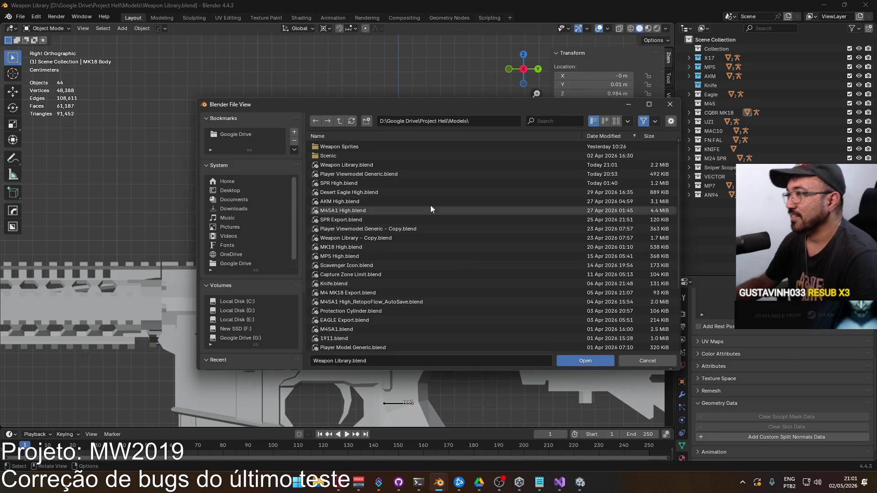
double_click(341, 121)
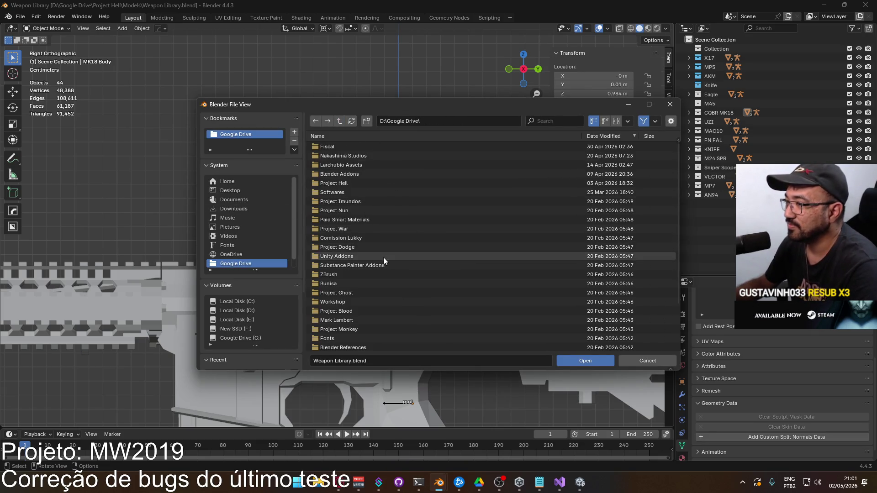
scroll(382, 257, down, 5)
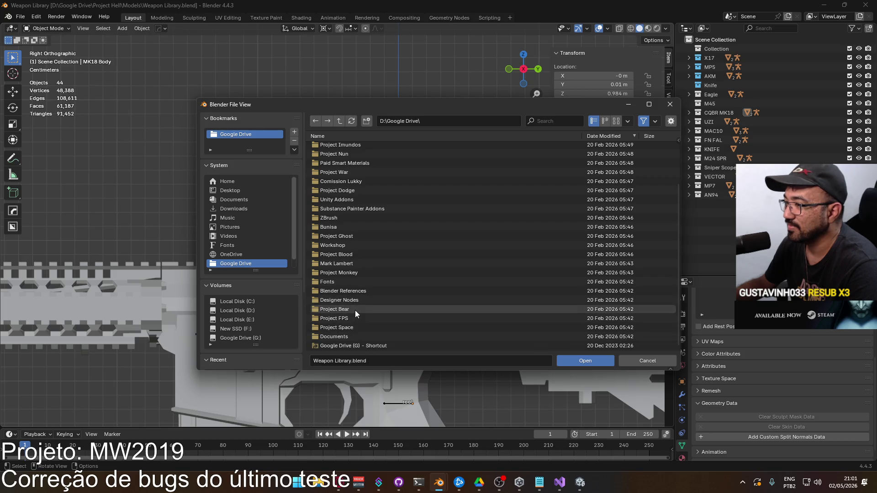
scroll(375, 327, up, 5)
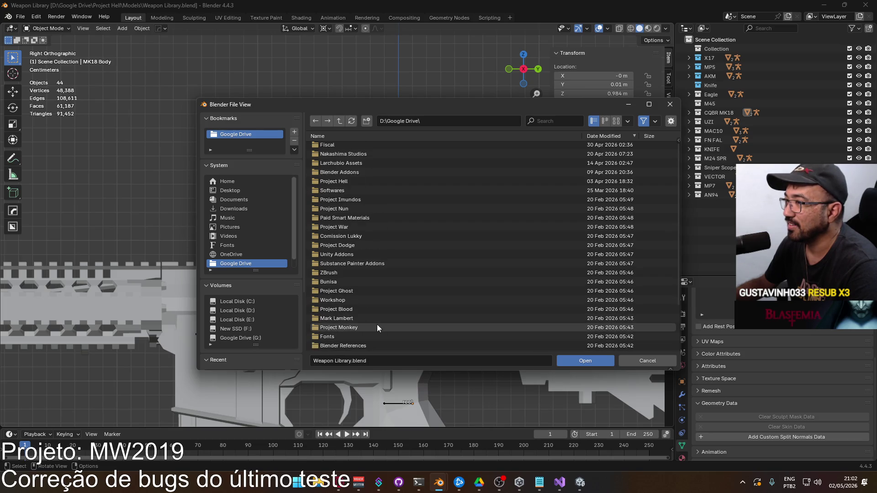
double_click(336, 226)
click(352, 146)
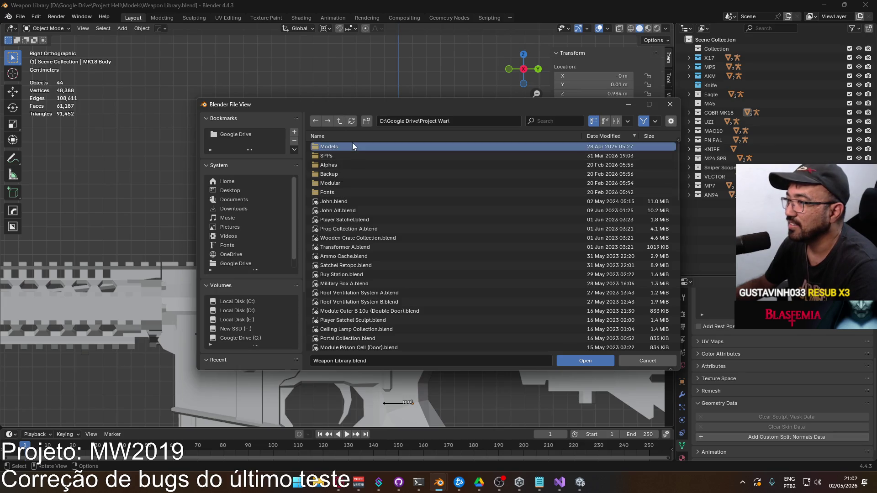
click(352, 145)
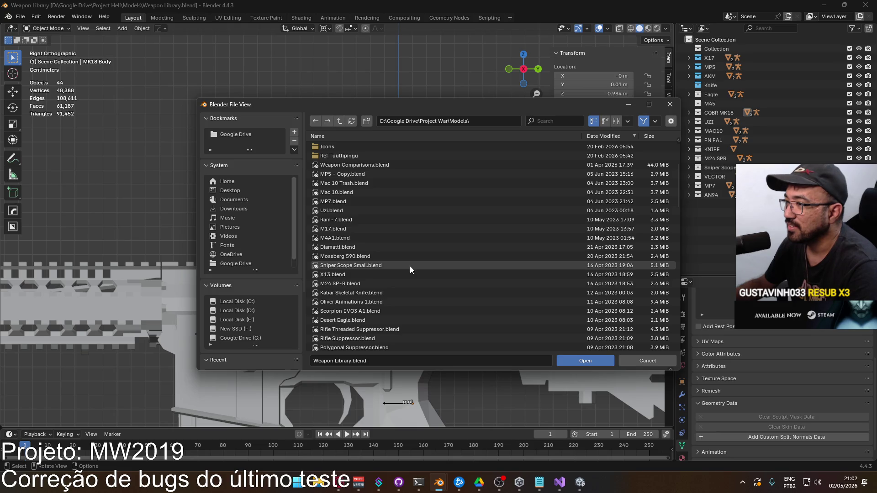
Find M4A1.blend in the Models list and open it.
scroll(409, 266, down, 8)
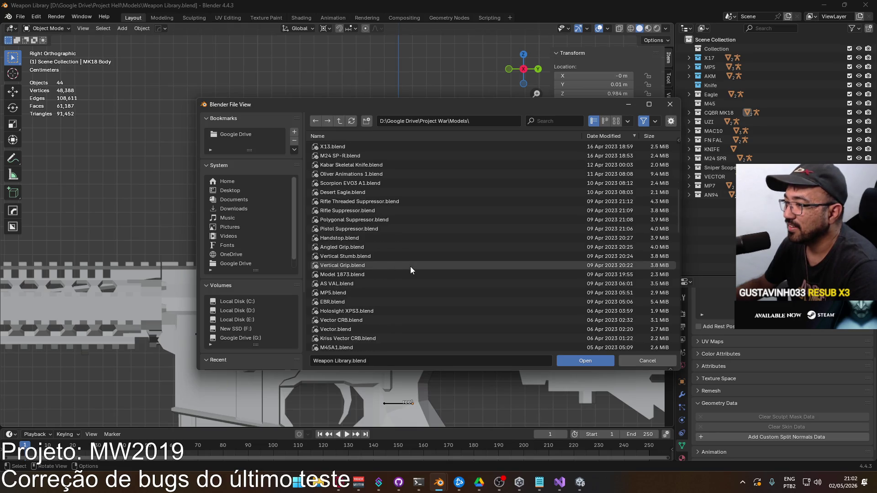
scroll(410, 266, down, 8)
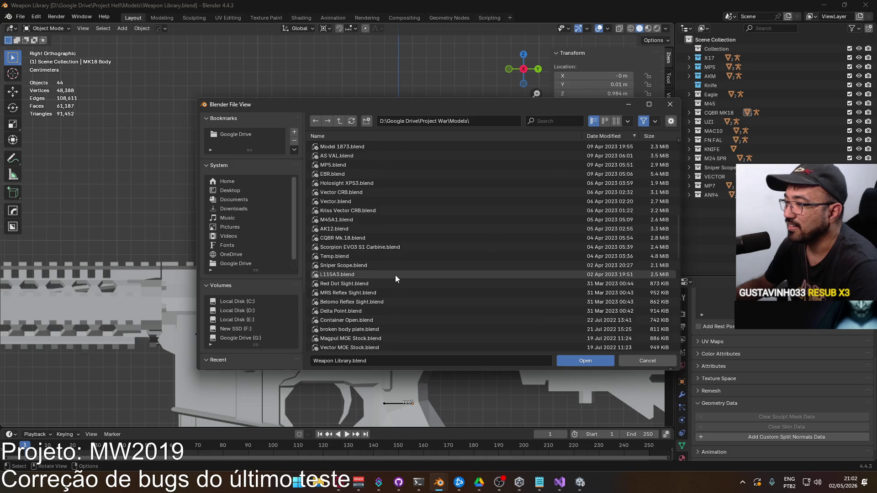
scroll(396, 272, up, 3)
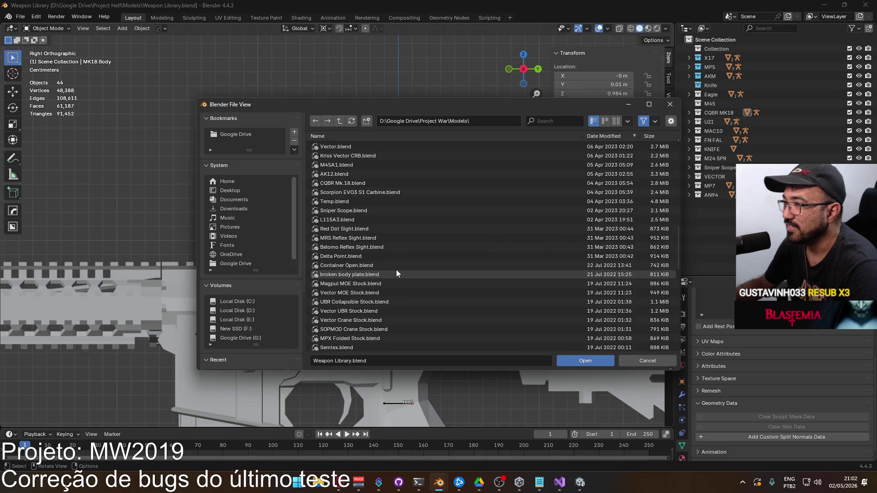
scroll(396, 269, up, 5)
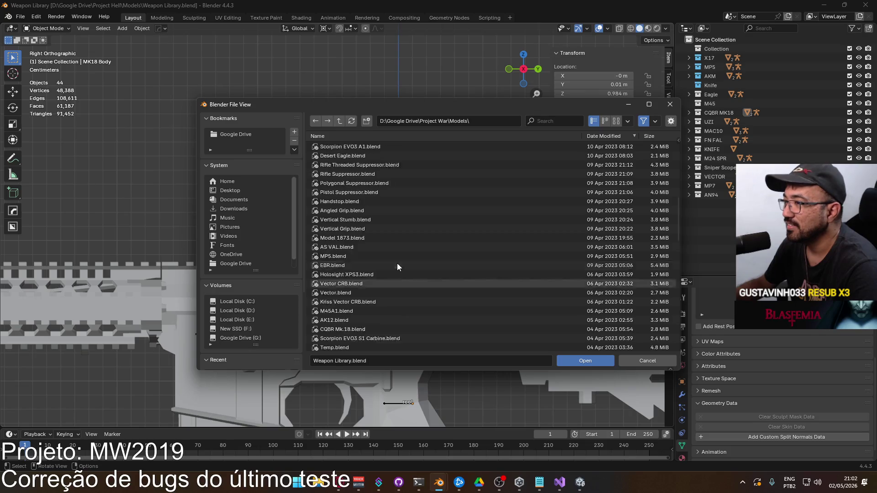
scroll(396, 262, up, 6)
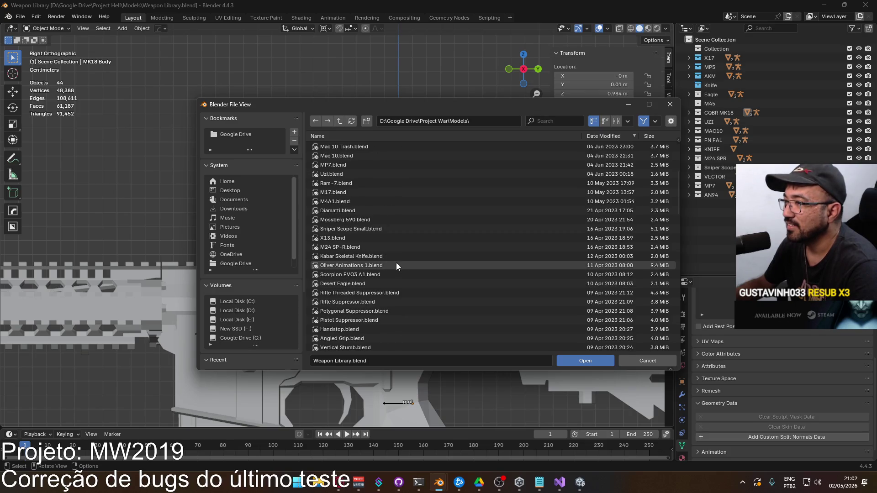
double_click(361, 201)
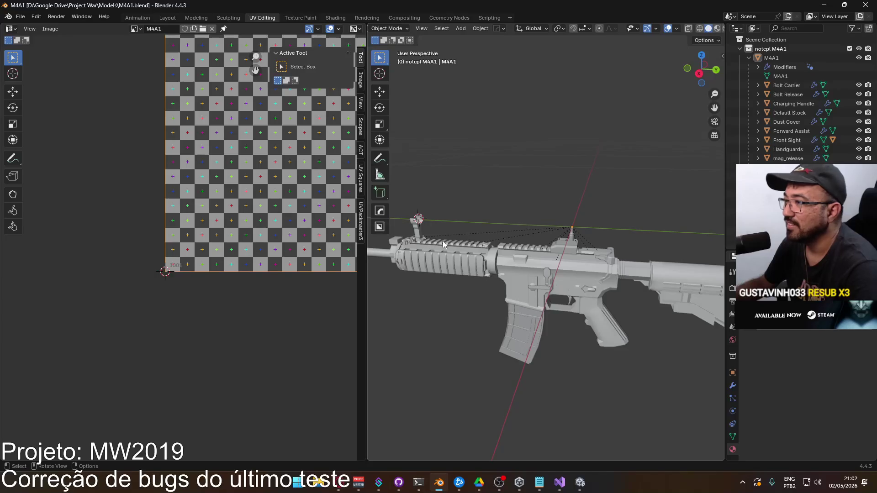
Inspect the M4A1's front sight from the side and from behind.
scroll(442, 239, up, 5)
key(KP_1)
key(ctrl+KP_3)
key(ctrl+KP_1)
scroll(529, 209, up, 2)
mouse_move(530, 209)
shift+middle_down()
mouse_move(407, 257)
mouse_move(464, 270)
mouse_move(472, 282)
mouse_move(554, 278)
mouse_move(562, 294)
mouse_move(537, 282)
mouse_move(508, 300)
shift+middle_up()
mouse_move(506, 301)
middle_down()
mouse_move(534, 311)
mouse_move(558, 302)
middle_up()
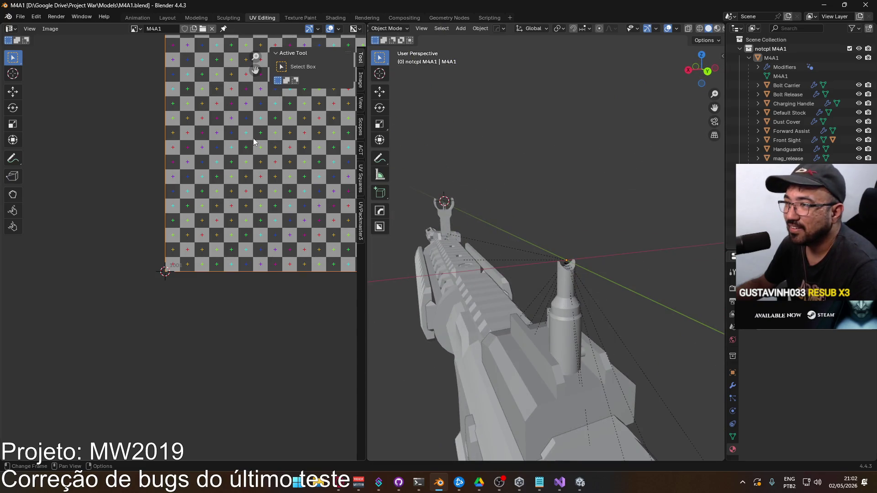
Open CQBR Mk.18.blend and orbit around its front sight.
click(21, 17)
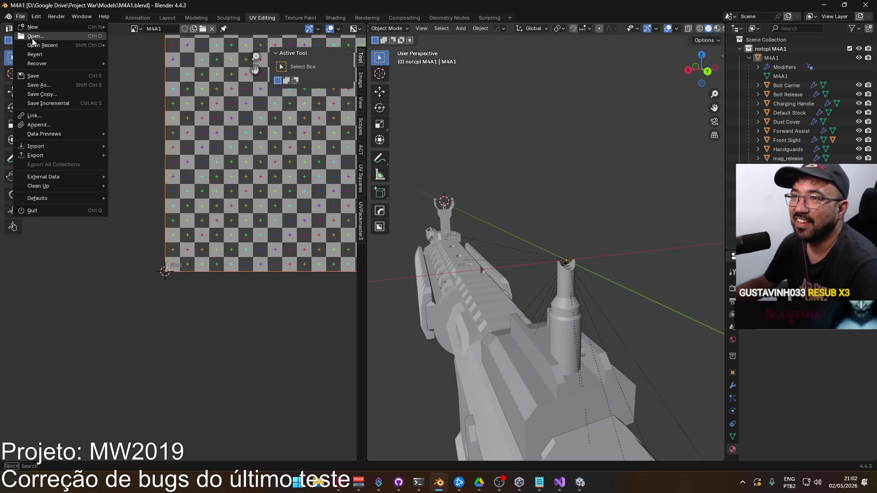
click(34, 37)
scroll(438, 258, down, 3)
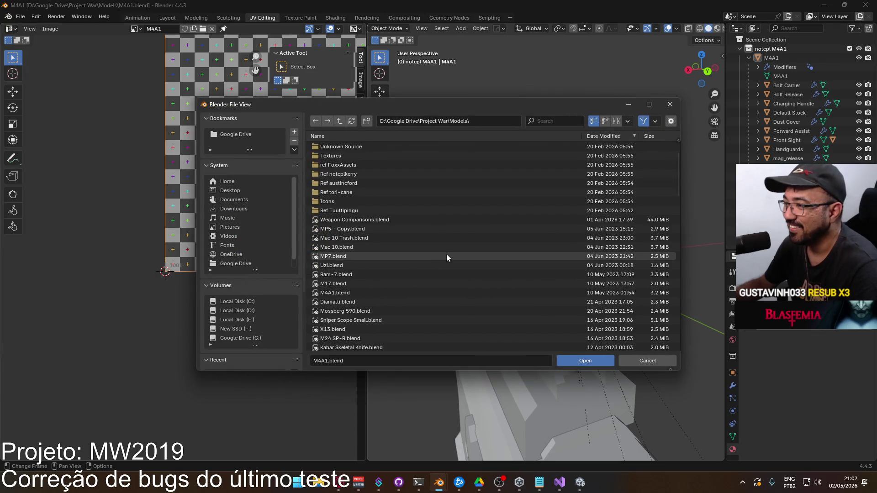
scroll(446, 256, down, 12)
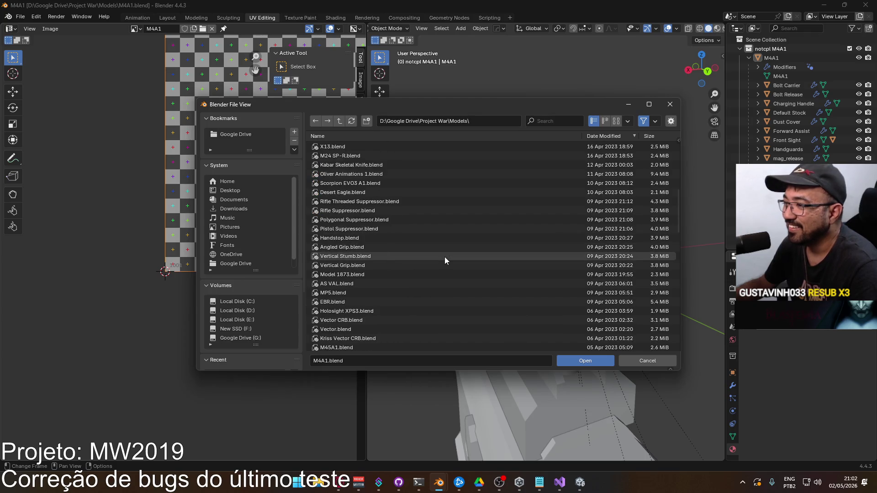
scroll(444, 257, down, 1)
scroll(445, 256, down, 3)
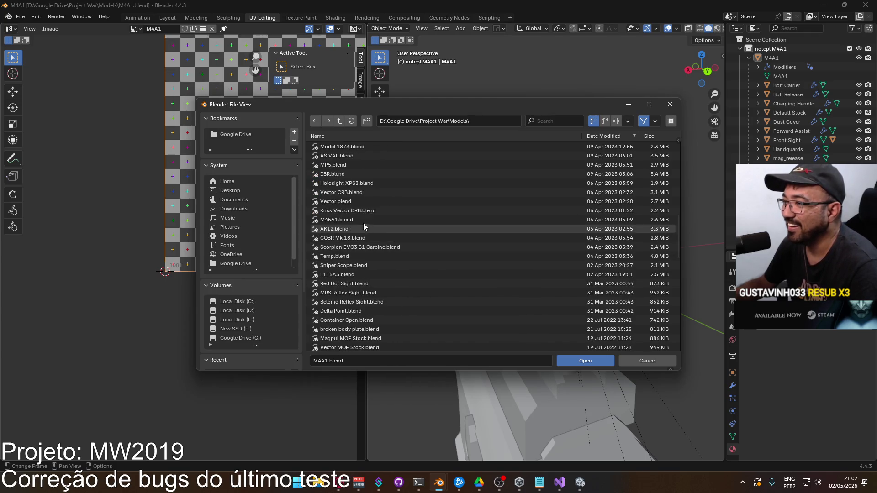
double_click(355, 238)
scroll(424, 245, up, 5)
mouse_move(524, 261)
middle_down()
mouse_move(420, 259)
mouse_move(196, 131)
middle_up()
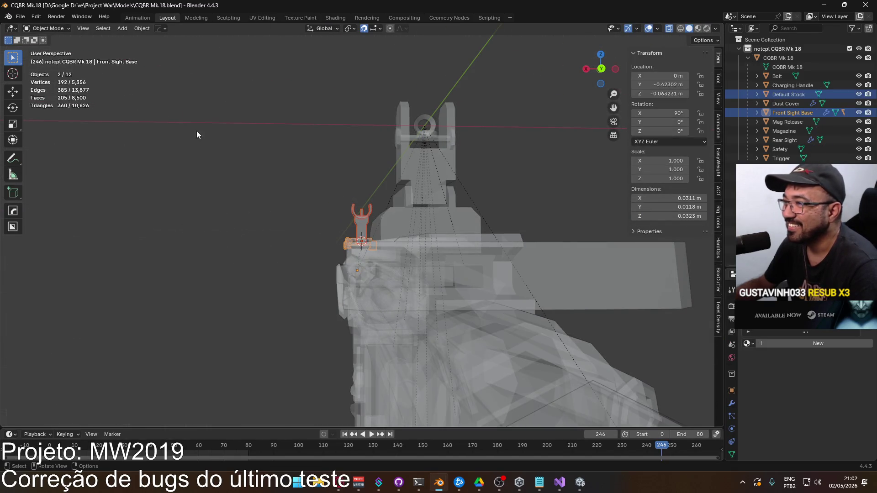
Reopen Weapon Library.blend from the recent files list.
click(20, 17)
mouse_move(46, 46)
click(179, 62)
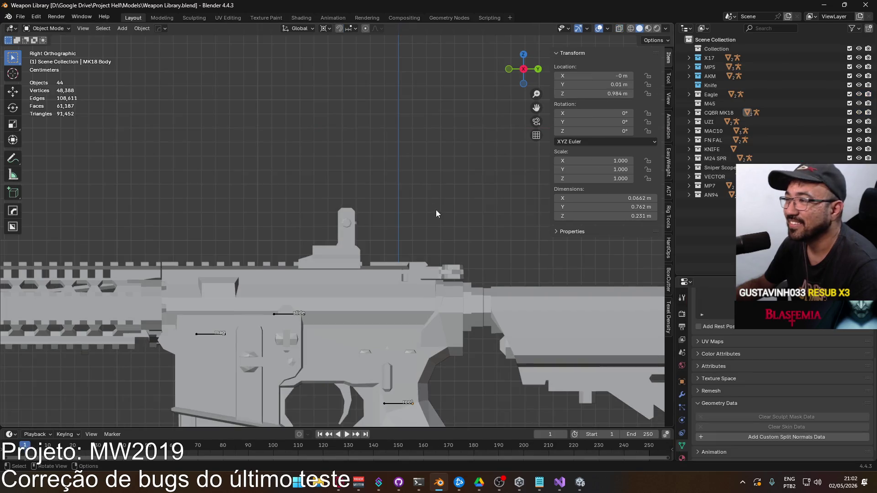
scroll(416, 211, up, 3)
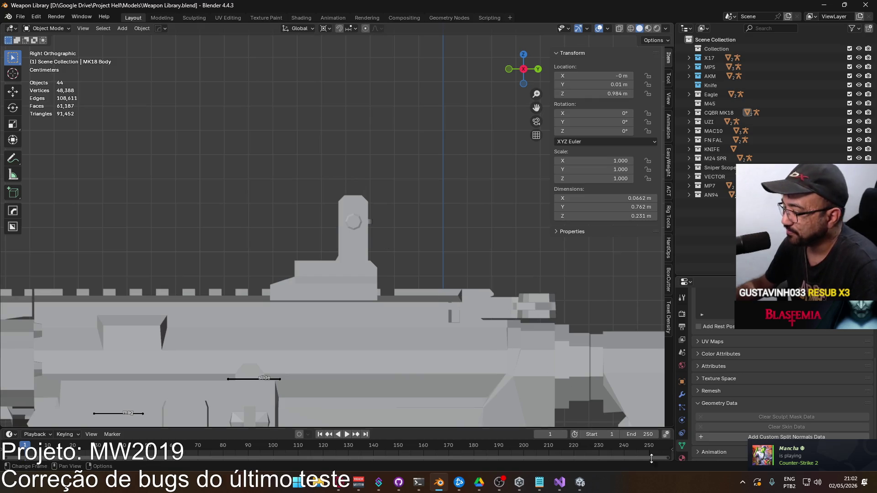
click(742, 482)
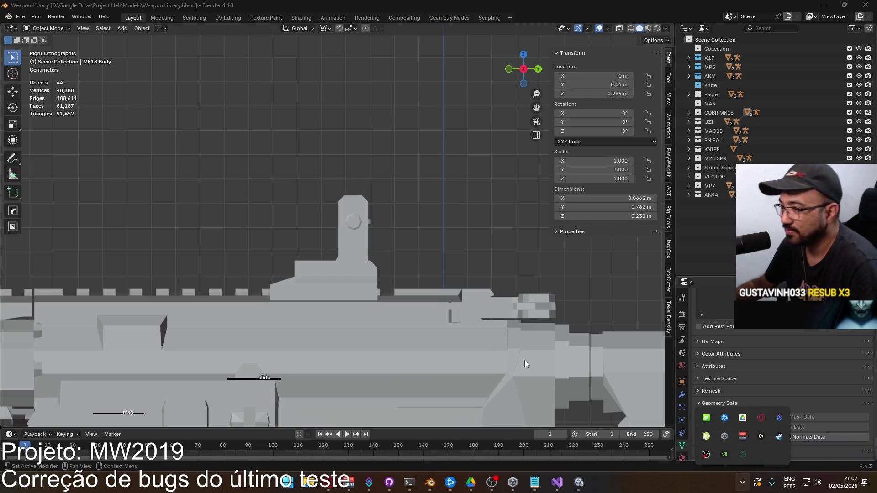
click(396, 348)
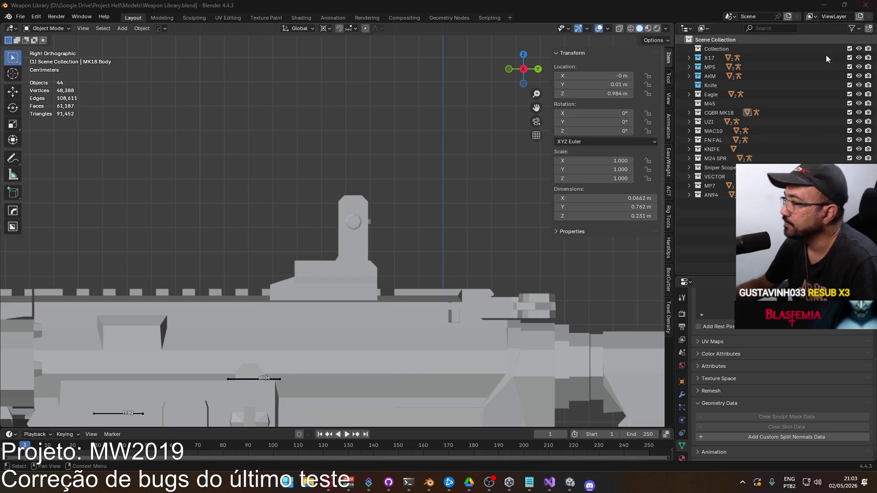
mouse_move(503, 219)
middle_down()
mouse_move(354, 235)
mouse_move(304, 437)
middle_up()
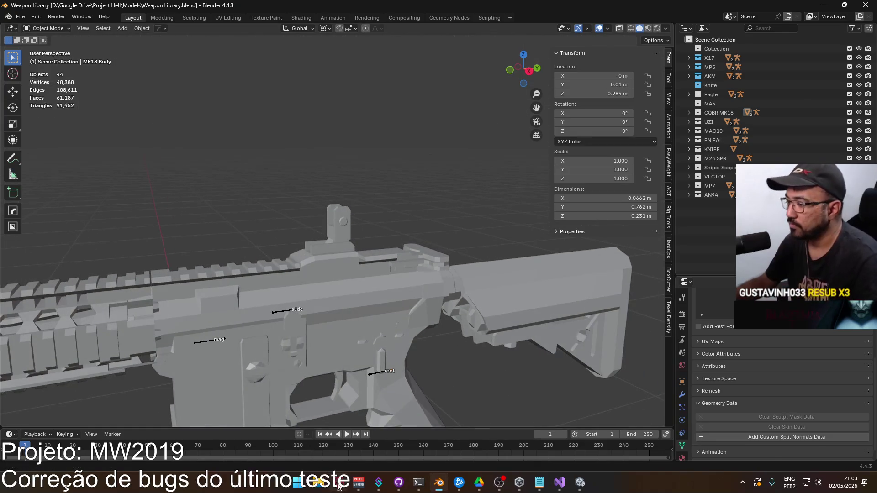
Resume the YouTube music video in the browser, then orbit the MK18 rifle in Blender.
key(alt+Tab)
click(229, 3)
click(385, 236)
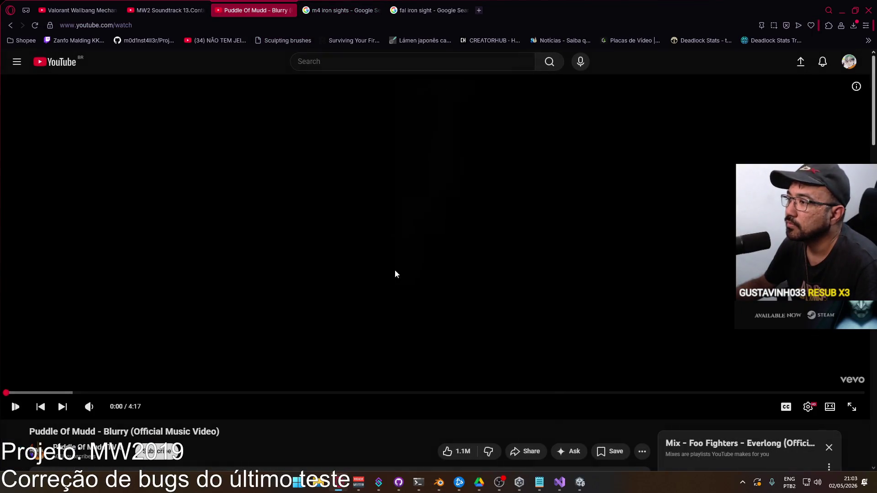
key(alt+Tab)
mouse_move(339, 232)
middle_down()
mouse_move(423, 232)
mouse_move(445, 221)
mouse_move(352, 236)
mouse_move(289, 220)
middle_up()
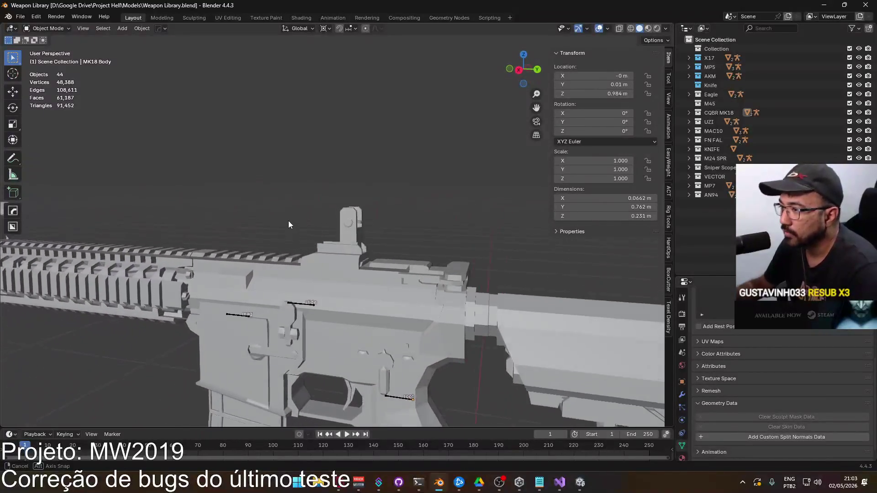
In the m4 iron sights results, preview the Amazon UK and Colt M4A1 SIRS Modern Warfare 2 images, comparing against the MK18.
key(alt+Tab)
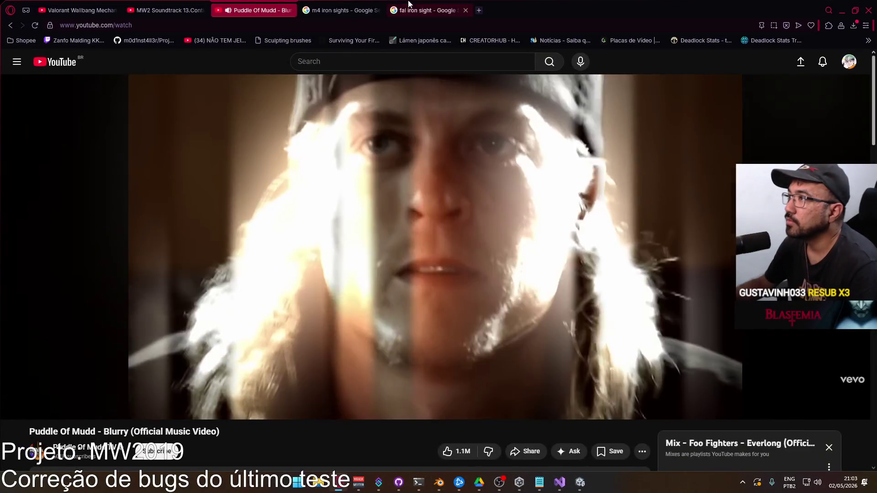
click(350, 6)
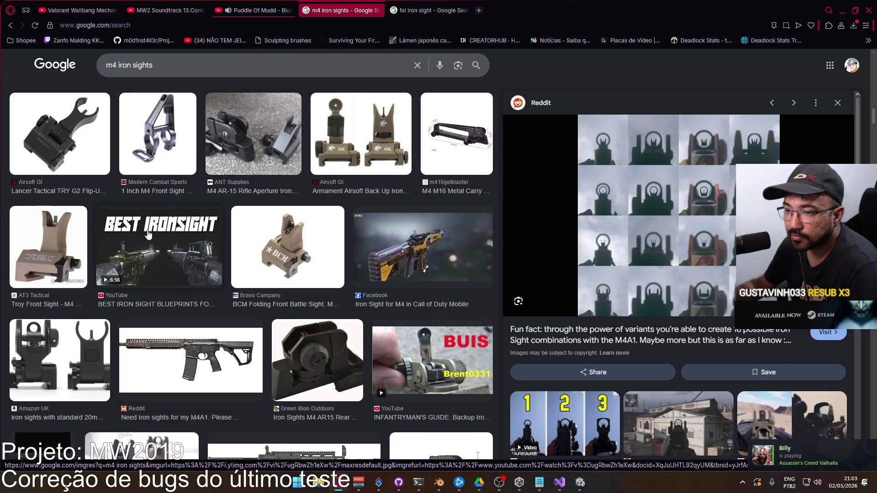
click(65, 368)
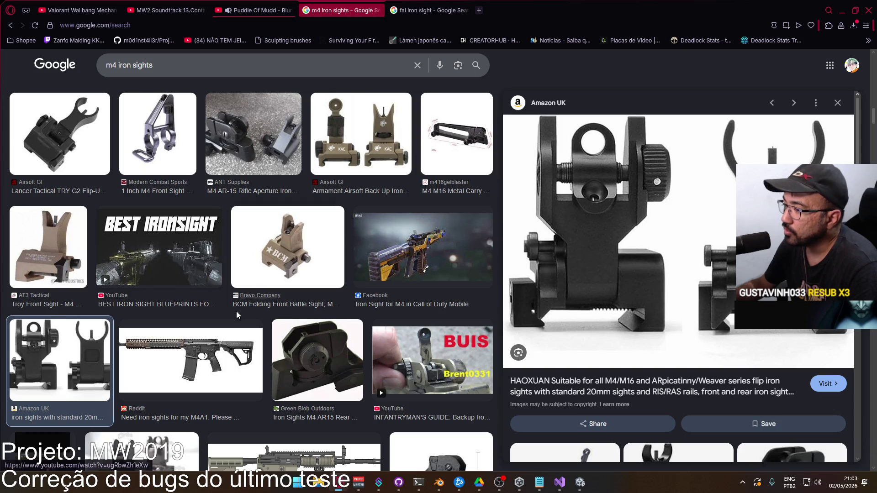
scroll(231, 308, down, 3)
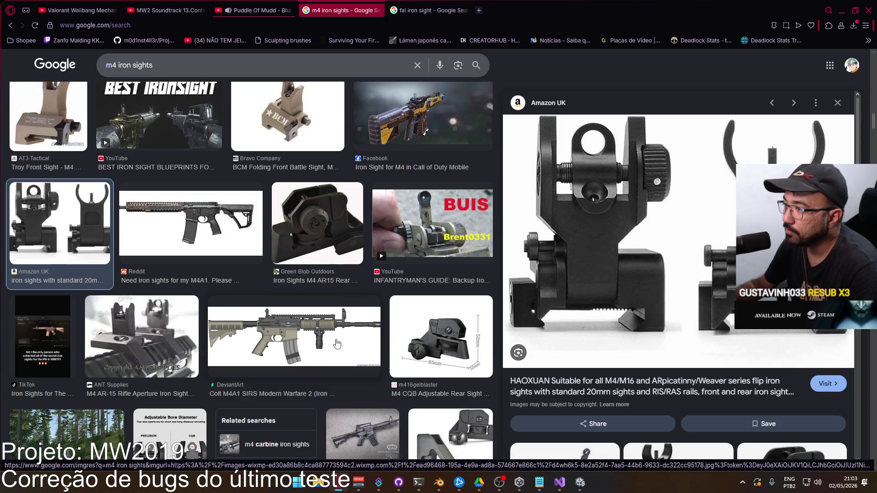
click(280, 331)
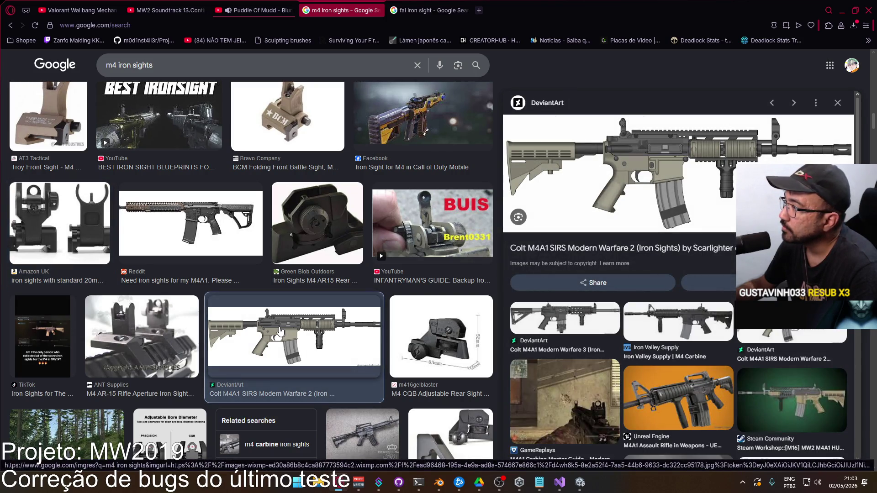
key(alt+Tab)
mouse_move(346, 297)
middle_down()
mouse_move(385, 278)
mouse_move(398, 317)
mouse_move(311, 300)
middle_up()
key(alt+Tab)
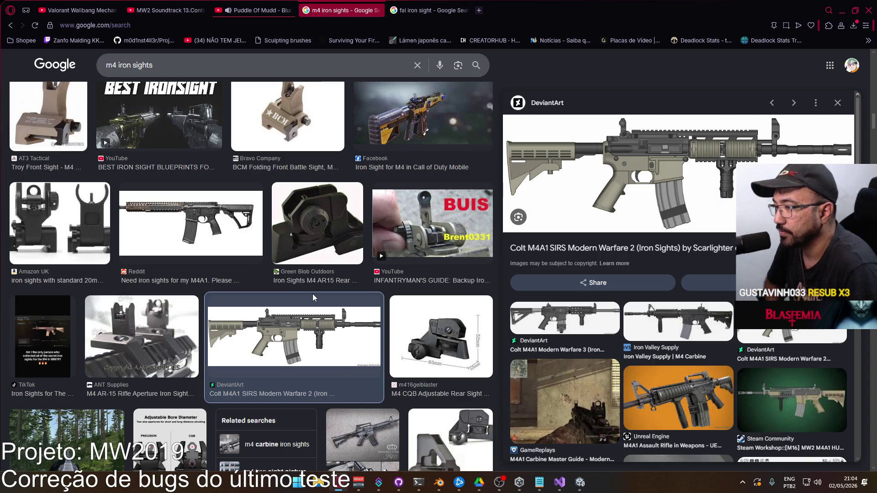
key(alt+Tab)
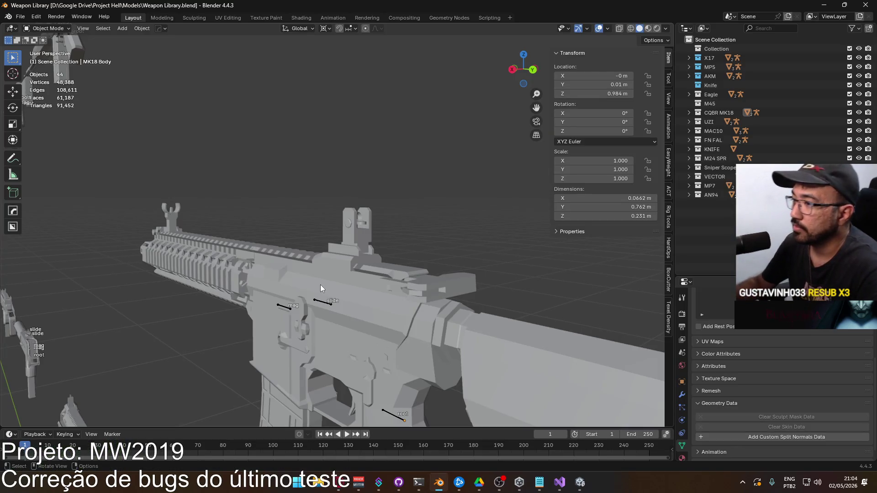
key(KP_3)
scroll(211, 264, down, 2)
scroll(211, 264, up, 2)
key(alt+Tab)
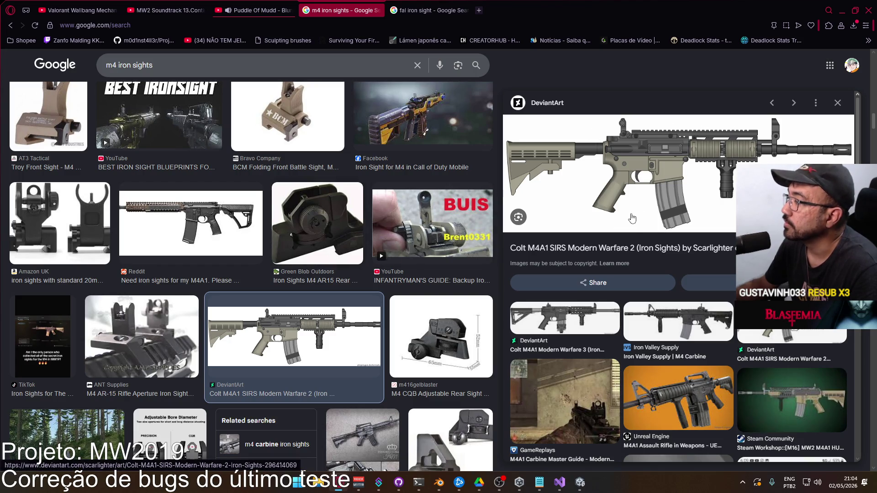
click(564, 308)
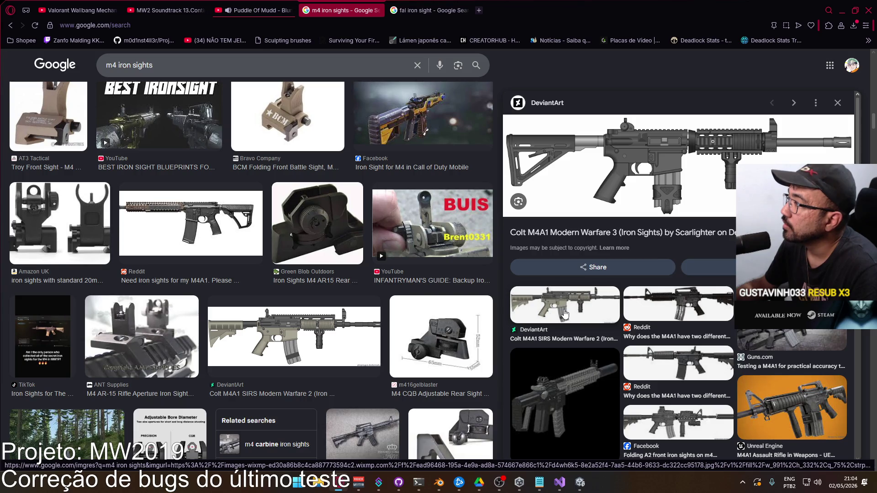
key(alt+Tab)
scroll(358, 250, up, 3)
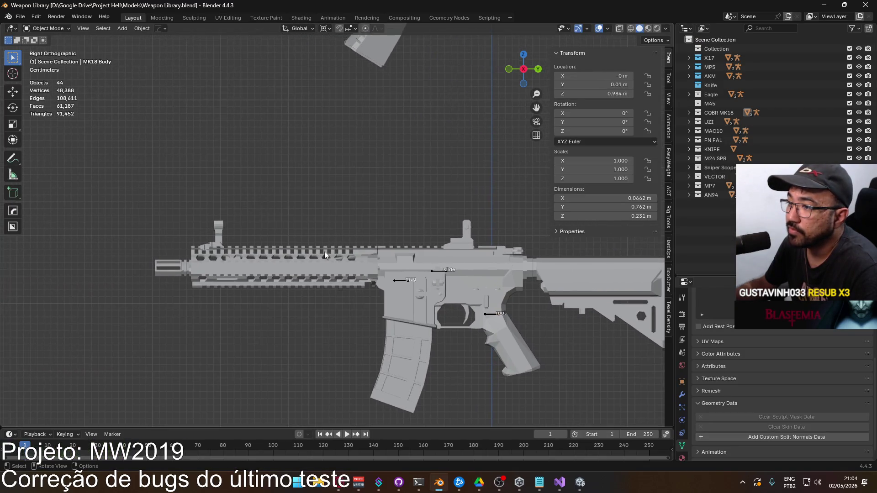
mouse_move(342, 266)
middle_down()
mouse_move(421, 273)
mouse_move(372, 266)
mouse_move(277, 294)
mouse_move(215, 267)
mouse_move(282, 256)
mouse_move(467, 272)
mouse_move(373, 272)
middle_up()
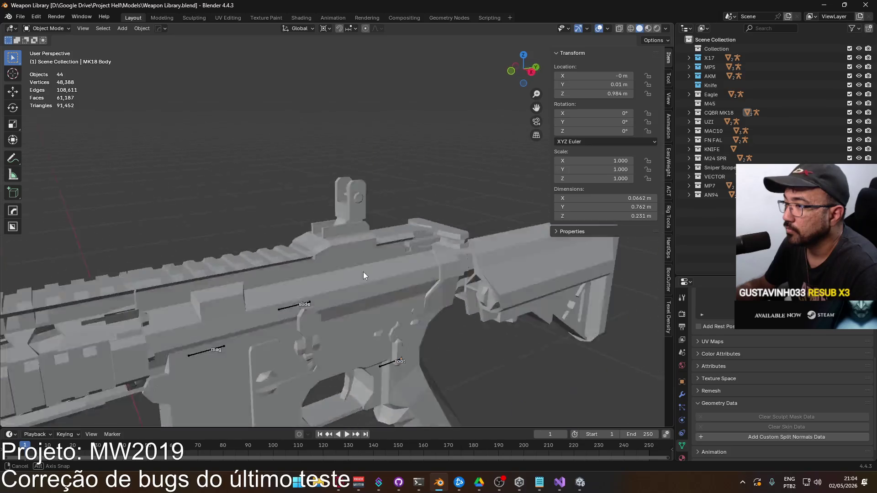
key(alt+Tab)
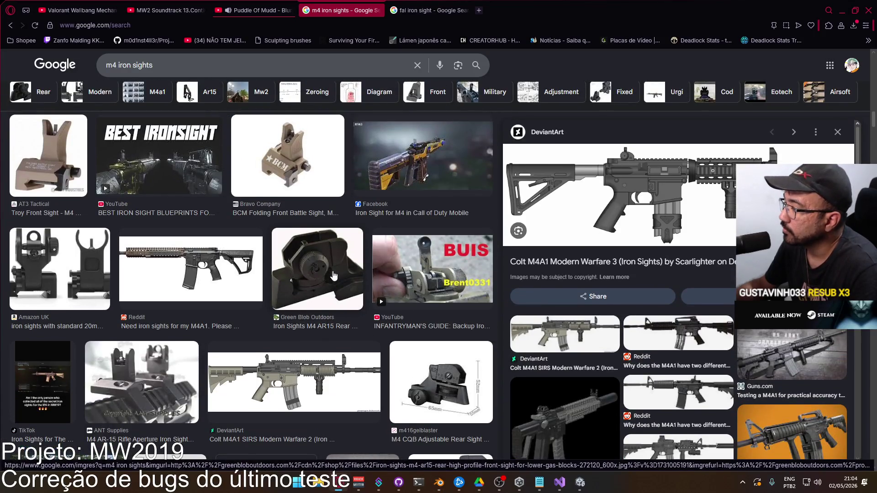
click(592, 335)
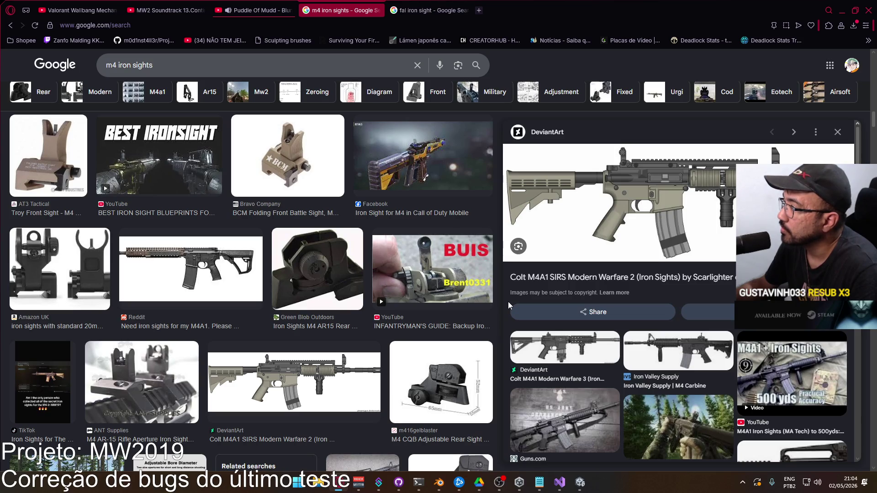
key(alt+Tab)
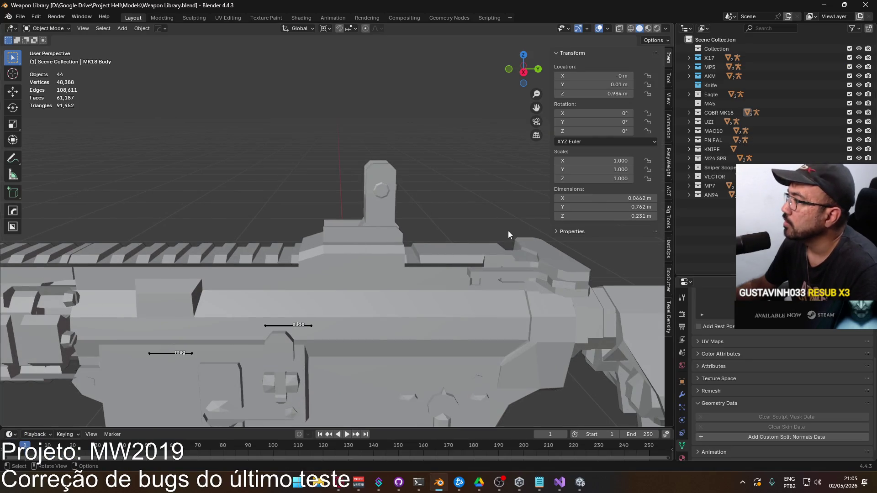
scroll(508, 230, down, 10)
From the side view, orbit and zoom around the Vector, MP7 and UZI in the weapon grid.
key(KP_3)
scroll(432, 279, up, 6)
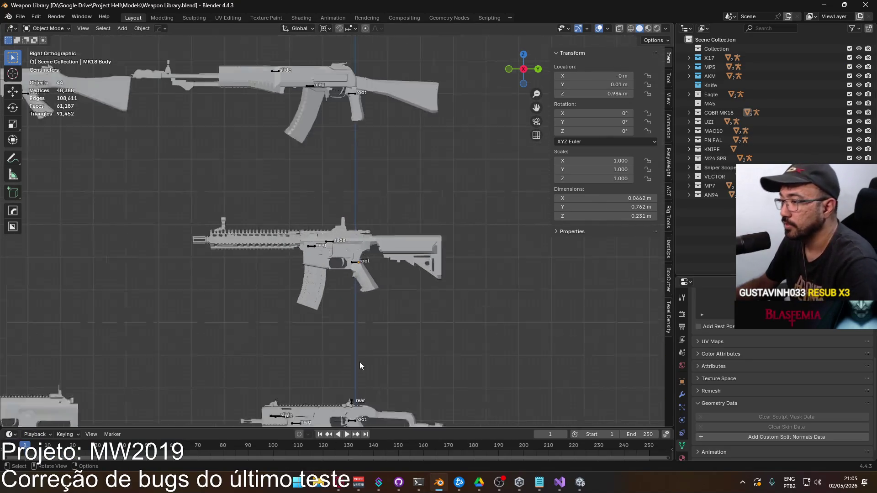
shift+middle_drag(393, 369, 386, 198)
scroll(385, 198, up, 3)
mouse_move(361, 157)
middle_down()
mouse_move(343, 262)
mouse_move(407, 270)
mouse_move(645, 256)
mouse_move(576, 285)
mouse_move(451, 287)
mouse_move(396, 281)
mouse_move(346, 257)
middle_up()
scroll(320, 220, down, 5)
middle_drag(311, 208, 270, 226)
scroll(356, 242, up, 4)
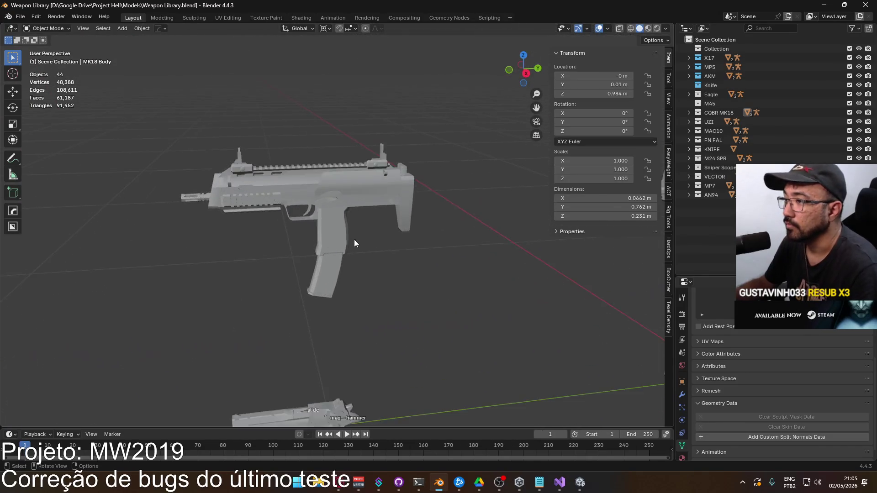
mouse_move(354, 215)
middle_down()
mouse_move(379, 250)
mouse_move(324, 257)
mouse_move(250, 238)
mouse_move(341, 238)
mouse_move(305, 251)
mouse_move(334, 256)
mouse_move(300, 251)
mouse_move(314, 261)
mouse_move(330, 256)
middle_up()
scroll(341, 239, up, 3)
scroll(341, 243, up, 2)
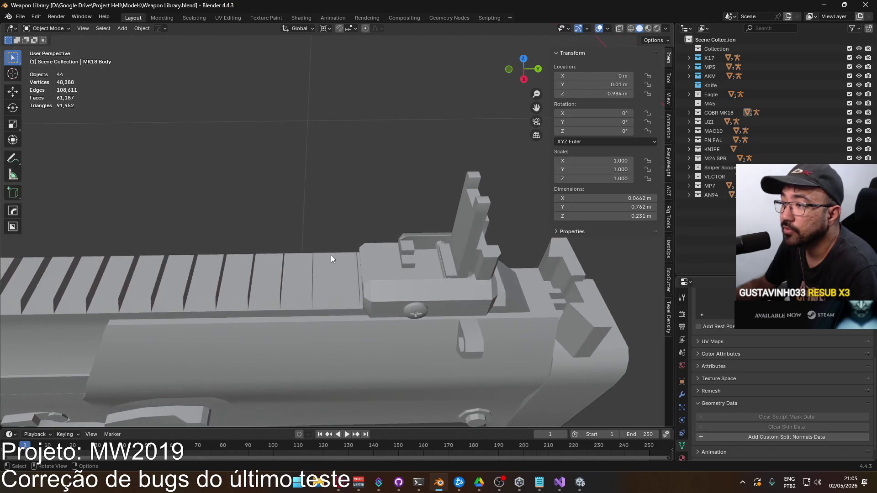
scroll(333, 251, down, 8)
mouse_move(424, 224)
middle_down()
mouse_move(426, 252)
mouse_move(368, 238)
mouse_move(454, 224)
mouse_move(459, 248)
middle_up()
scroll(425, 252, up, 5)
mouse_move(384, 262)
middle_down()
mouse_move(325, 255)
mouse_move(367, 242)
mouse_move(336, 254)
middle_up()
scroll(337, 254, down, 3)
scroll(336, 253, down, 3)
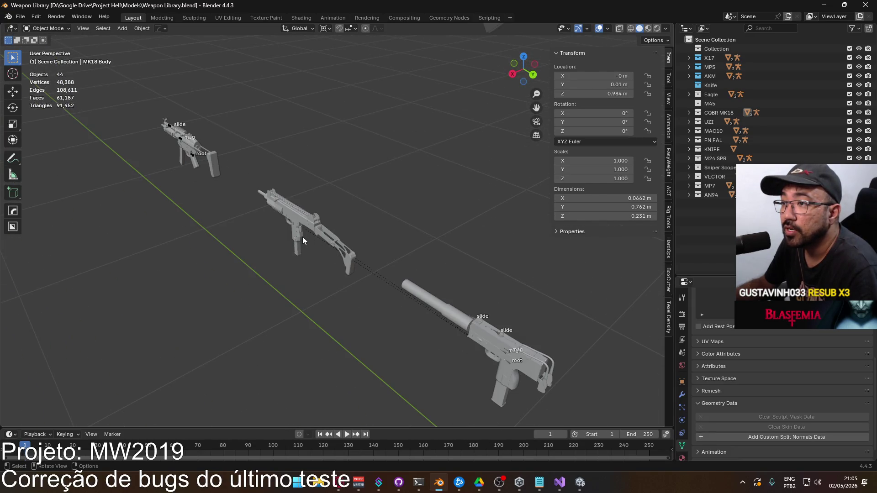
scroll(314, 235, down, 5)
scroll(325, 252, up, 6)
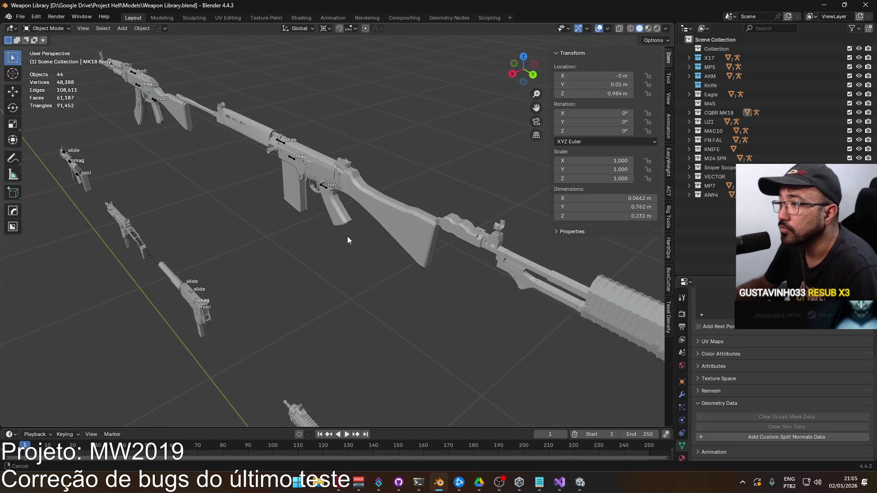
scroll(347, 236, up, 4)
scroll(396, 251, down, 8)
mouse_move(392, 250)
middle_down()
mouse_move(378, 216)
mouse_move(375, 227)
middle_up()
scroll(376, 228, up, 4)
scroll(384, 262, down, 3)
scroll(387, 174, up, 3)
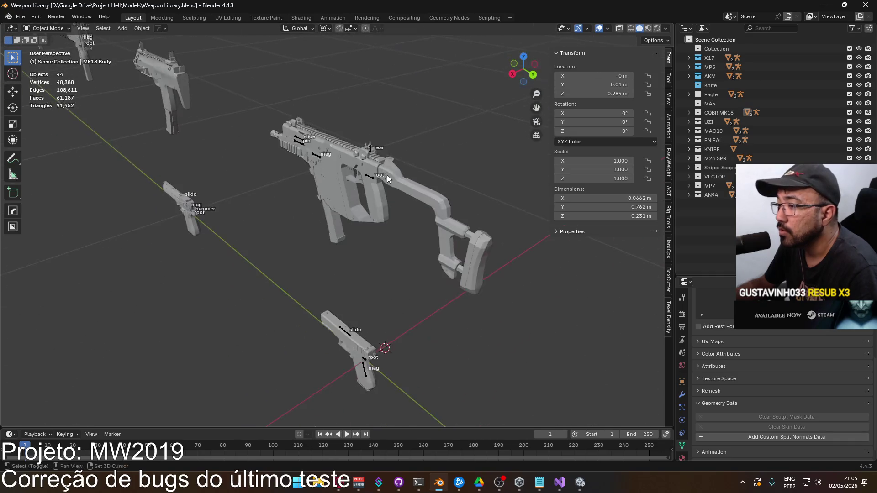
scroll(384, 226, up, 1)
scroll(381, 239, up, 3)
scroll(381, 239, up, 3)
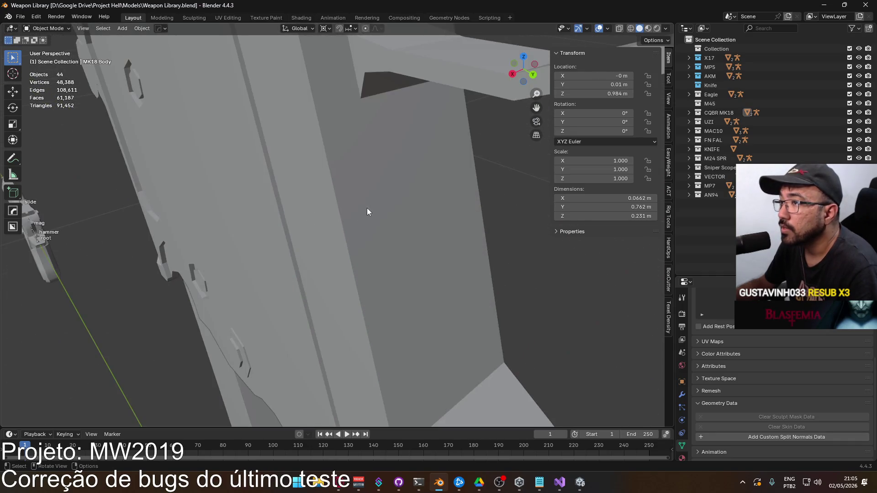
scroll(369, 212, down, 3)
scroll(360, 224, down, 5)
scroll(387, 221, up, 5)
scroll(388, 238, up, 3)
scroll(384, 214, down, 3)
Select the VECTOR Body and orbit to look along its rail.
click(383, 209)
scroll(393, 215, up, 4)
scroll(385, 227, down, 4)
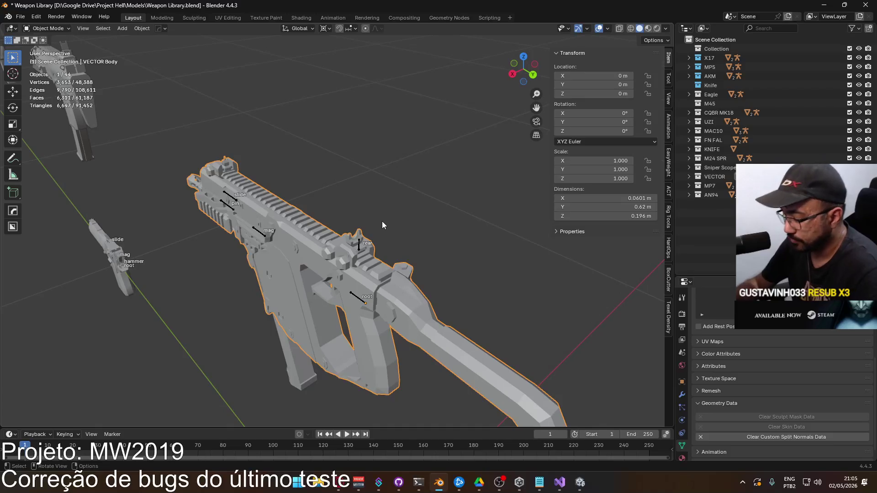
scroll(382, 221, down, 3)
scroll(382, 200, up, 6)
mouse_move(373, 151)
middle_down()
mouse_move(357, 227)
mouse_move(344, 220)
mouse_move(239, 243)
mouse_move(211, 210)
middle_up()
mouse_move(246, 171)
middle_down()
mouse_move(390, 223)
mouse_move(398, 203)
middle_up()
In the Vector body's Edit Mode, select the linked rear-sight block and its base.
key(Tab)
key(l)
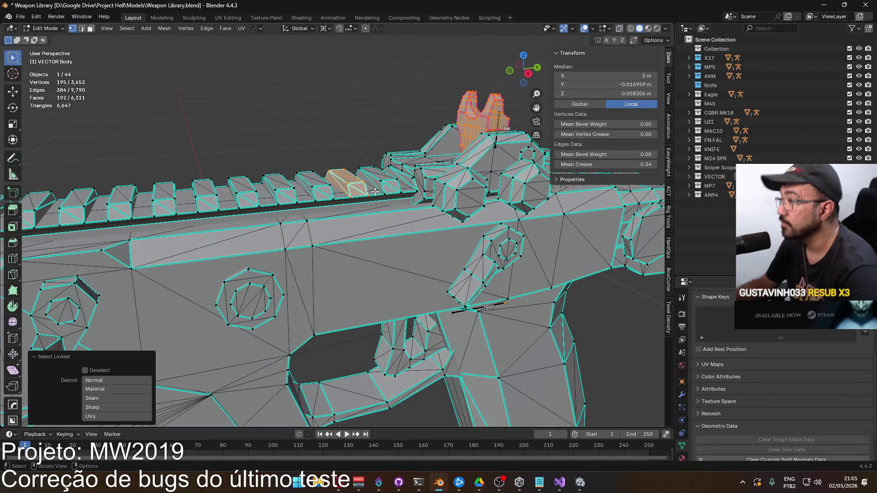
key(alt+a)
mouse_move(400, 119)
middle_down()
mouse_move(329, 186)
mouse_move(351, 207)
mouse_move(379, 195)
mouse_move(308, 219)
middle_up()
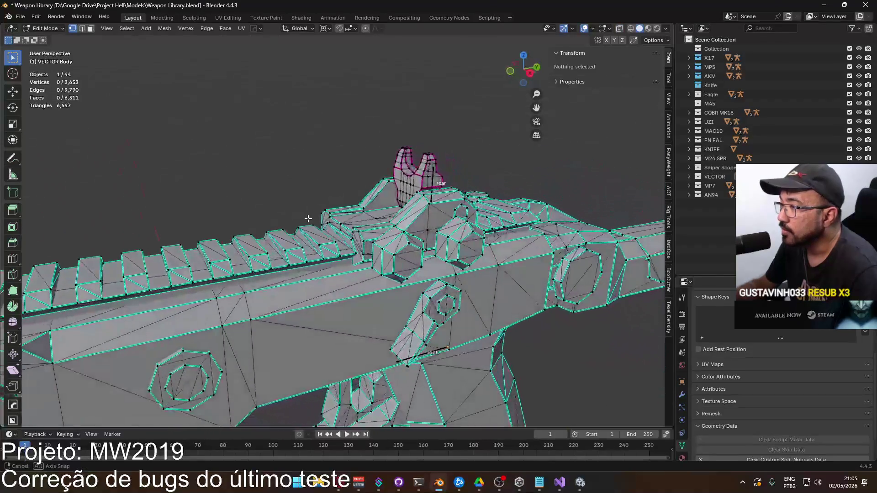
key(l)
key(l)
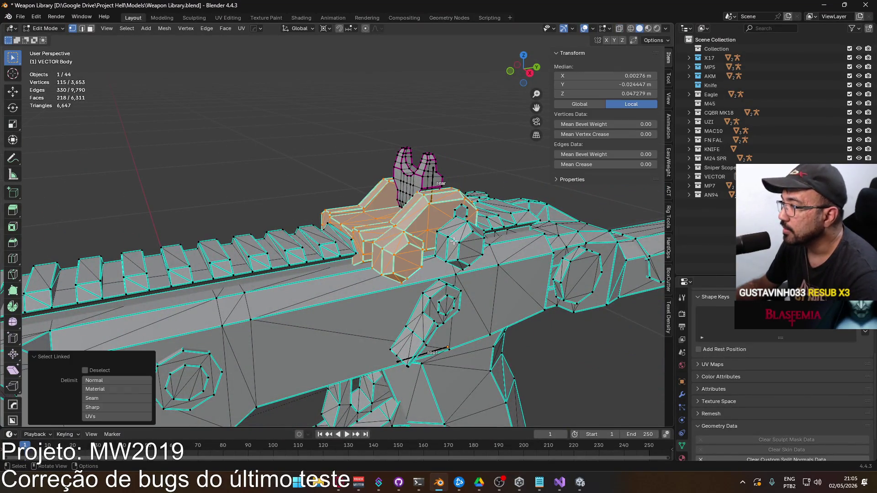
mouse_move(473, 232)
middle_down()
mouse_move(315, 242)
mouse_move(310, 223)
mouse_move(255, 224)
mouse_move(410, 205)
mouse_move(393, 229)
middle_up()
key(l)
scroll(393, 228, down, 5)
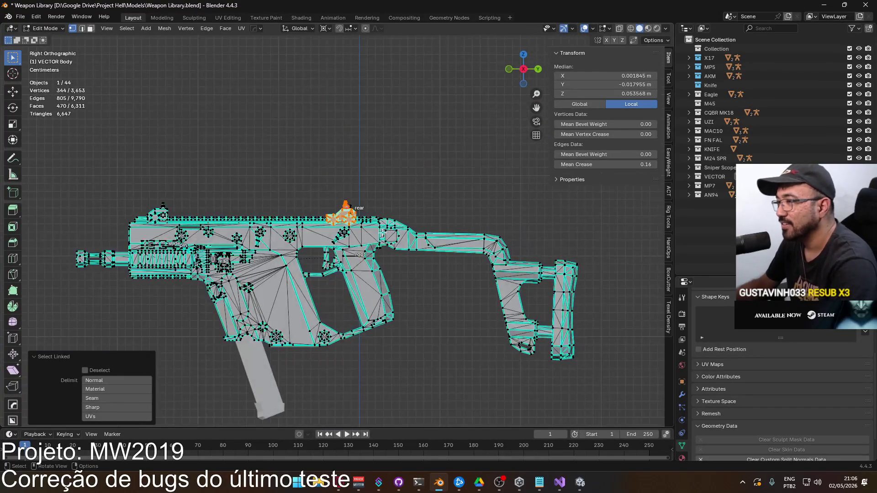
scroll(342, 240, down, 4)
shift+middle_drag(376, 204, 357, 259)
Duplicate the rear-sight geometry and raise the copy 0.15 m.
key(shift+d)
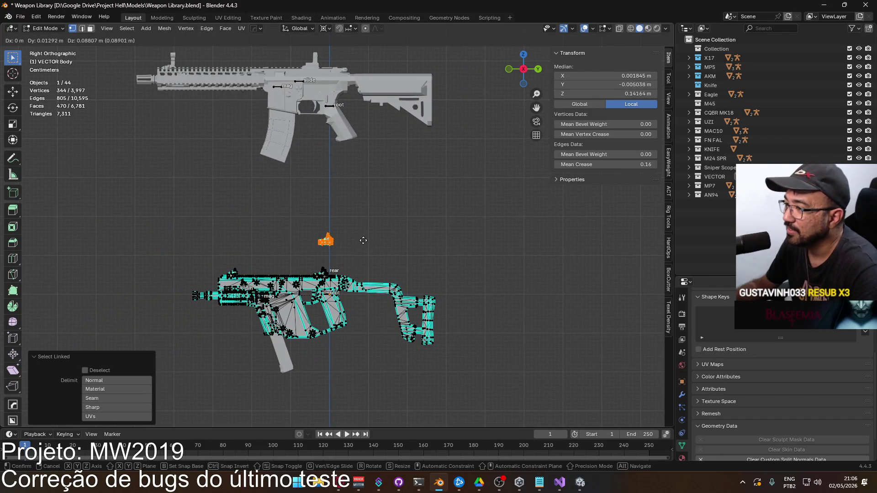
right_click(360, 226)
key(g)
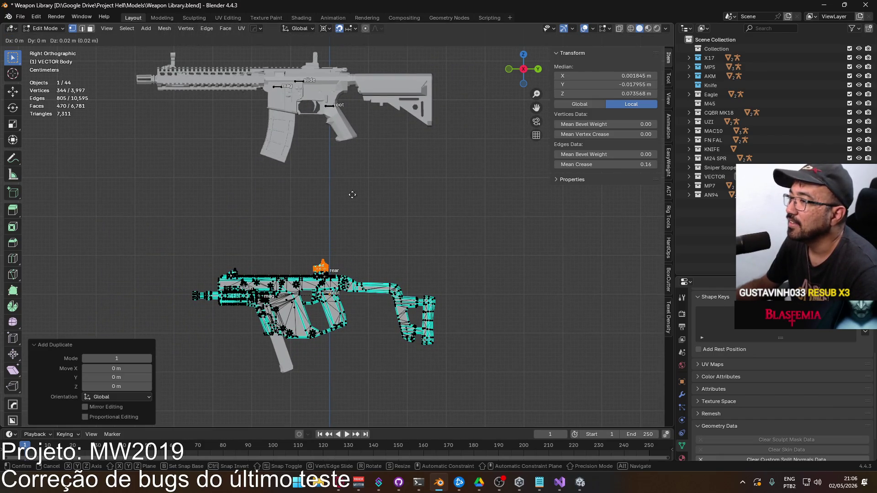
click(352, 145)
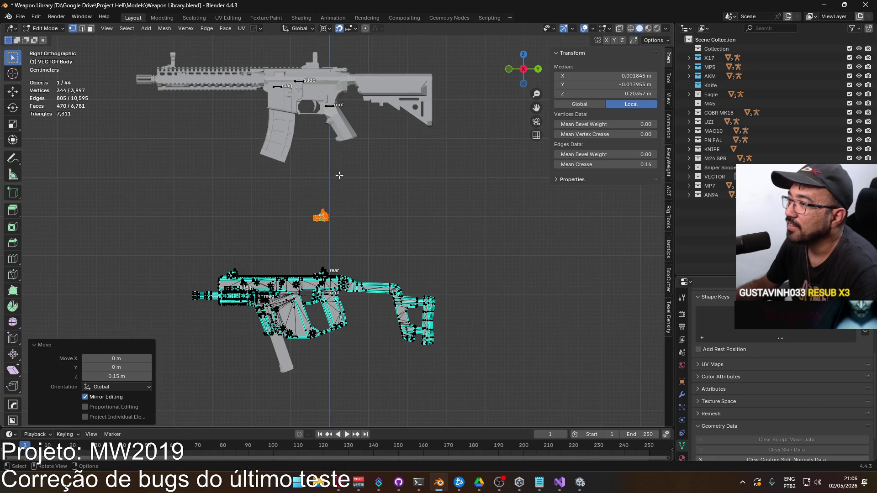
Separate the sight copy into its own object, VECTOR Body.001, and select it.
right_click(322, 227)
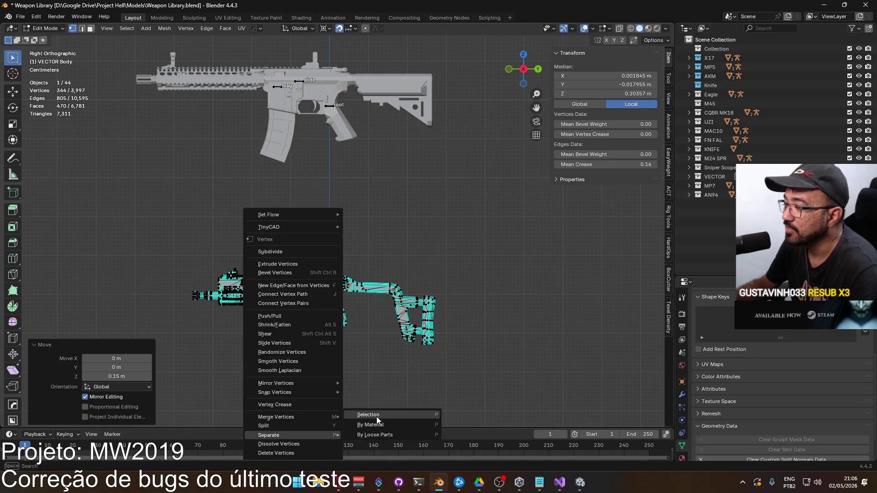
click(377, 416)
key(Tab)
click(328, 220)
shift+scroll(343, 229, up, 5)
key(g)
key(Escape)
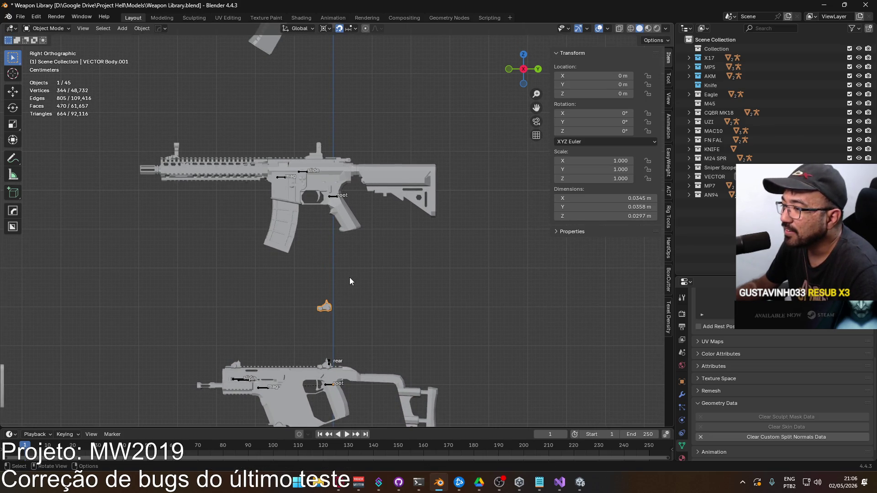
Clear the sight's parent, keeping its transform, and move it onto the MK18 rail at Z 0.89 m.
key(alt+p)
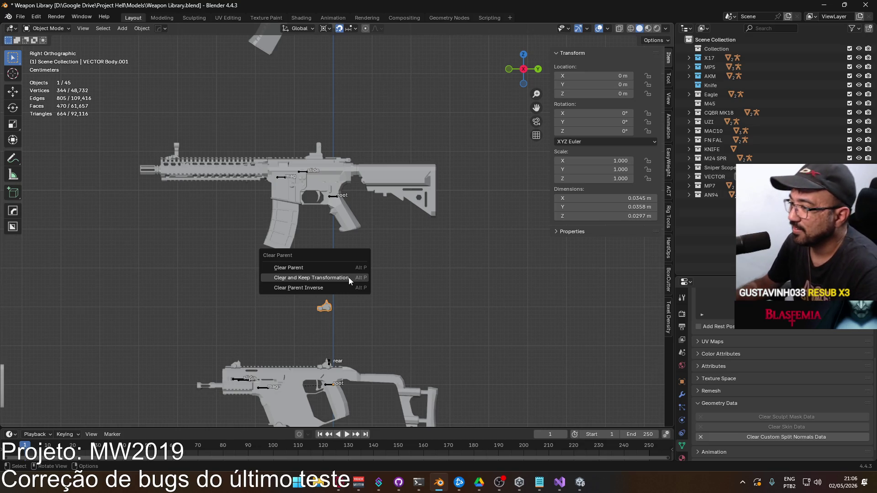
click(349, 278)
key(g)
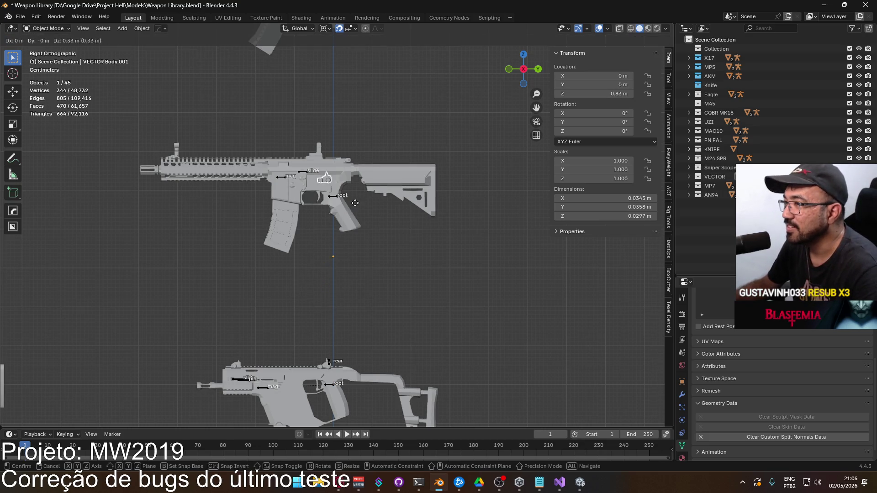
click(354, 181)
Inspect the sight on the MK18, then select the MK18 Body and enter its Edit Mode.
scroll(339, 171, up, 8)
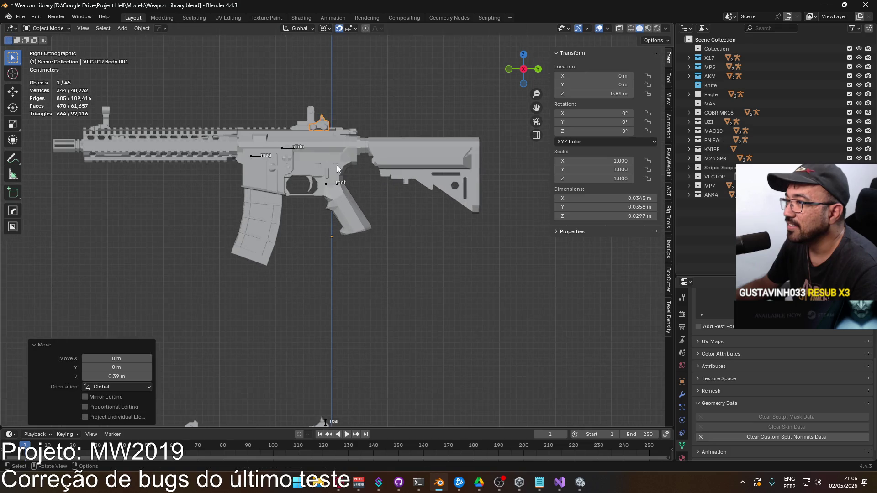
mouse_move(402, 232)
middle_down()
mouse_move(313, 254)
mouse_move(287, 232)
mouse_move(465, 252)
mouse_move(302, 276)
mouse_move(277, 238)
mouse_move(443, 257)
mouse_move(332, 252)
mouse_move(334, 243)
mouse_move(324, 251)
mouse_move(313, 226)
mouse_move(426, 235)
mouse_move(377, 236)
middle_up()
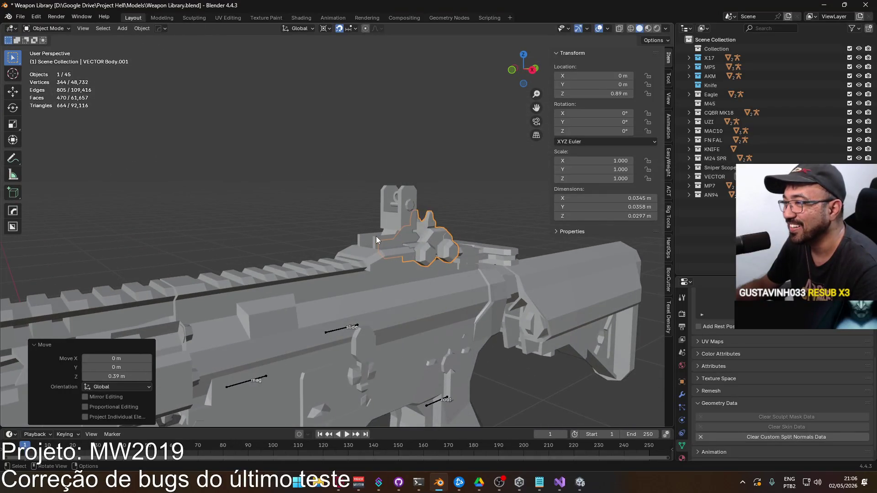
click(377, 235)
key(Tab)
From the right side view, select the MK18's original rear sight and hide it.
scroll(388, 242, up, 2)
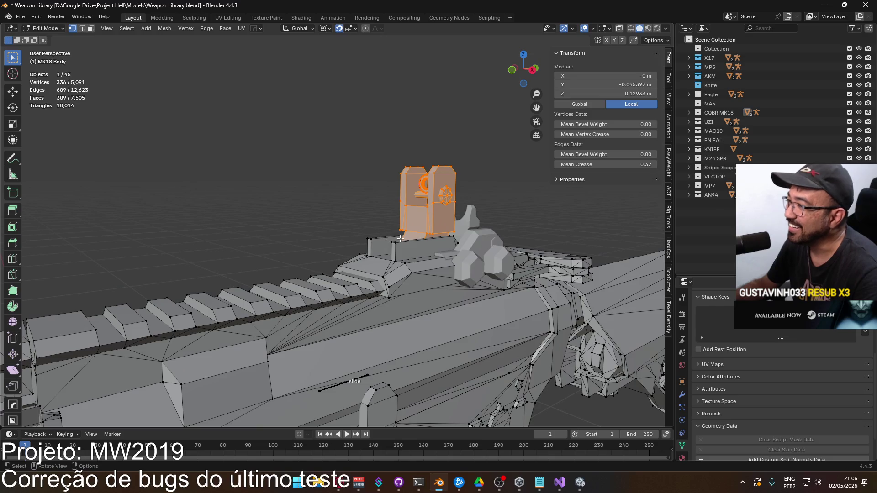
key(l)
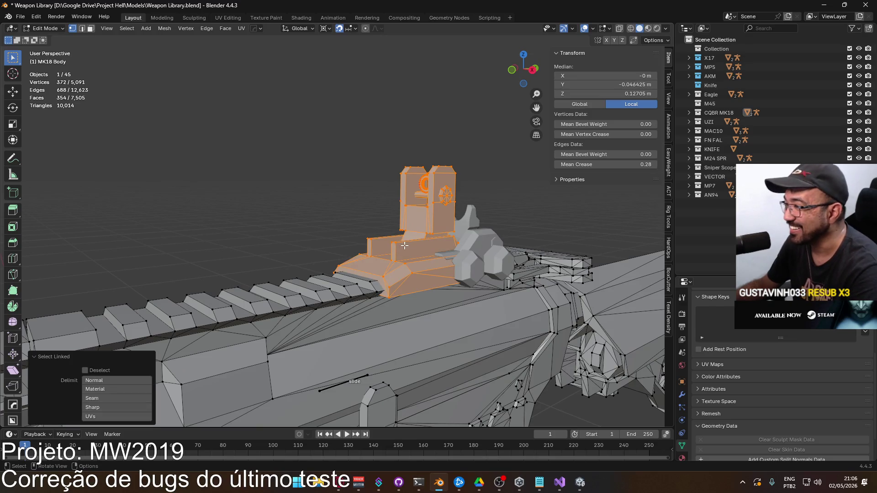
key(KP_1)
key(KP_3)
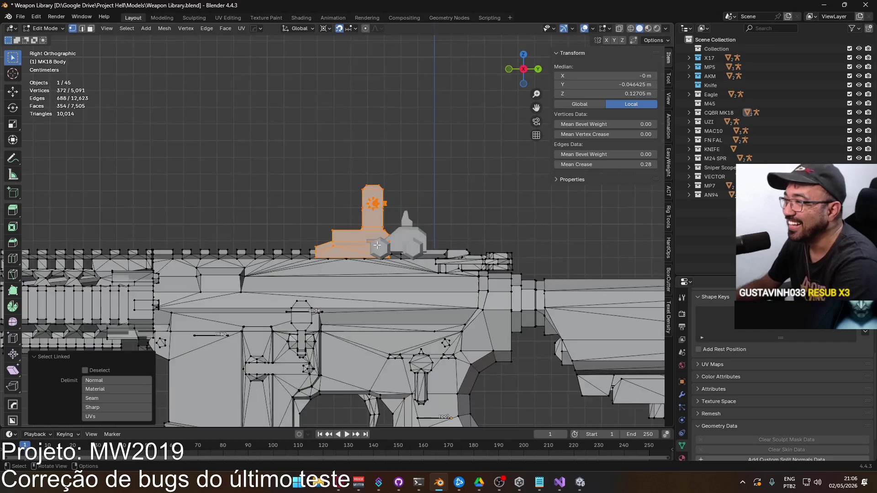
scroll(379, 265, down, 5)
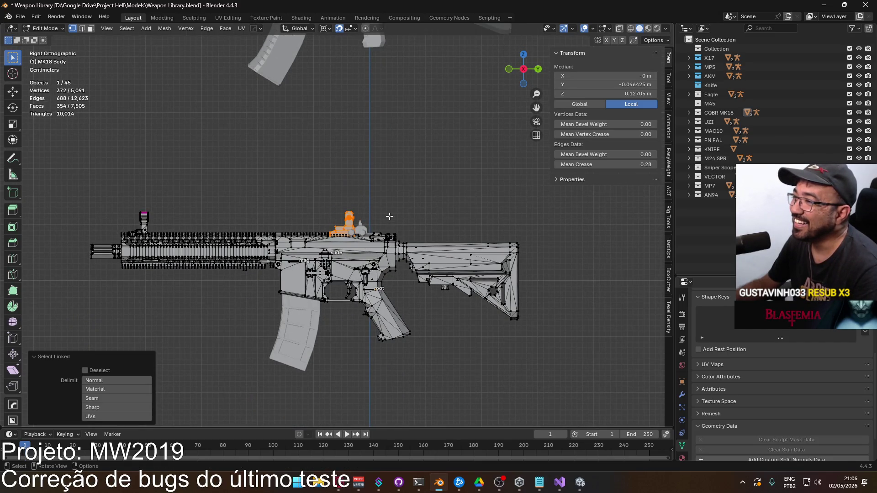
scroll(391, 208, down, 2)
click(392, 181)
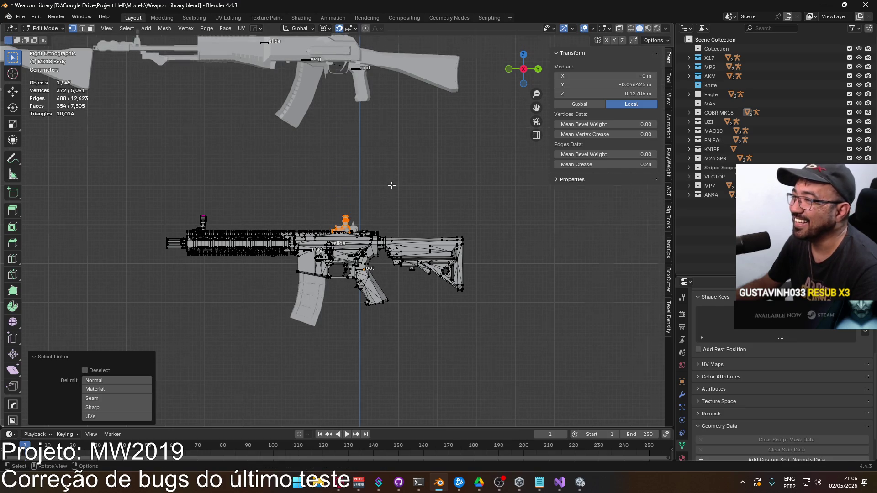
scroll(392, 183, down, 3)
key(alt+a)
Turn on X-ray and pick a stray vertex left above the rail.
scroll(370, 235, up, 5)
mouse_move(370, 235)
middle_down()
mouse_move(372, 247)
mouse_move(319, 243)
mouse_move(351, 261)
mouse_move(311, 253)
mouse_move(284, 259)
mouse_move(401, 241)
mouse_move(480, 243)
mouse_move(453, 228)
mouse_move(411, 239)
mouse_move(304, 226)
mouse_move(294, 210)
middle_up()
scroll(318, 243, up, 4)
key(alt+z)
click(283, 217)
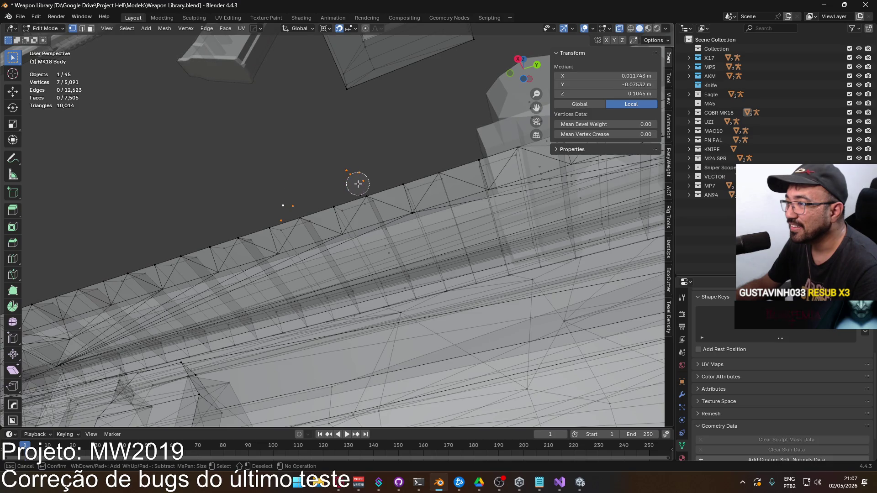
mouse_move(354, 187)
middle_down()
mouse_move(365, 272)
mouse_move(290, 246)
mouse_move(303, 251)
middle_up()
Circle-select the remaining stray vertices and delete all 44 of them.
key(c)
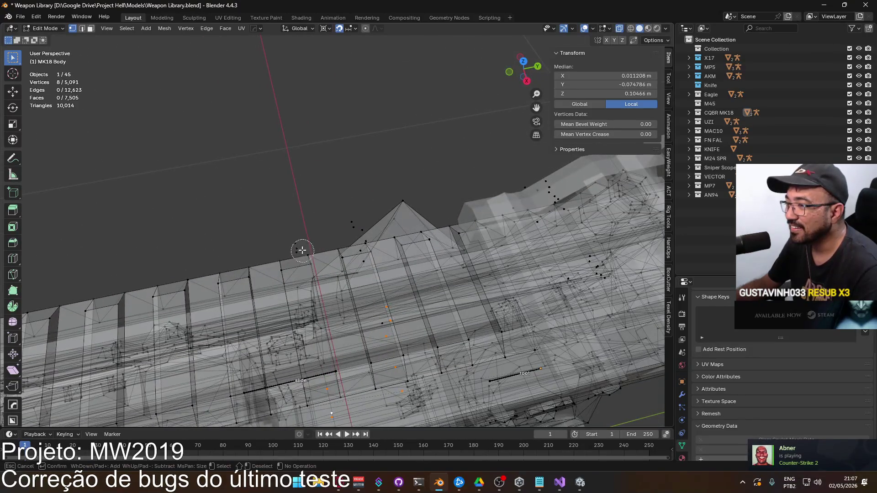
key(Escape)
mouse_move(356, 223)
middle_down()
mouse_move(327, 227)
mouse_move(301, 191)
mouse_move(322, 184)
middle_up()
key(Escape)
middle_drag(347, 247, 341, 244)
mouse_move(402, 252)
middle_down()
mouse_move(329, 238)
mouse_move(339, 223)
middle_up()
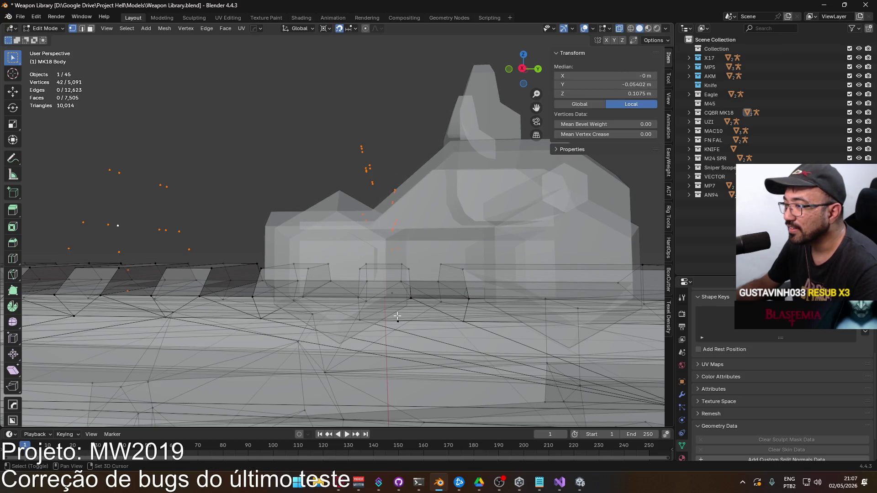
mouse_move(392, 296)
middle_down()
mouse_move(548, 291)
mouse_move(392, 296)
mouse_move(393, 276)
mouse_move(379, 273)
middle_up()
key(x)
click(393, 276)
Select the separated Vector sight piece, inspect its mesh, and turn X-ray on.
scroll(379, 273, up, 3)
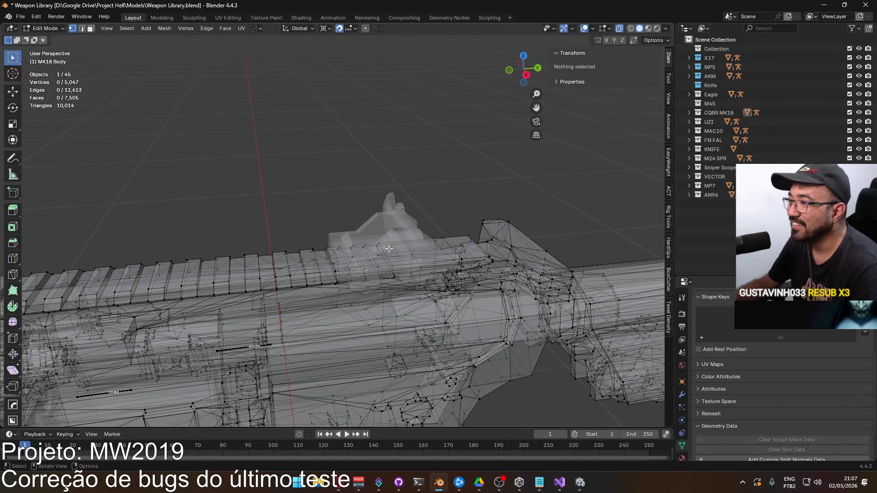
key(Tab)
click(393, 245)
key(Tab)
mouse_move(393, 244)
middle_down()
mouse_move(304, 248)
mouse_move(441, 221)
mouse_move(248, 242)
mouse_move(368, 228)
middle_up()
scroll(368, 224, up, 3)
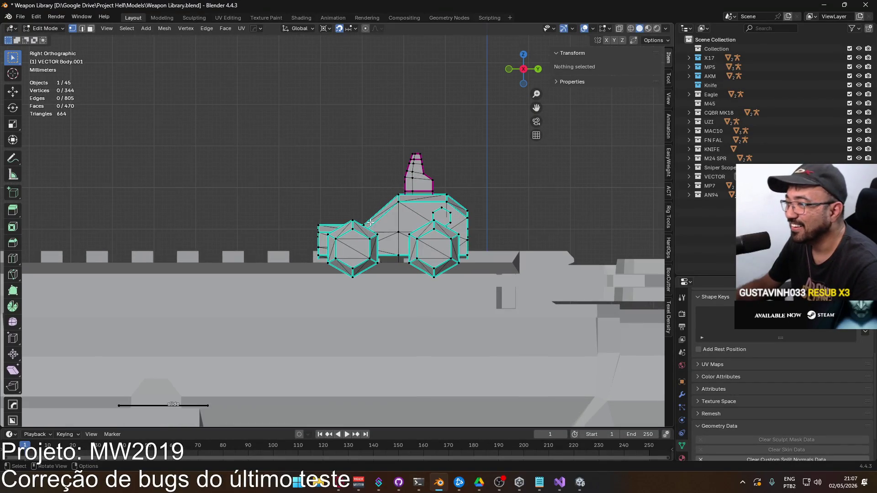
key(Tab)
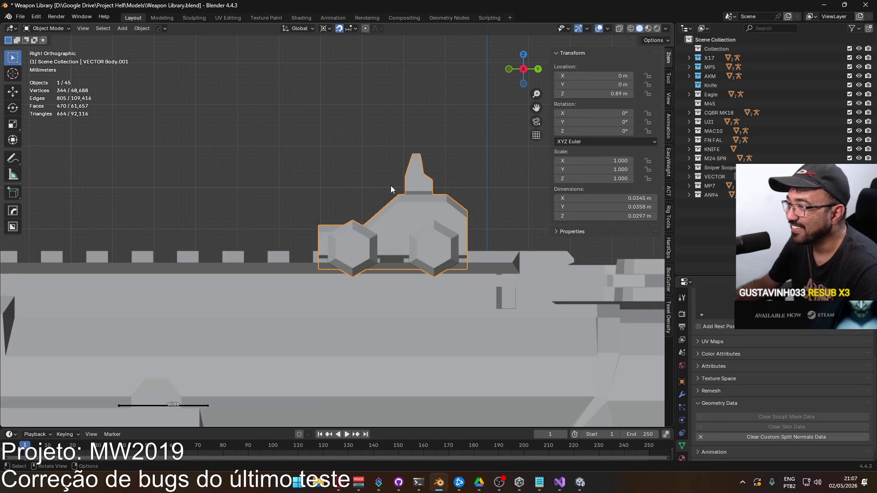
key(alt+z)
Move the Vector sight copy down 0.004 m on Z to 0.886 m, then check its fit in X-ray.
key(g)
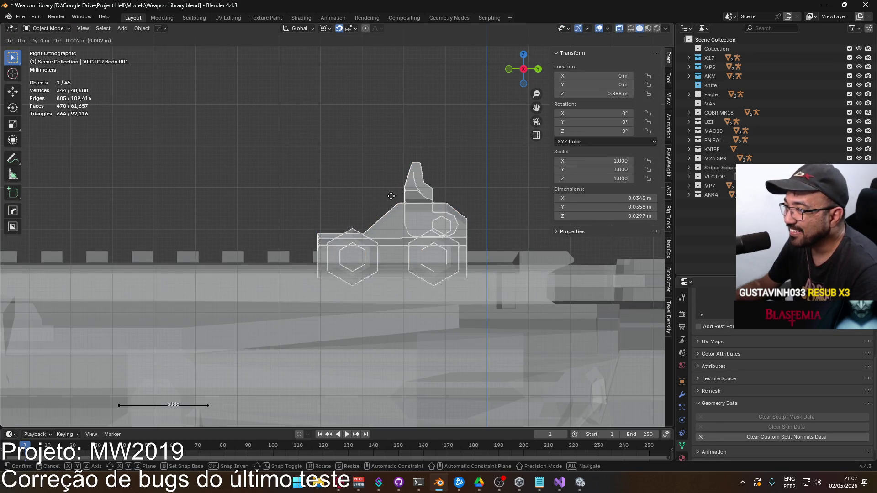
click(392, 203)
mouse_move(297, 207)
middle_down()
mouse_move(432, 225)
mouse_move(509, 219)
mouse_move(462, 218)
middle_up()
key(alt+z)
key(alt+z)
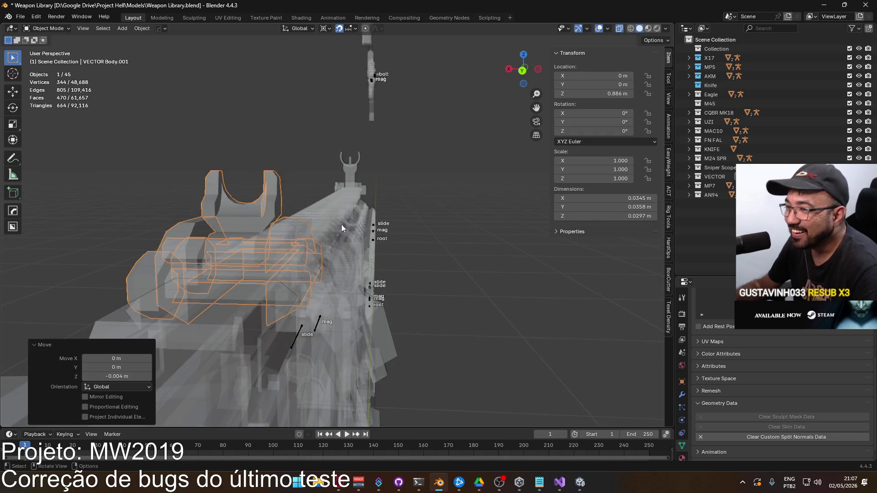
key(alt+z)
mouse_move(321, 225)
alt+middle_down()
mouse_move(353, 258)
mouse_move(306, 268)
alt+middle_up()
scroll(306, 268, up, 2)
mouse_move(353, 221)
shift+middle_down()
mouse_move(334, 142)
mouse_move(358, 205)
mouse_move(200, 218)
mouse_move(281, 229)
mouse_move(327, 197)
shift+middle_up()
scroll(334, 143, down, 2)
In back ortho X-ray view, select the sight's right side block and slide it 0.002 m outward.
key(Tab)
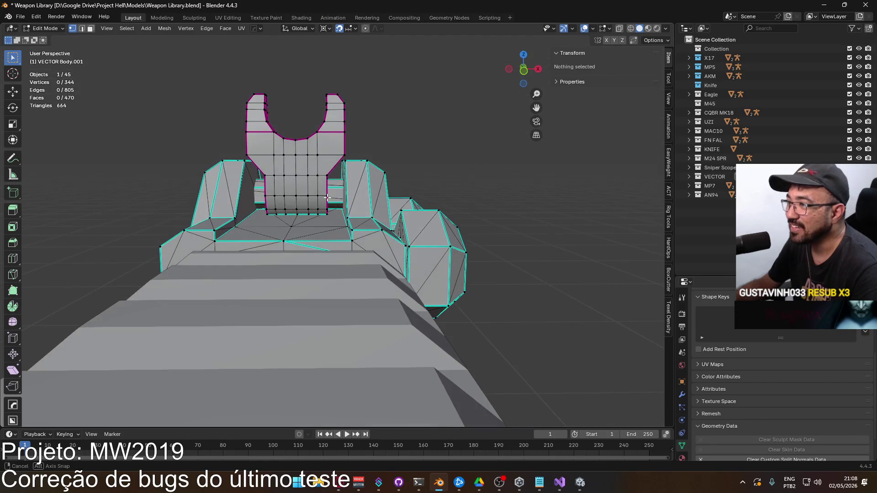
key(KP_1)
key(ctrl+KP_1)
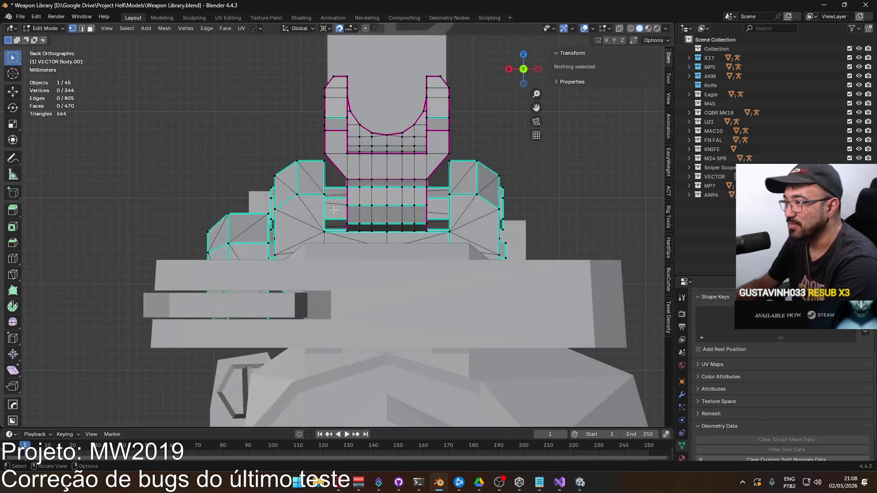
key(alt+z)
shift+middle_drag(456, 198, 394, 228)
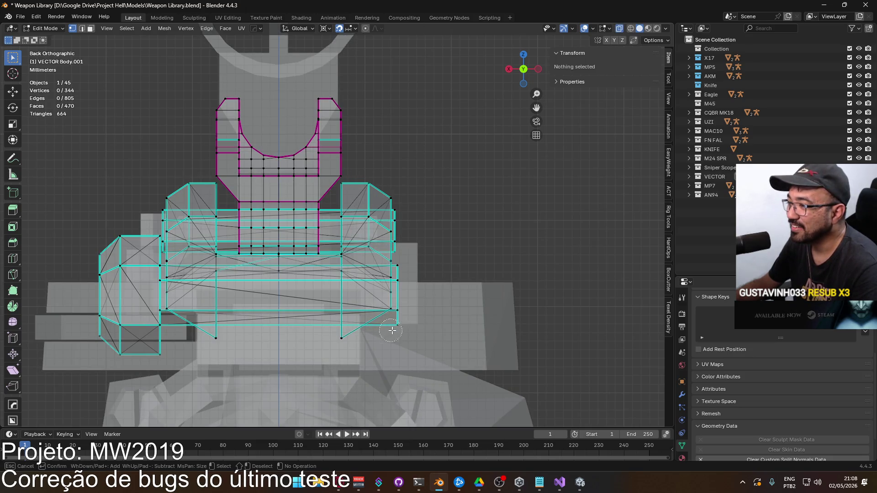
drag(408, 304, 351, 325)
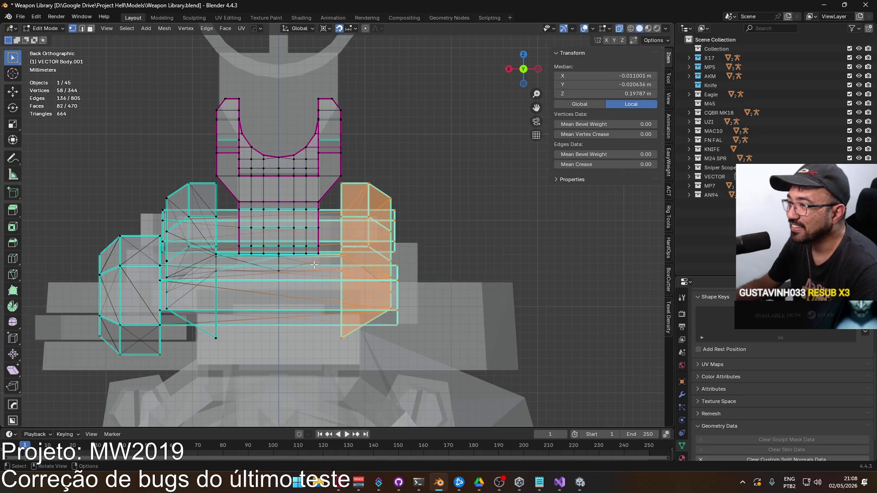
key(g)
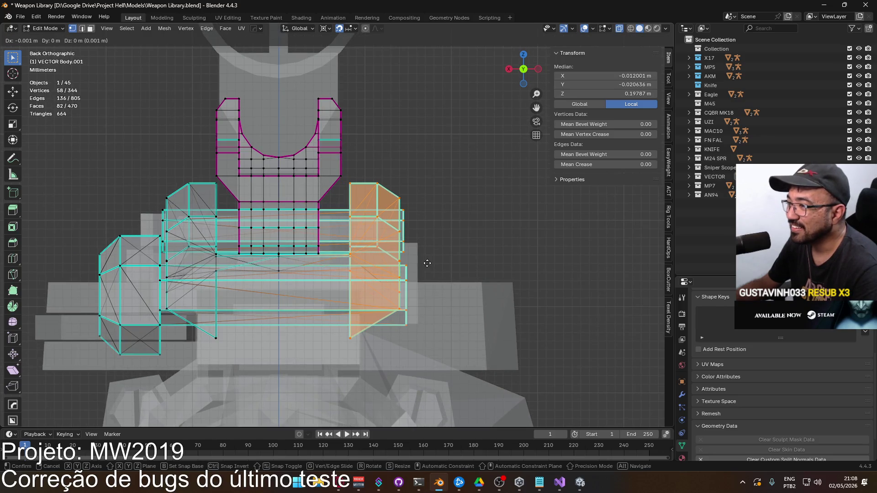
key(Escape)
middle_drag(473, 262, 381, 277)
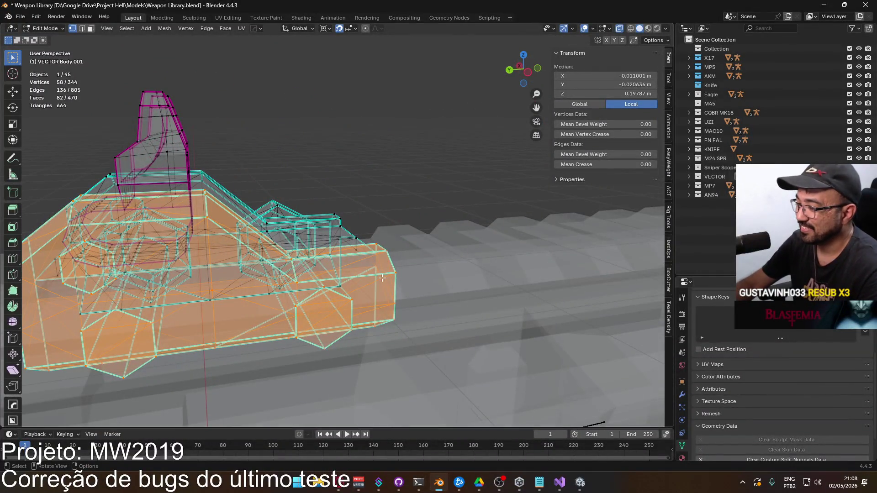
key(KP_1)
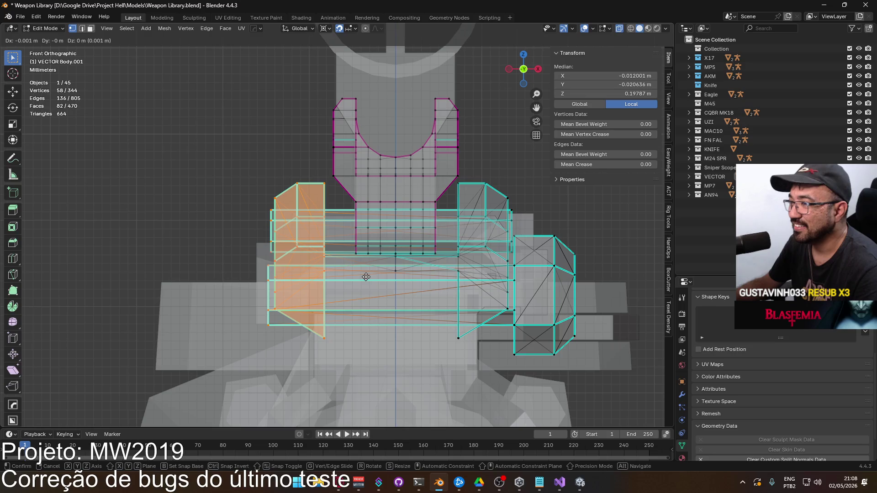
click(362, 277)
Select the opposite side block, slide it outward along X, and return to Object Mode.
click(488, 184)
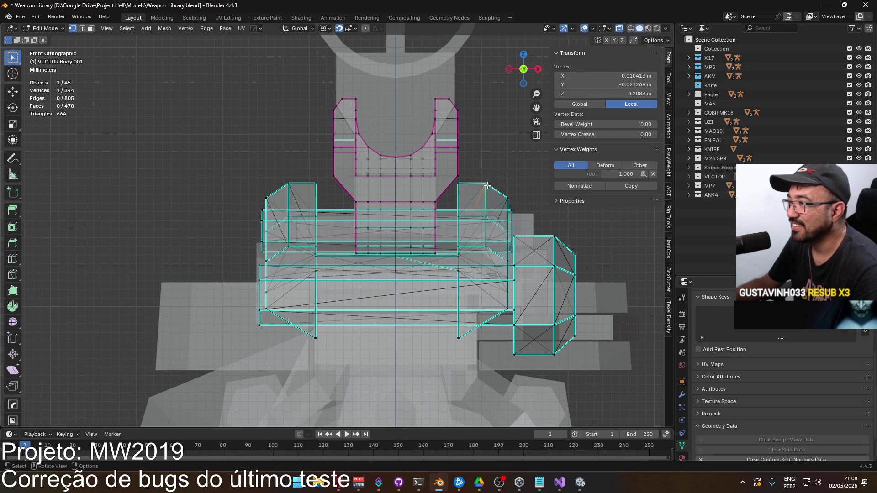
drag(466, 193, 479, 194)
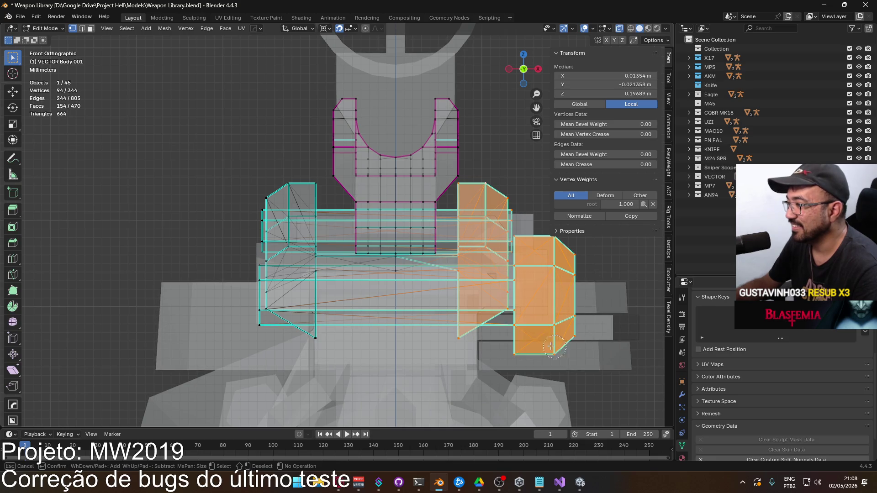
key(g)
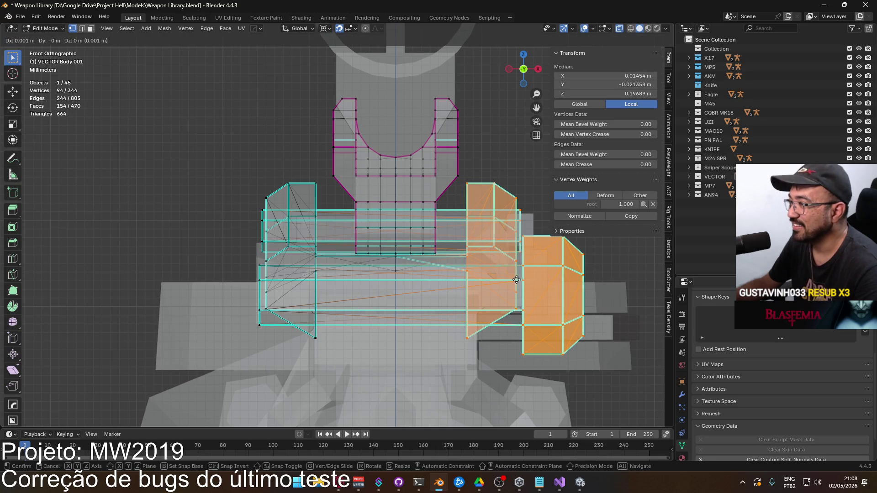
click(518, 280)
mouse_move(518, 279)
middle_down()
mouse_move(280, 162)
mouse_move(343, 217)
mouse_move(377, 201)
mouse_move(504, 223)
mouse_move(610, 220)
mouse_move(497, 231)
middle_up()
key(Tab)
click(280, 159)
scroll(497, 231, down, 3)
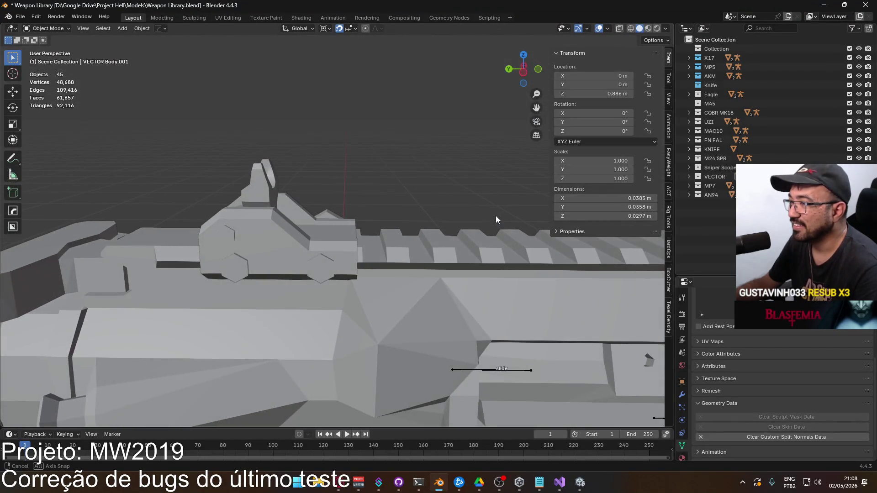
Enter Edit Mode on the sight body and select the whole lower hexagon knob.
mouse_move(350, 243)
middle_down()
mouse_move(354, 286)
mouse_move(467, 281)
mouse_move(505, 248)
mouse_move(536, 272)
mouse_move(424, 347)
mouse_move(411, 328)
mouse_move(408, 249)
mouse_move(409, 261)
middle_up()
click(414, 352)
key(Tab)
click(421, 314)
key(l)
mouse_move(420, 313)
middle_down()
mouse_move(480, 296)
mouse_move(315, 268)
mouse_move(357, 251)
mouse_move(346, 291)
mouse_move(424, 299)
mouse_move(429, 321)
middle_up()
Move the hexagon knob up so it sits over the round hub.
scroll(430, 321, up, 3)
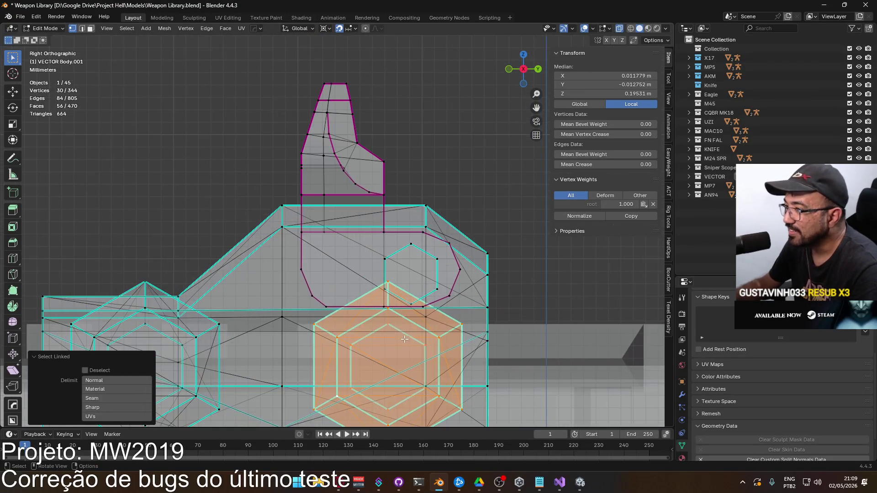
key(g)
key(Escape)
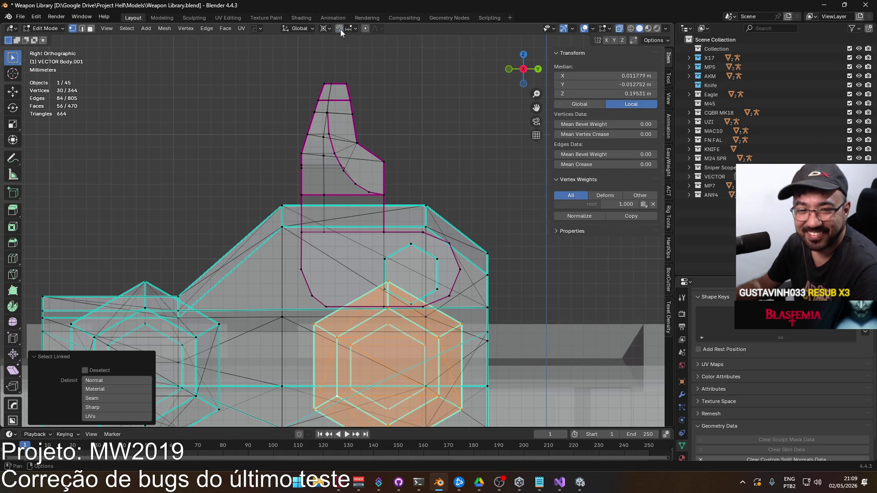
scroll(434, 326, up, 2)
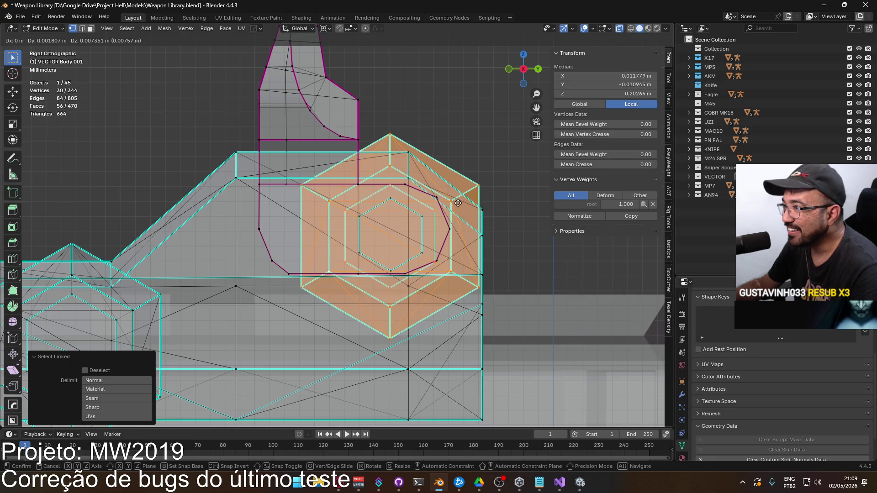
click(458, 202)
scroll(388, 235, up, 4)
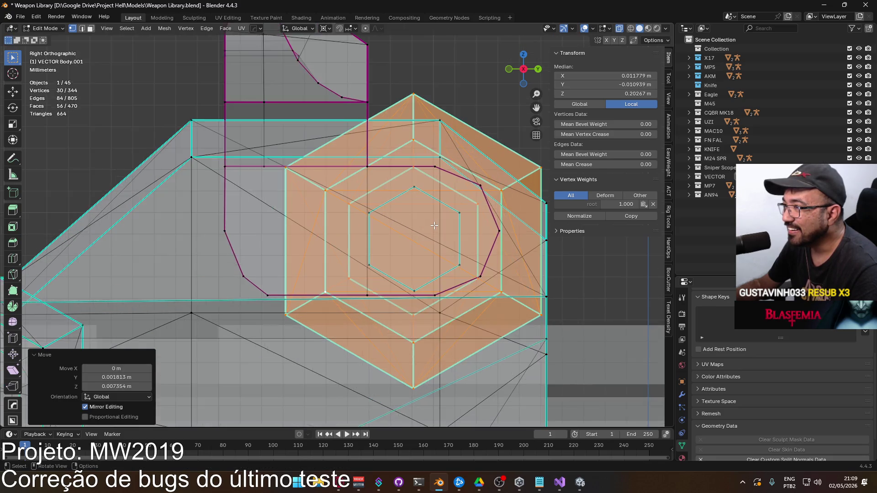
Fine-tune the knob's position with a small Y shift and a slight vertical nudge.
key(g)
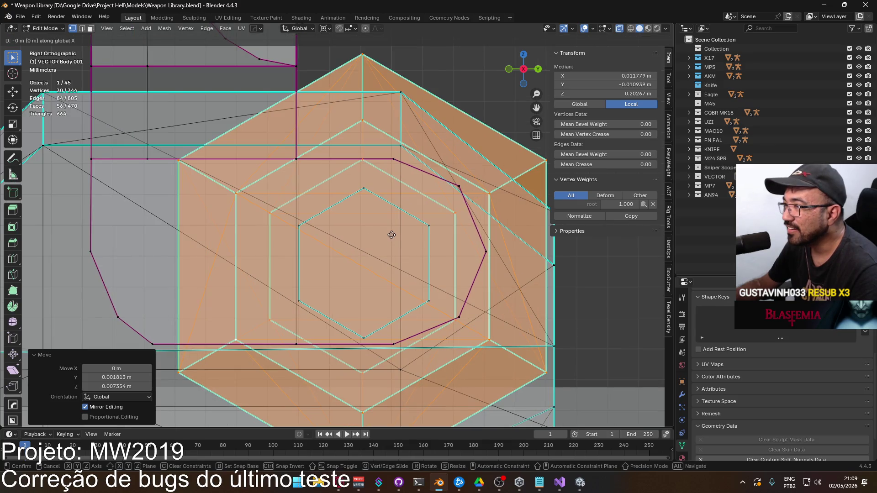
key(y)
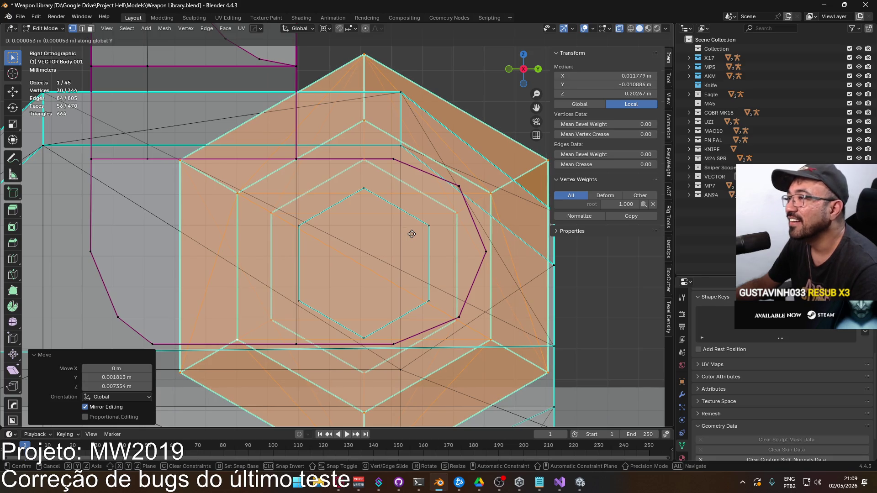
click(411, 233)
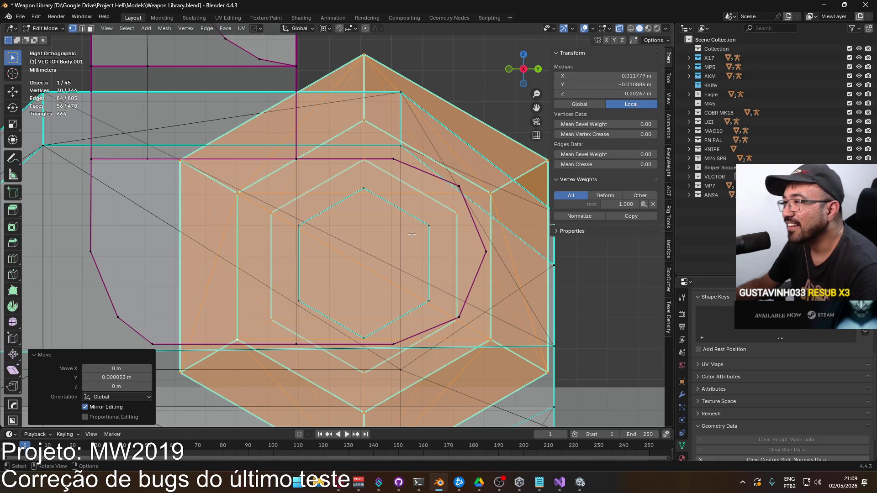
key(g)
click(411, 229)
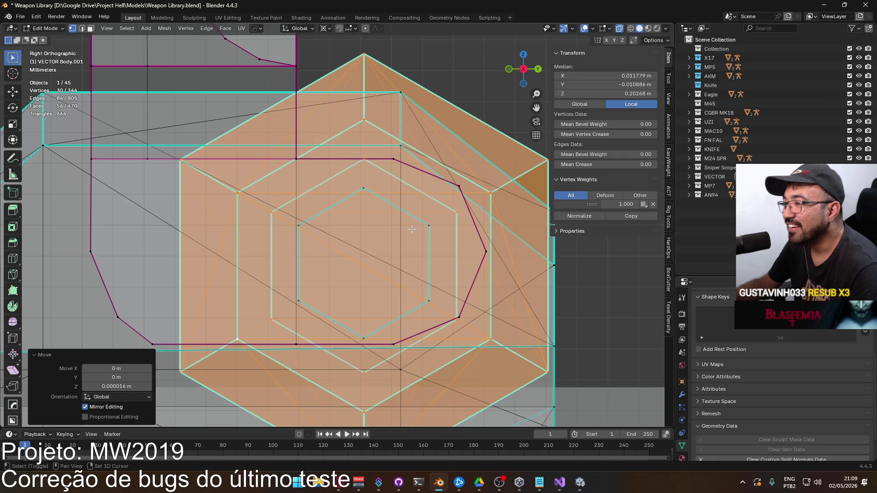
scroll(411, 229, down, 3)
mouse_move(412, 228)
middle_down()
mouse_move(378, 283)
mouse_move(360, 243)
middle_up()
scroll(360, 244, up, 2)
Select the seam-bounded region of faces on the side knob.
click(335, 118)
middle_drag(335, 118, 361, 165)
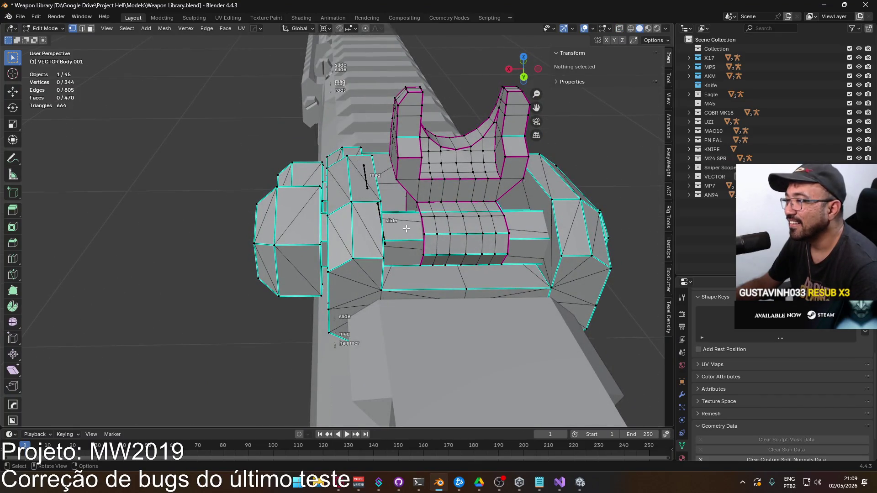
key(l)
click(348, 68)
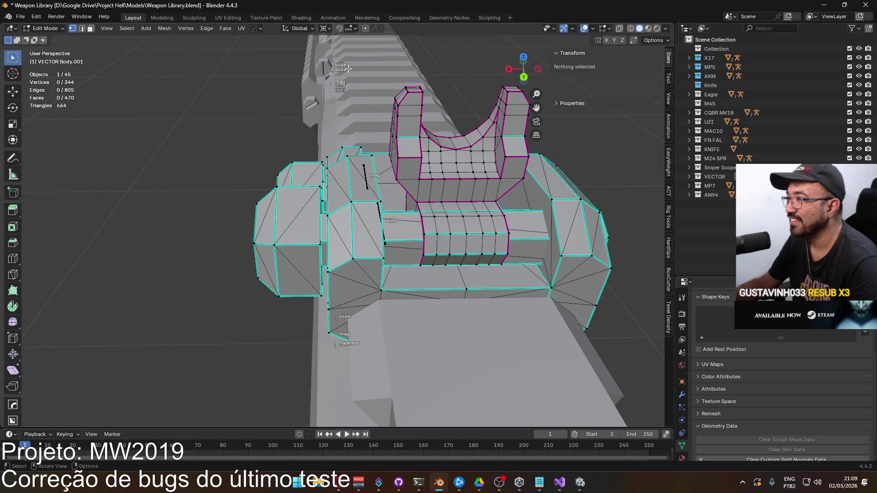
click(399, 239)
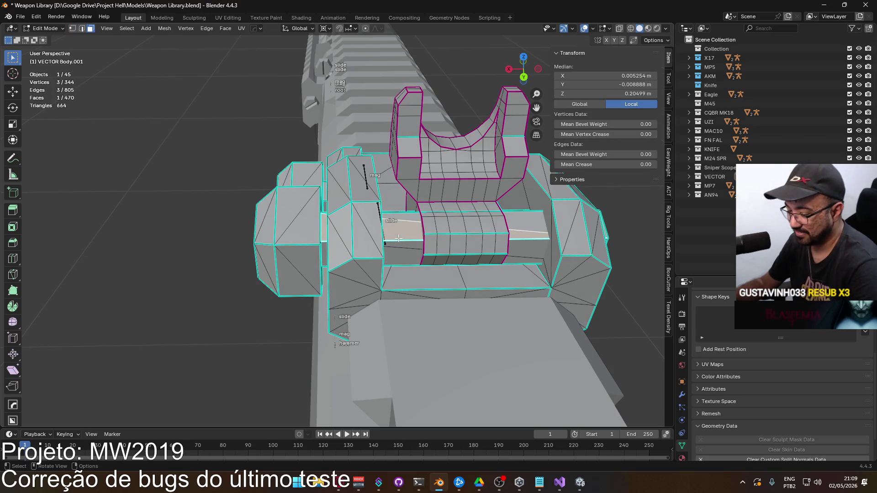
key(ctrl+l)
key(ctrl+z)
mouse_move(393, 244)
middle_down()
mouse_move(395, 232)
mouse_move(364, 233)
middle_up()
key(l)
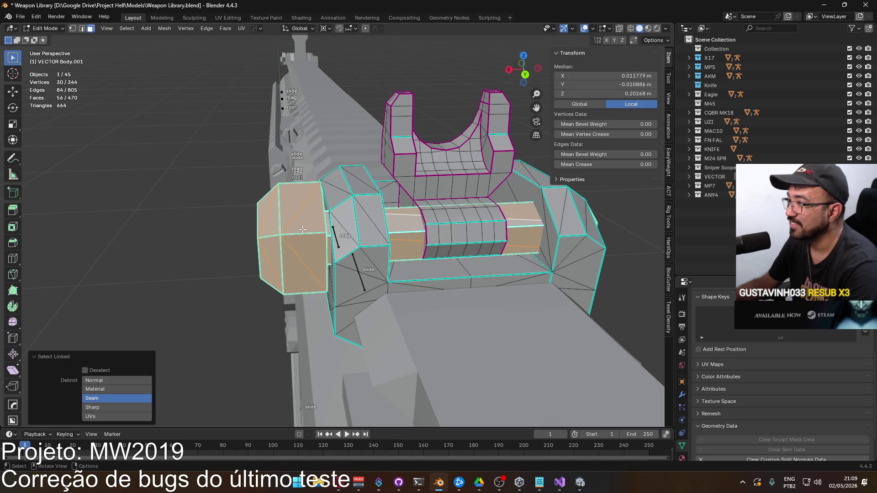
middle_drag(431, 256, 366, 247)
middle_drag(316, 232, 312, 218)
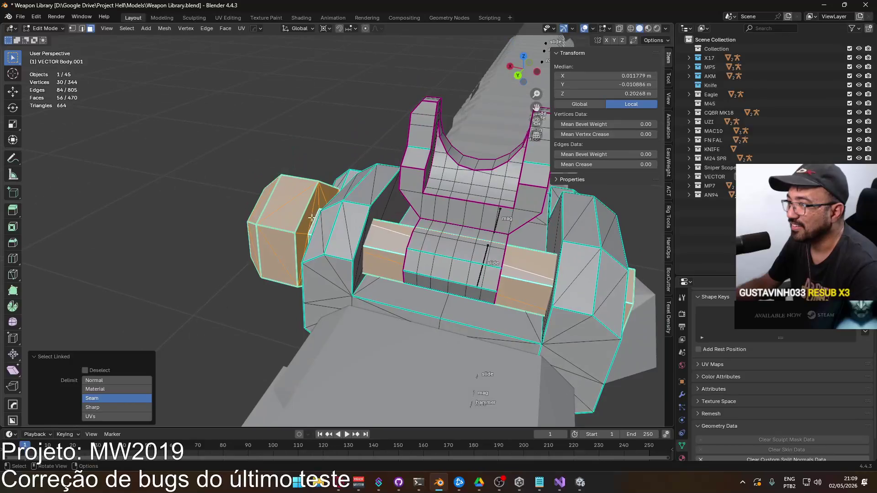
Convert the knob's triangles to quads, add its face loops, and start separating them.
key(alt+j)
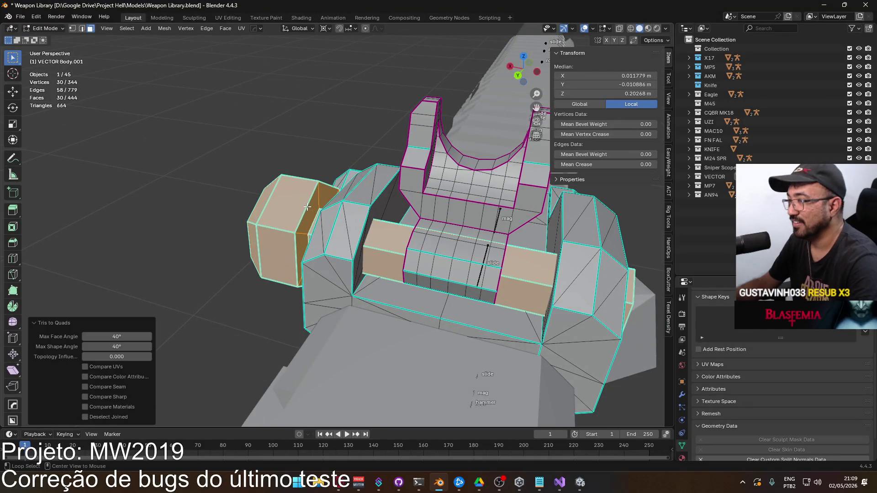
alt+click(317, 204)
alt+click(317, 204)
mouse_move(317, 204)
middle_down()
mouse_move(359, 159)
mouse_move(296, 225)
mouse_move(354, 219)
middle_up()
alt+shift+click(296, 225)
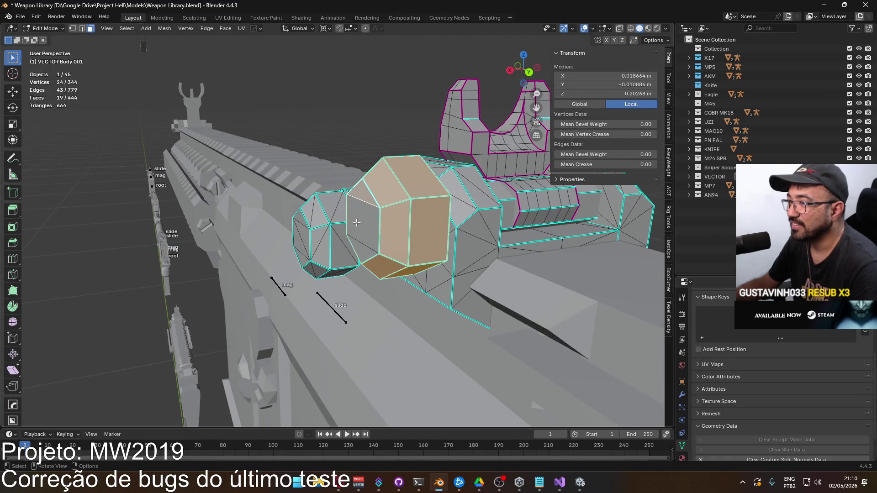
ctrl+click(361, 252)
mouse_move(361, 252)
middle_down()
mouse_move(522, 152)
mouse_move(465, 250)
mouse_move(554, 294)
middle_up()
key(ctrl+f)
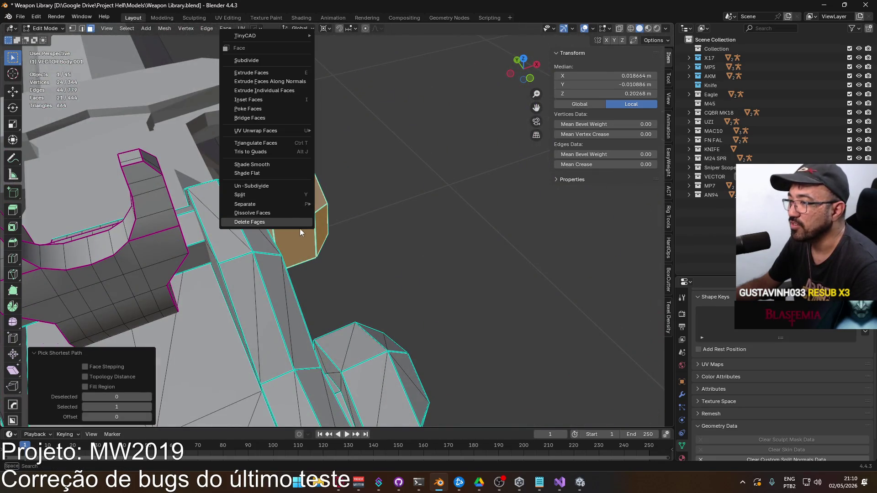
click(335, 204)
Separate the selected knob faces into their own object, VECTOR Body.002.
key(Tab)
click(298, 207)
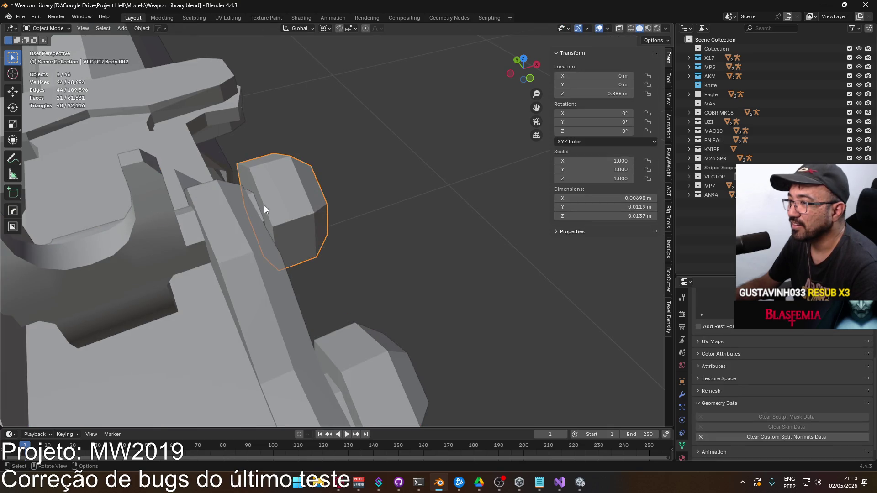
shift+middle_drag(202, 216, 297, 212)
Delete the seam-bounded inner strip of faces from the sight body.
key(Tab)
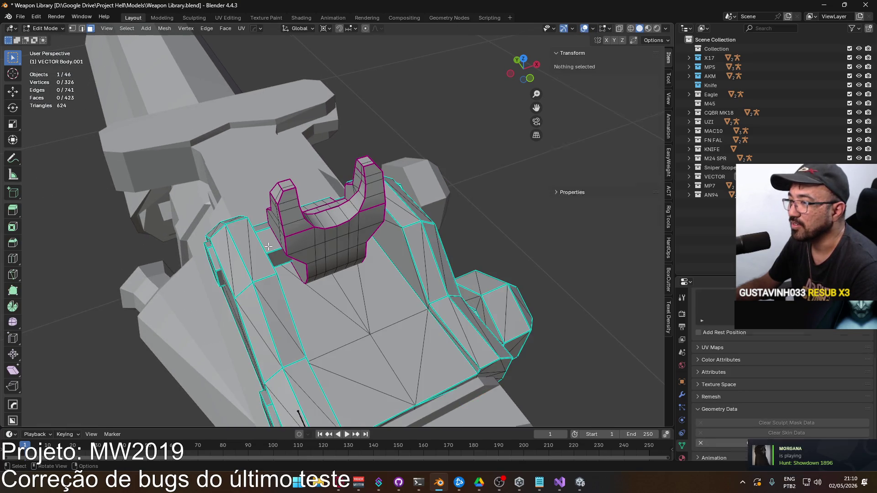
click(266, 244)
mouse_move(267, 243)
middle_down()
mouse_move(384, 212)
mouse_move(409, 224)
middle_up()
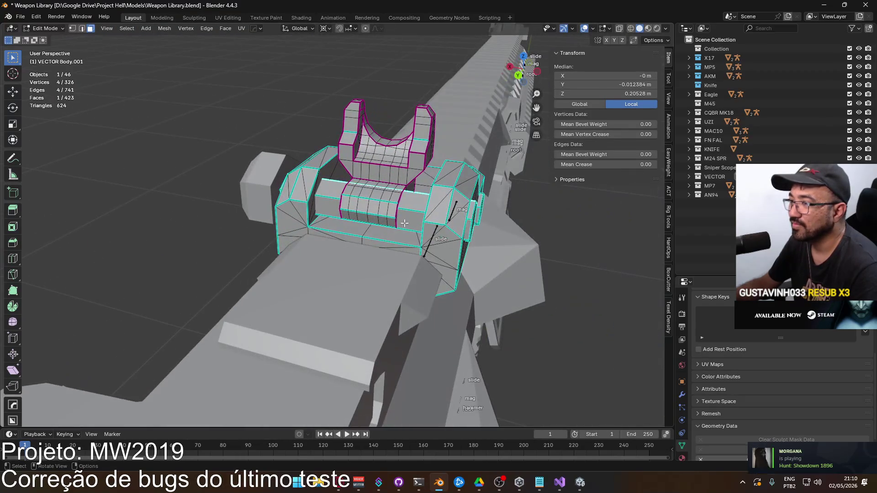
key(l)
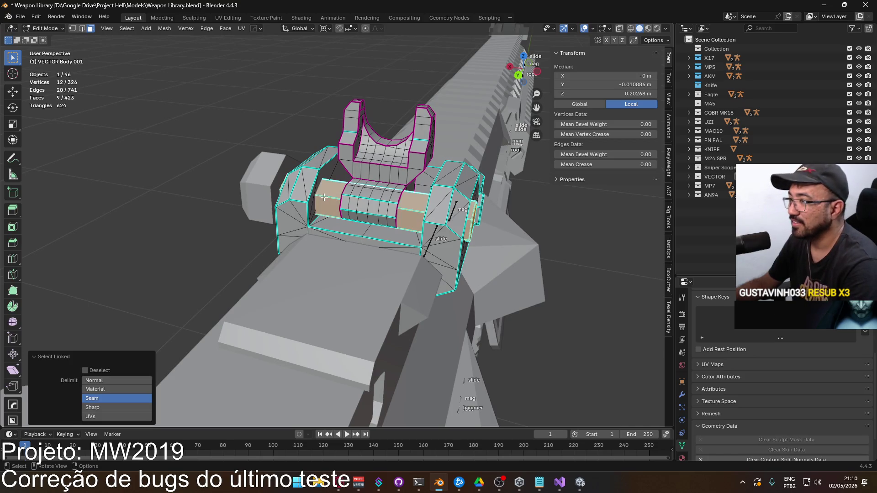
key(x)
click(419, 217)
mouse_move(419, 217)
middle_down()
mouse_move(394, 212)
mouse_move(299, 238)
mouse_move(300, 201)
middle_up()
Delete the inner face loop of VECTOR Body.002 using the see-through view.
key(Tab)
click(301, 201)
key(Tab)
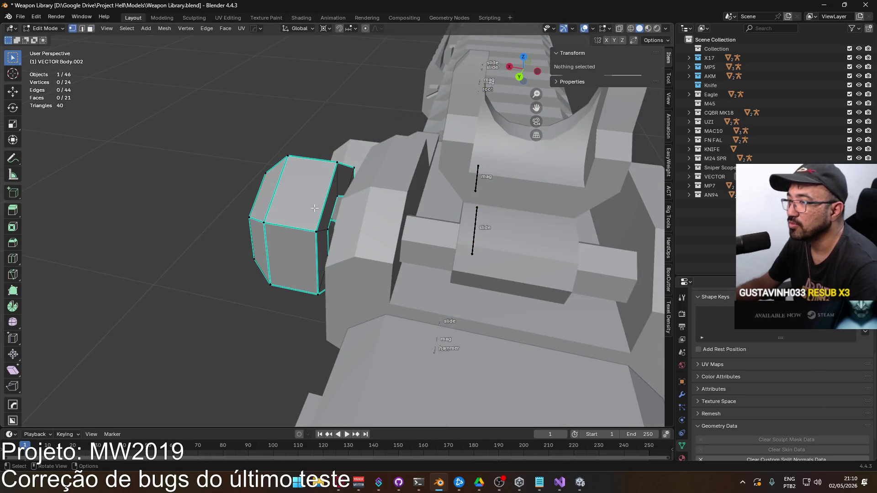
middle_drag(315, 229, 318, 274)
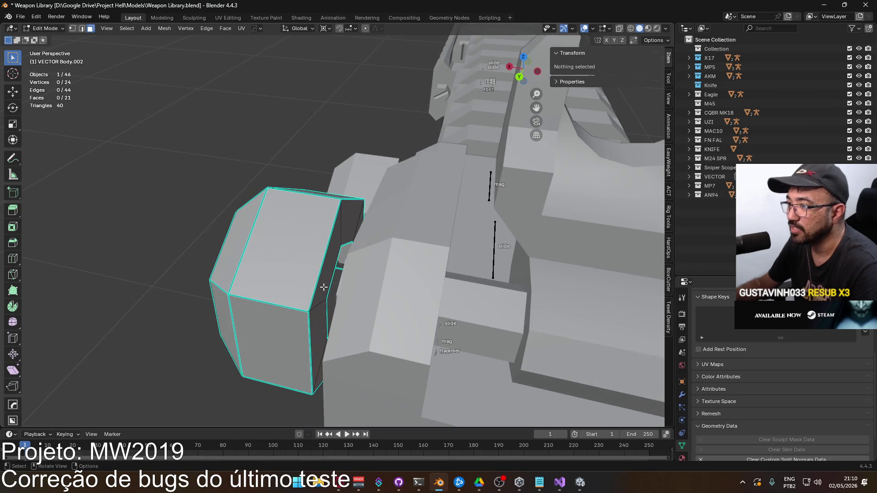
key(alt+z)
middle_drag(325, 289, 324, 254)
alt+click(323, 247)
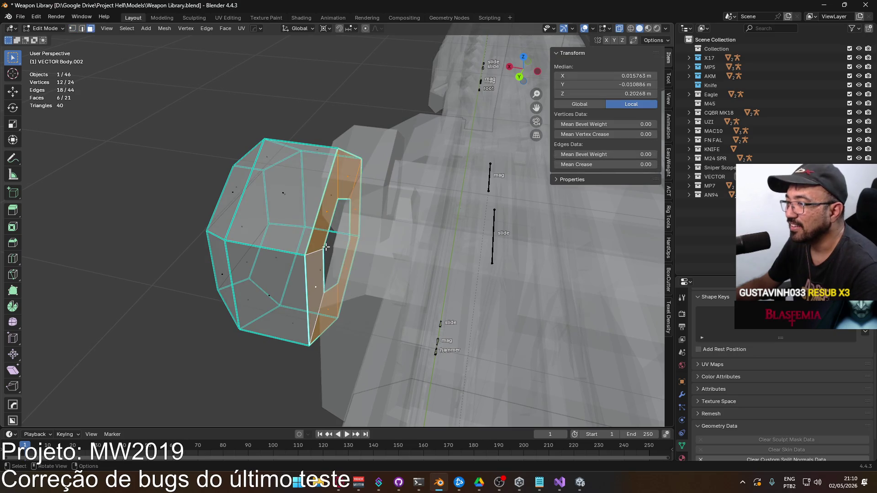
key(x)
click(388, 221)
key(2)
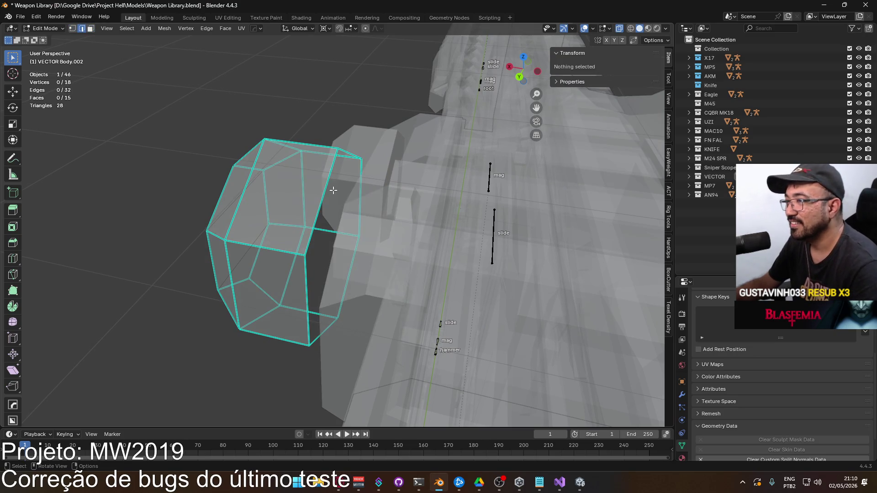
key(alt+a)
key(alt+z)
mouse_move(159, 163)
middle_down()
mouse_move(342, 234)
mouse_move(352, 221)
mouse_move(347, 233)
middle_up()
Edit VECTOR Body.001 and select a face on the sight body in face mode.
key(Tab)
click(416, 222)
key(Tab)
key(alt+z)
key(3)
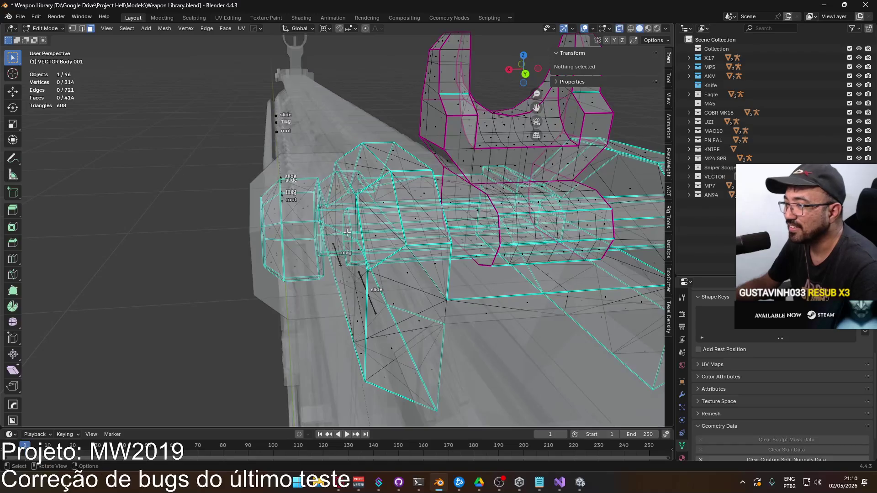
click(344, 233)
scroll(415, 248, up, 4)
key(alt+z)
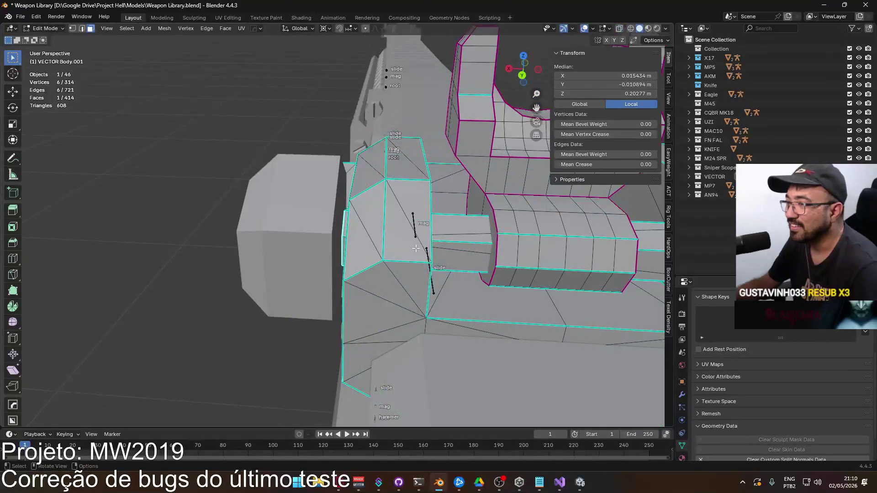
middle_drag(414, 247, 419, 240)
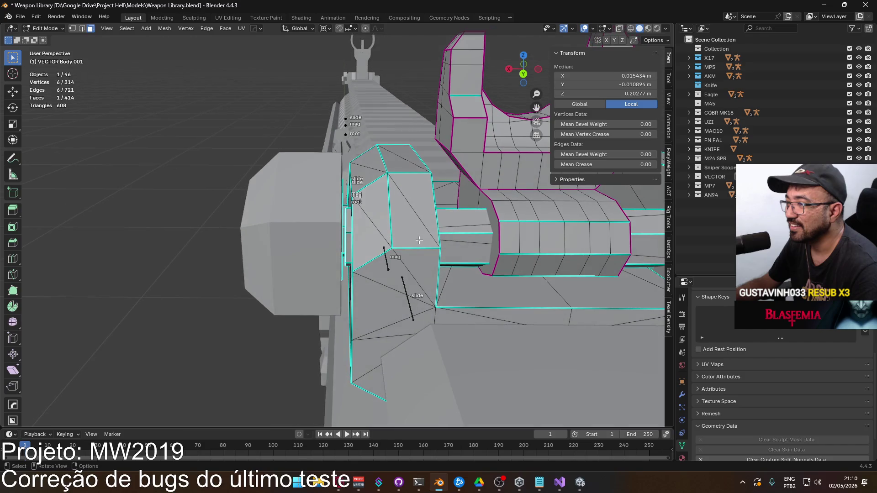
Move the selected face 0.00037 m along X.
key(g)
key(Escape)
key(alt+z)
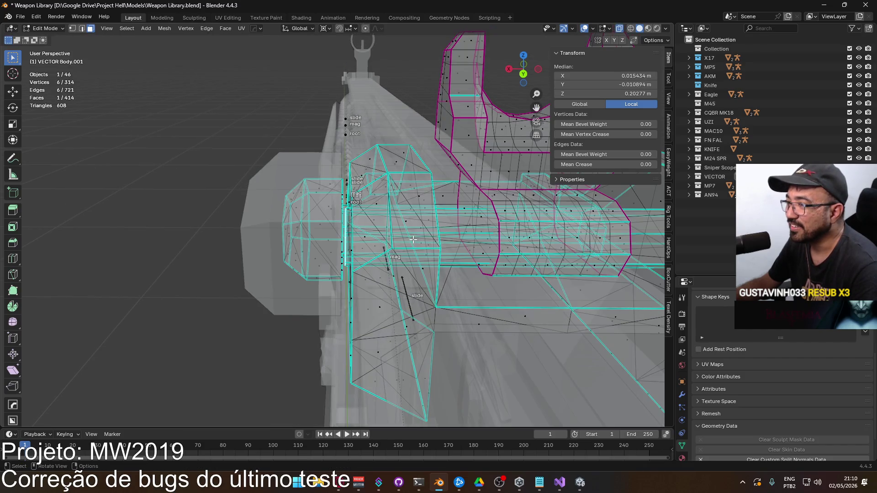
key(Escape)
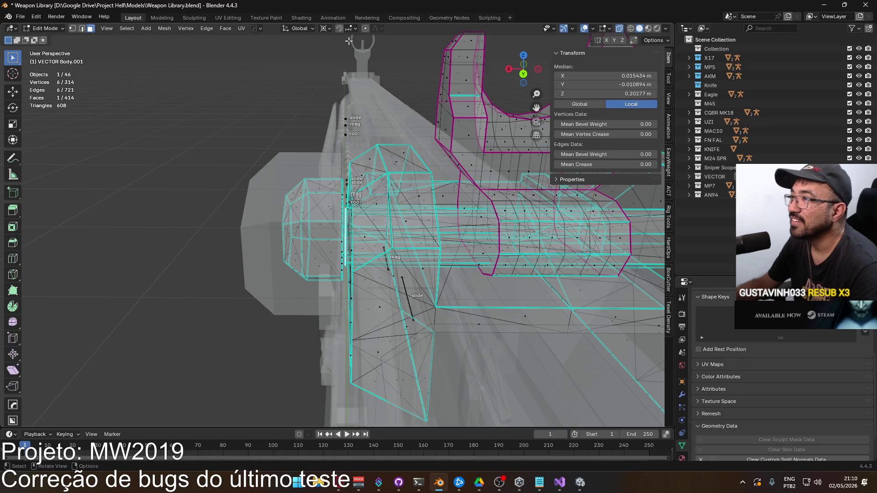
middle_drag(345, 40, 374, 168)
key(g)
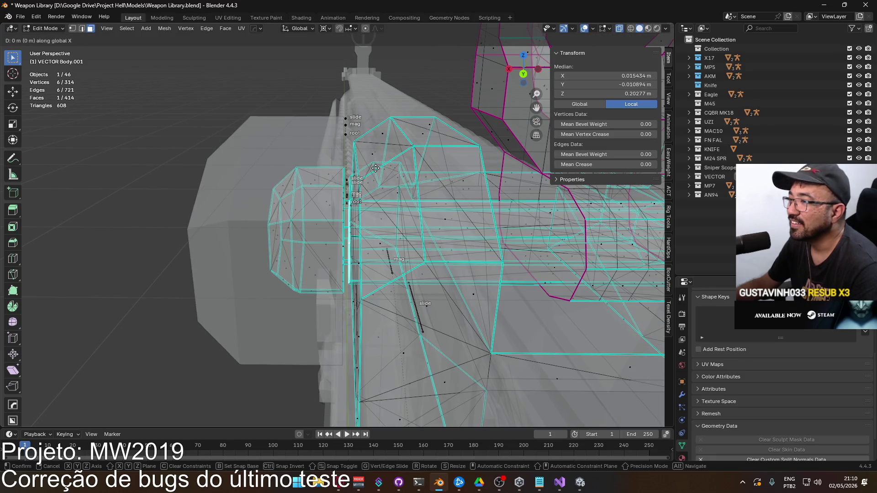
click(370, 168)
key(alt+z)
Orbit and zoom around the rear sight to view the U-shaped sight front-on.
scroll(372, 173, up, 4)
mouse_move(372, 174)
middle_down()
mouse_move(390, 200)
mouse_move(463, 233)
mouse_move(340, 270)
mouse_move(436, 224)
middle_up()
scroll(389, 200, down, 2)
scroll(464, 232, down, 2)
scroll(369, 221, up, 6)
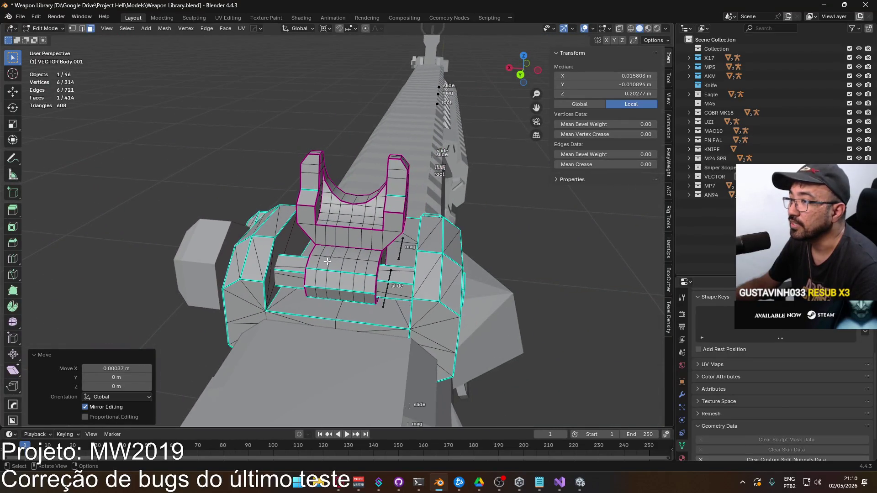
middle_drag(310, 283, 289, 268)
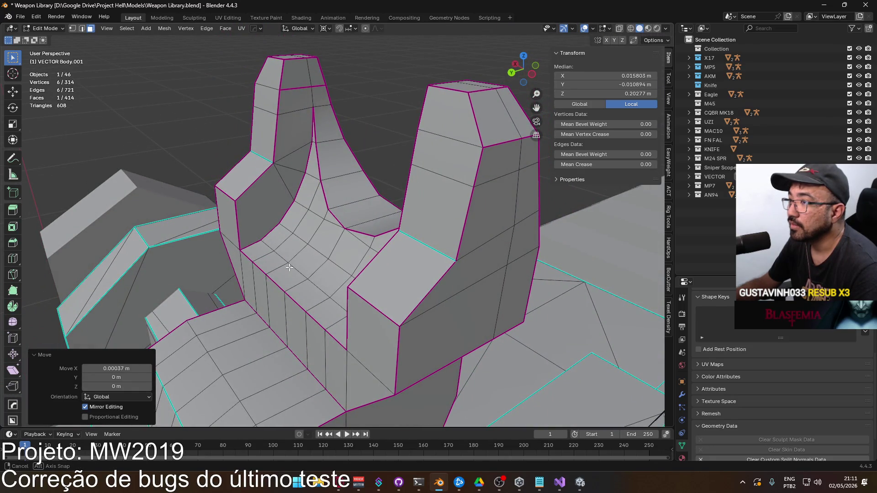
mouse_move(289, 268)
middle_down()
mouse_move(369, 251)
mouse_move(316, 273)
middle_up()
scroll(369, 252, down, 2)
scroll(316, 273, down, 4)
Run Tris to Quads on all of VECTOR Body.001 (414 to 318 faces) and check the shape.
key(a)
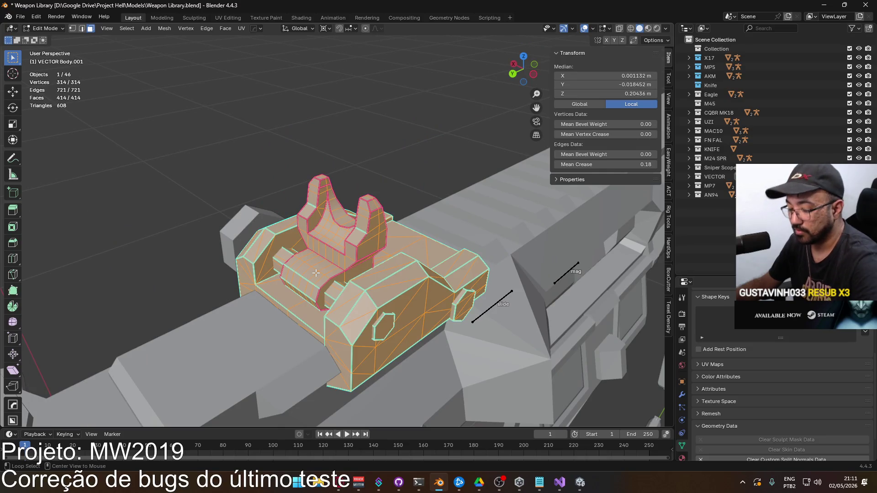
key(alt+j)
key(alt+a)
mouse_move(341, 107)
middle_down()
mouse_move(271, 224)
mouse_move(393, 241)
mouse_move(299, 243)
mouse_move(383, 260)
mouse_move(383, 276)
mouse_move(348, 272)
middle_up()
scroll(392, 242, up, 3)
scroll(392, 241, up, 4)
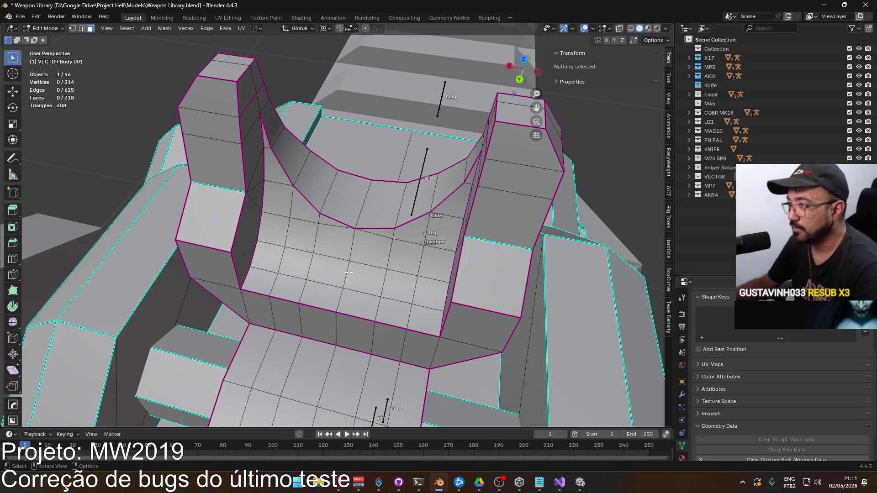
mouse_move(355, 259)
middle_down()
mouse_move(430, 186)
mouse_move(441, 215)
mouse_move(521, 265)
mouse_move(552, 199)
mouse_move(493, 220)
mouse_move(392, 221)
mouse_move(456, 201)
mouse_move(567, 251)
mouse_move(355, 274)
mouse_move(252, 240)
mouse_move(420, 248)
mouse_move(376, 266)
middle_up()
key(Tab)
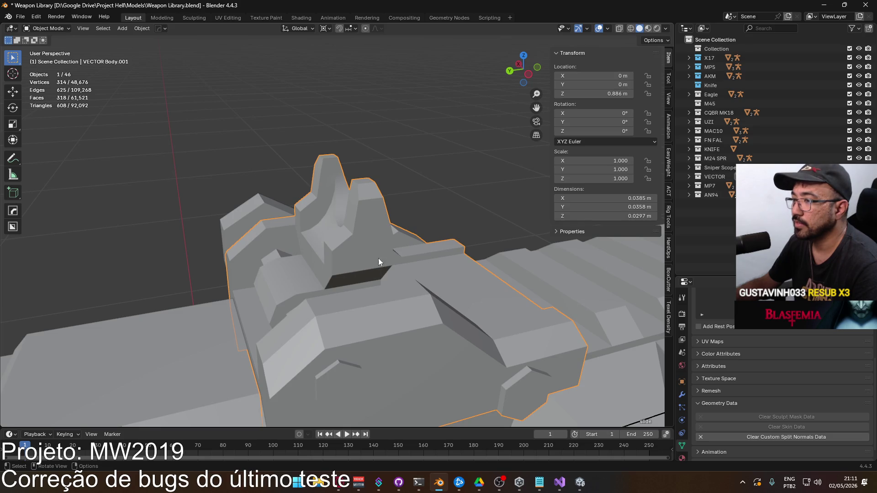
mouse_move(194, 226)
middle_down()
mouse_move(211, 193)
mouse_move(309, 253)
mouse_move(434, 238)
mouse_move(470, 247)
mouse_move(319, 298)
mouse_move(330, 276)
mouse_move(322, 286)
mouse_move(352, 292)
mouse_move(325, 298)
mouse_move(334, 302)
mouse_move(46, 293)
mouse_move(91, 316)
mouse_move(180, 323)
mouse_move(148, 328)
mouse_move(348, 307)
mouse_move(385, 292)
mouse_move(383, 264)
mouse_move(401, 269)
mouse_move(369, 266)
middle_up()
key(Tab)
Snap the 3D cursor to a vertex at the side knob's base.
click(383, 265)
scroll(383, 265, up, 2)
click(433, 273)
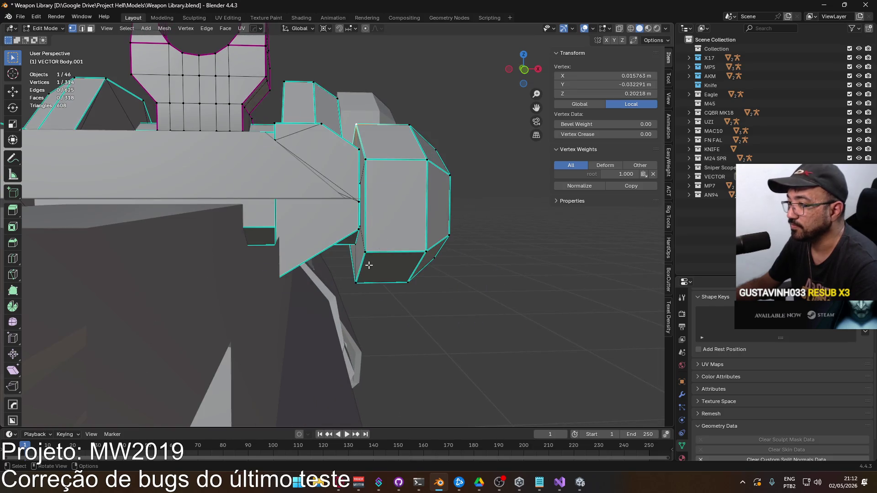
right_click(393, 274)
mouse_move(389, 270)
click(434, 270)
middle_drag(433, 252, 400, 235)
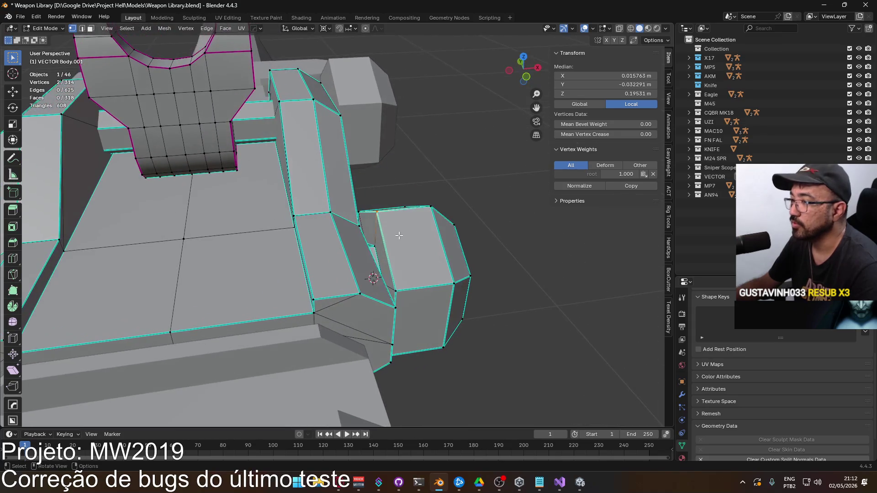
Select the knob's face loops and end face, and set the pivot point to 3D Cursor.
key(3)
alt+click(374, 230)
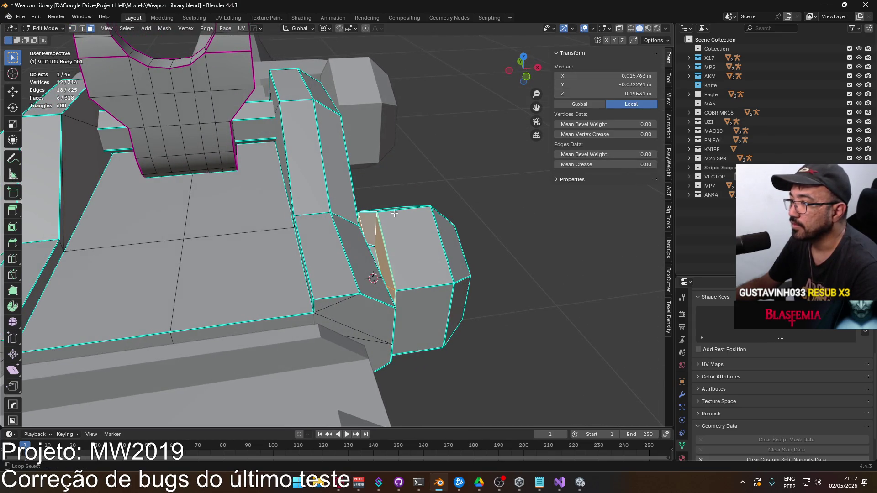
alt+shift+click(444, 214)
mouse_move(444, 215)
middle_down()
mouse_move(473, 254)
mouse_move(334, 211)
middle_up()
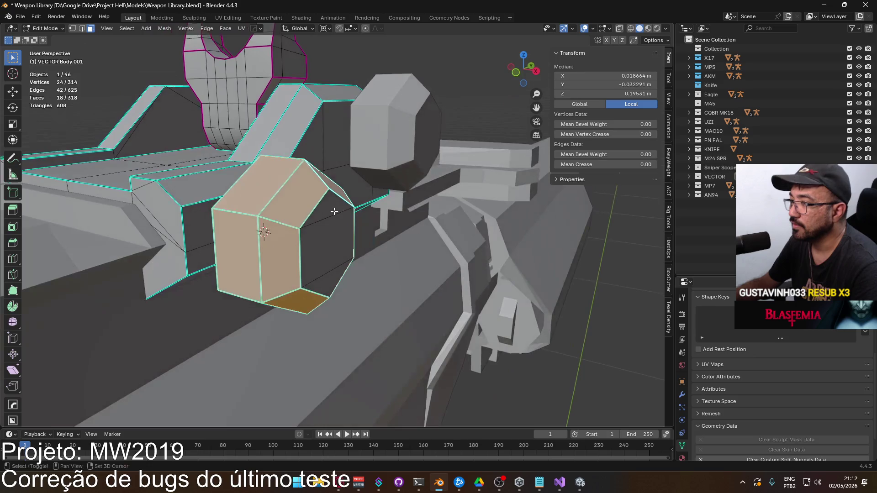
ctrl+click(336, 267)
middle_drag(336, 267, 332, 218)
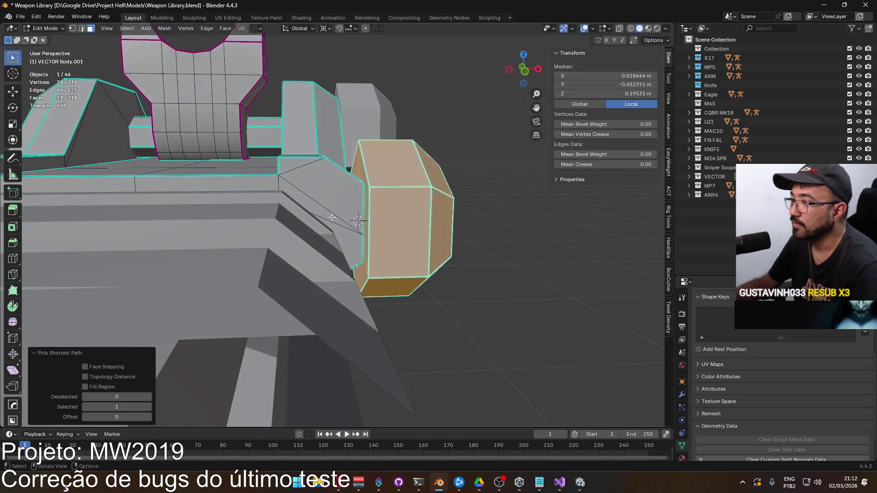
click(324, 29)
click(340, 53)
Scale the selected knob faces down around the cursor, then drop one face loop.
shift+middle_drag(530, 173, 497, 194)
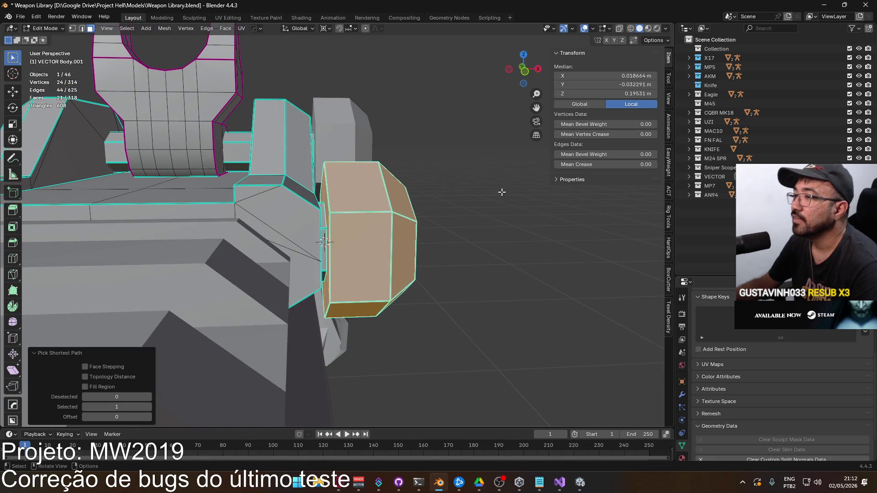
key(s)
right_click(480, 196)
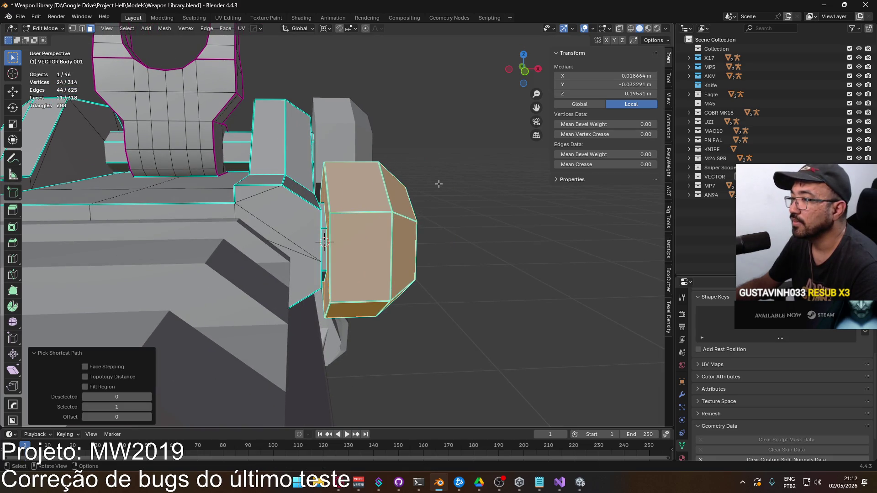
click(423, 179)
middle_drag(356, 210, 344, 226)
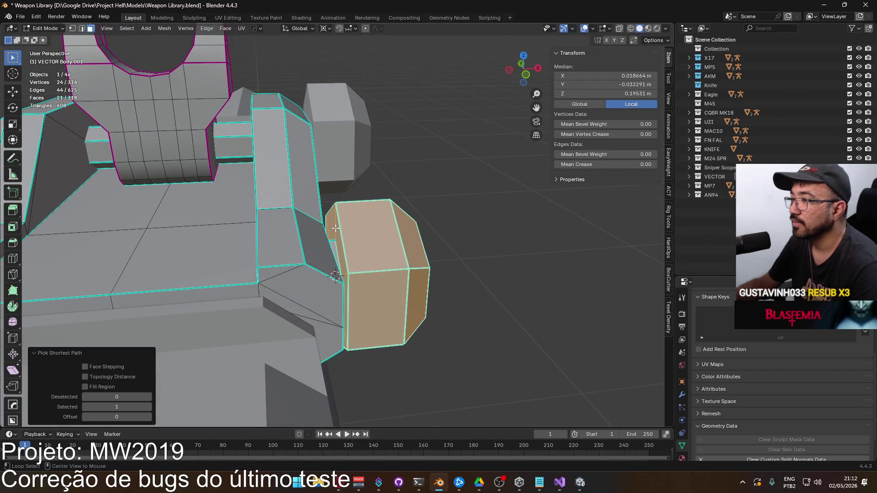
alt+shift+click(335, 228)
Scale the knob's hexagonal end faces down to 0.596, after undoing trial scales of 0.724 and 0.599.
key(s)
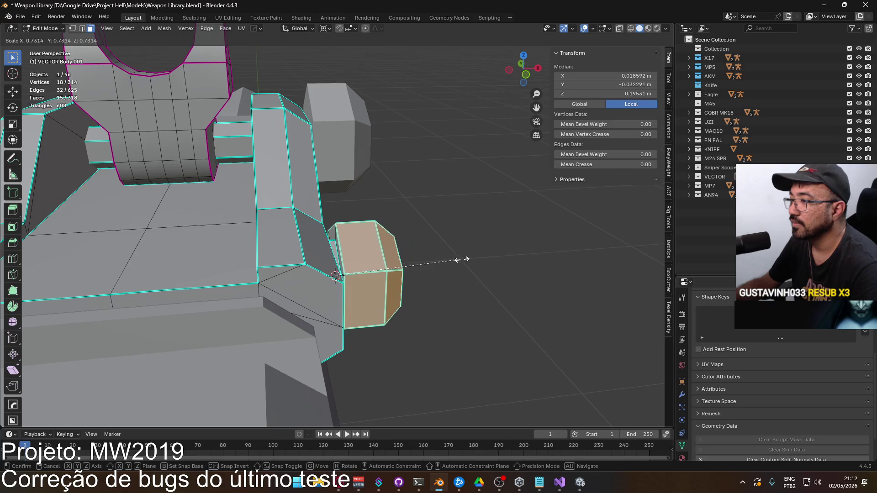
click(460, 260)
middle_drag(461, 259, 431, 272)
scroll(439, 247, up, 3)
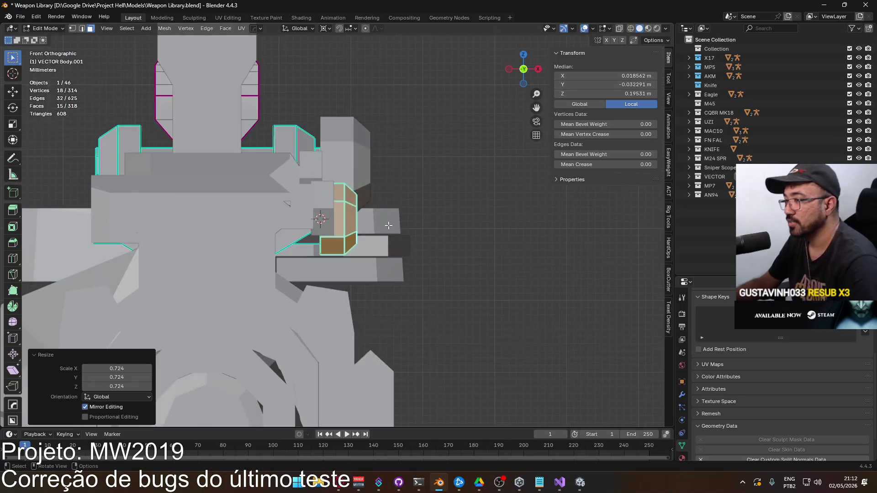
key(ctrl+z)
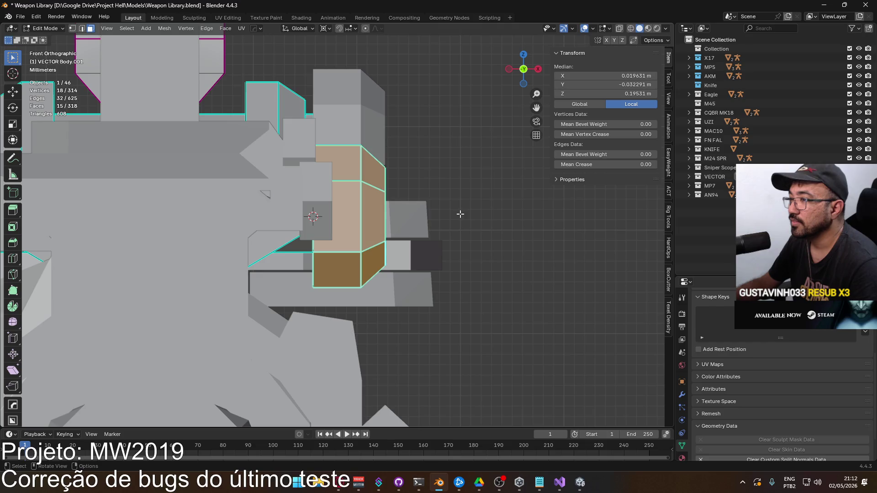
key(s)
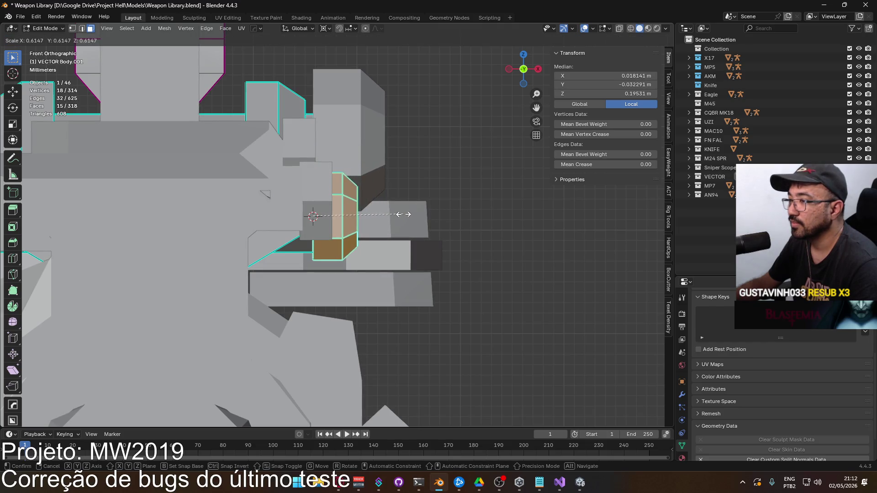
click(401, 214)
mouse_move(401, 214)
middle_down()
mouse_move(441, 264)
mouse_move(452, 265)
mouse_move(346, 235)
mouse_move(344, 212)
middle_up()
key(ctrl+z)
key(s)
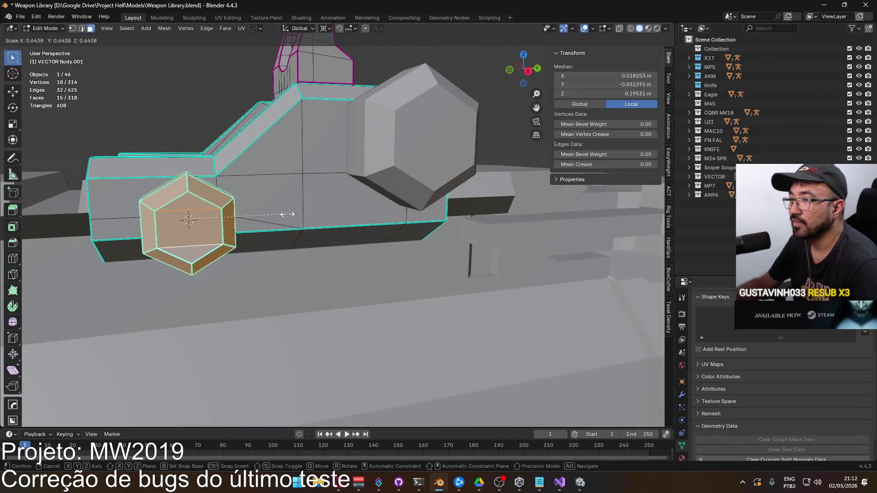
click(281, 215)
mouse_move(280, 215)
middle_down()
mouse_move(359, 229)
mouse_move(311, 235)
mouse_move(431, 304)
middle_up()
In front view, box-select the knob's outer column and move it inward along X.
click(542, 335)
mouse_move(542, 336)
middle_down()
mouse_move(362, 260)
mouse_move(402, 247)
mouse_move(398, 262)
middle_up()
key(1)
key(KP_1)
scroll(334, 145, up, 3)
key(b)
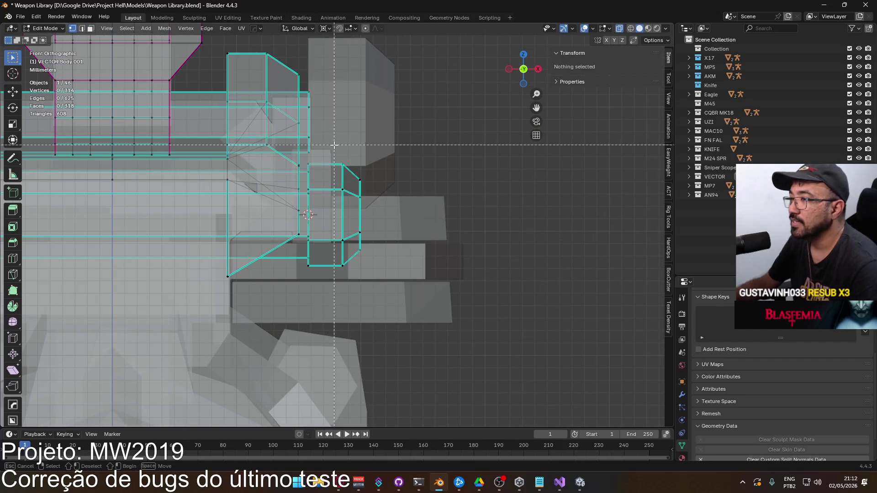
drag(335, 145, 367, 272)
scroll(392, 247, up, 4)
key(g)
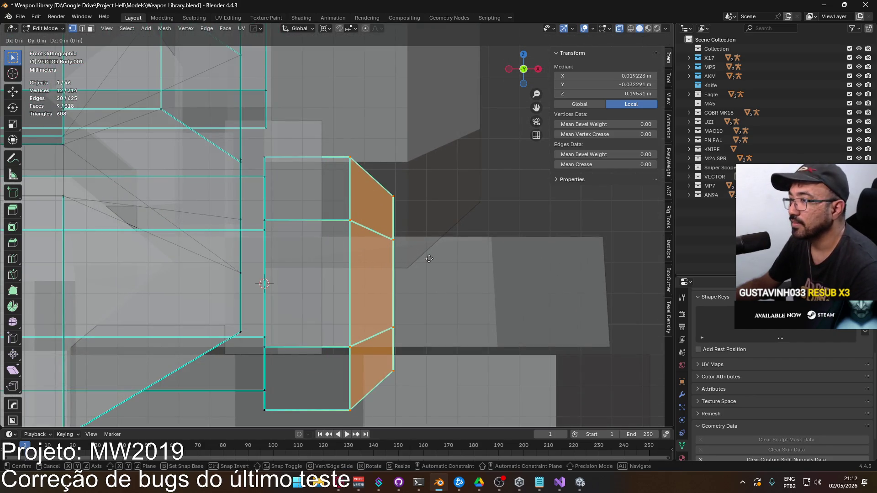
key(x)
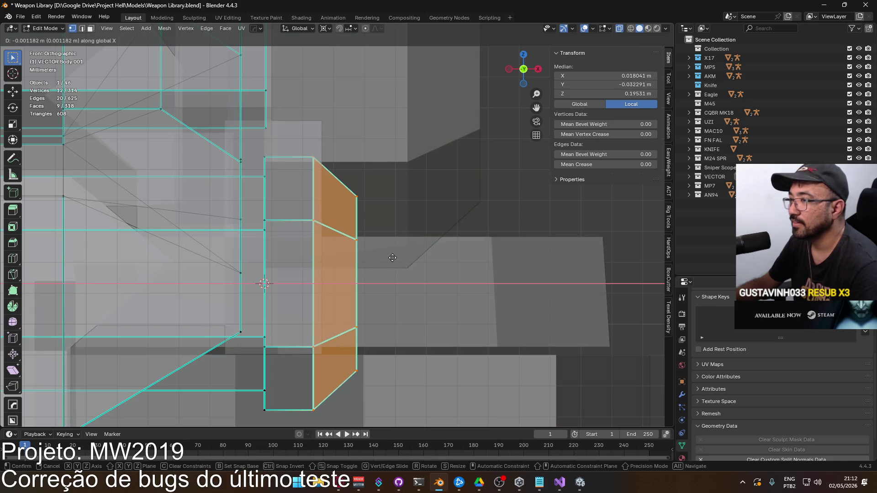
click(392, 256)
scroll(411, 260, down, 5)
Return to Object Mode and inspect the narrowed Vector sight.
key(Tab)
mouse_move(505, 297)
middle_down()
mouse_move(451, 257)
mouse_move(402, 305)
mouse_move(433, 303)
mouse_move(449, 272)
mouse_move(396, 258)
mouse_move(468, 220)
mouse_move(412, 253)
mouse_move(357, 268)
middle_up()
scroll(357, 268, up, 4)
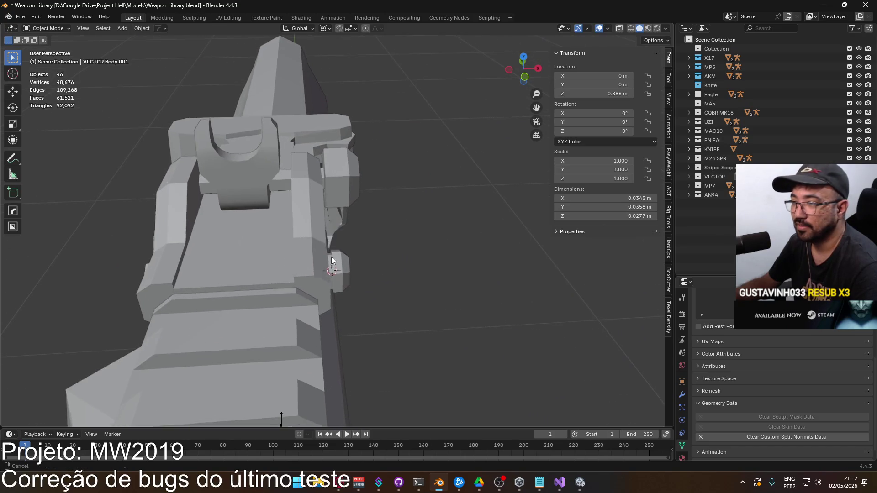
In Edit Mode on VECTOR Body.001, face-select the ring and front faces of the side knob.
click(374, 245)
scroll(373, 243, up, 2)
key(Tab)
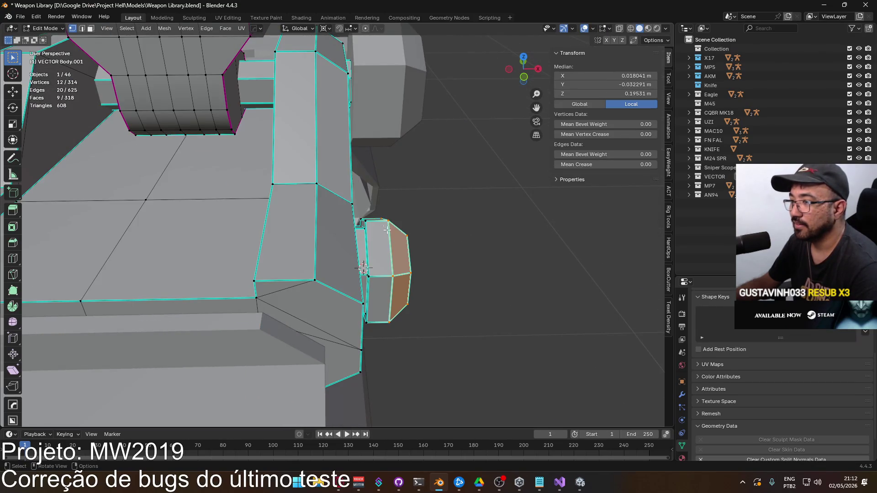
key(3)
alt+click(409, 235)
mouse_move(409, 235)
middle_down()
mouse_move(293, 282)
mouse_move(320, 259)
mouse_move(389, 232)
mouse_move(408, 264)
middle_up()
shift+click(293, 282)
shift+click(296, 268)
Separate the selected knob faces into their own object, VECTOR Body.003.
right_click(408, 264)
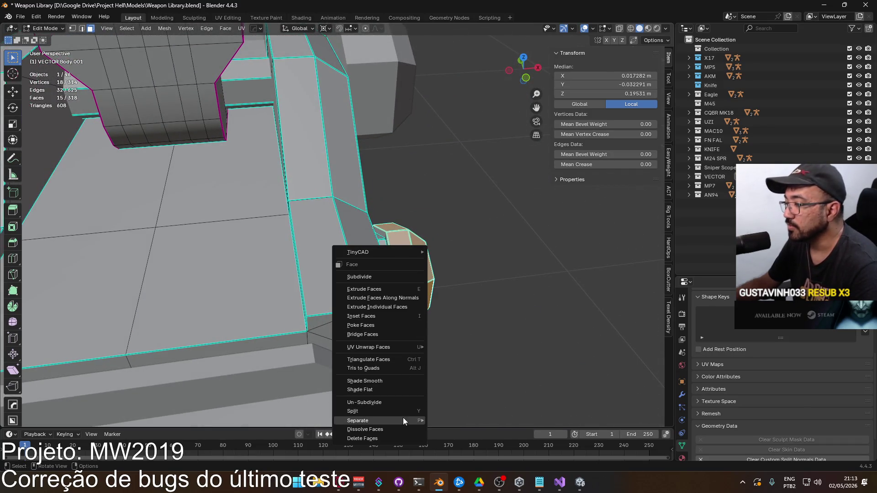
click(439, 416)
key(Tab)
click(461, 289)
middle_drag(460, 289, 450, 289)
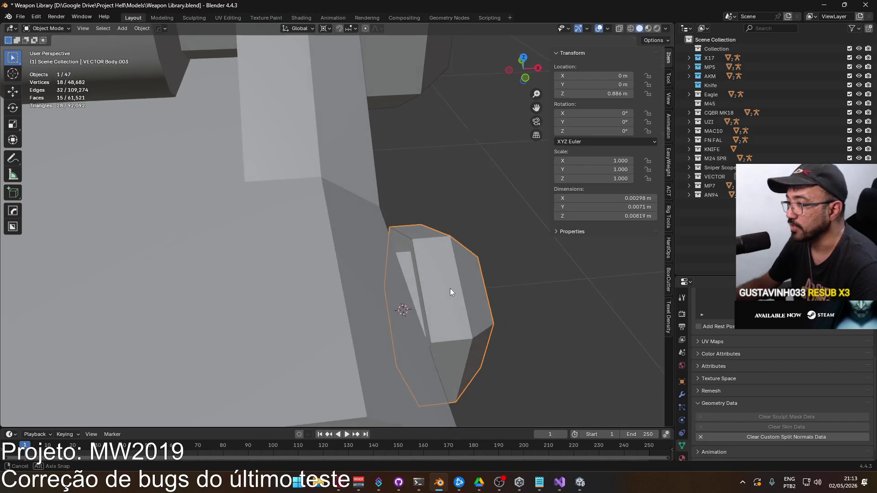
Go back to editing the sight body and select the thin strip loop beside the knob.
key(Tab)
key(Tab)
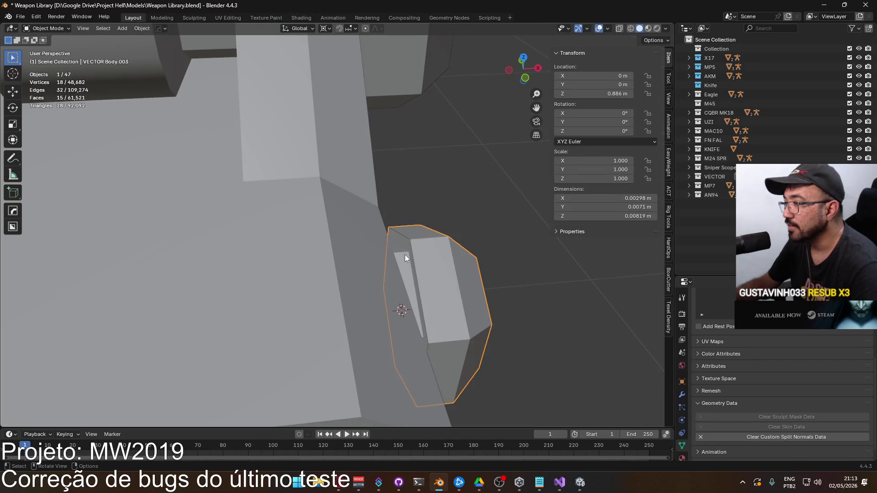
click(405, 254)
key(Tab)
alt+click(409, 244)
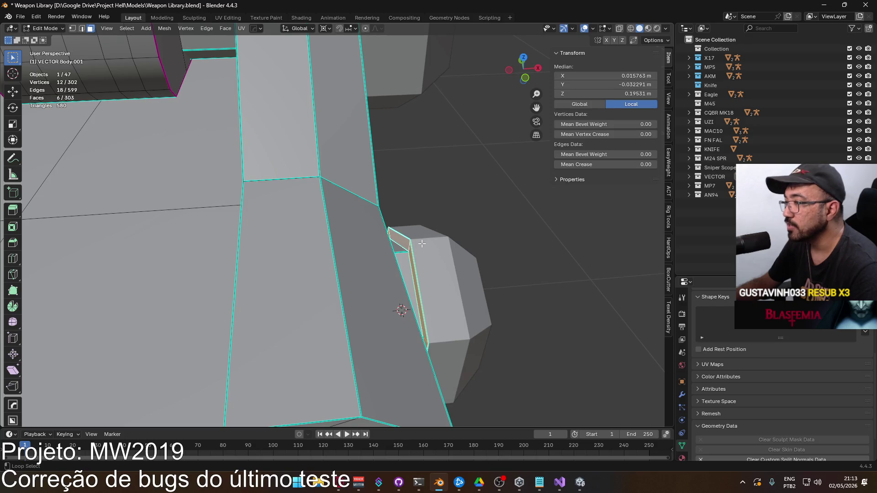
Delete the thin strip's faces beside the knob.
key(x)
click(437, 252)
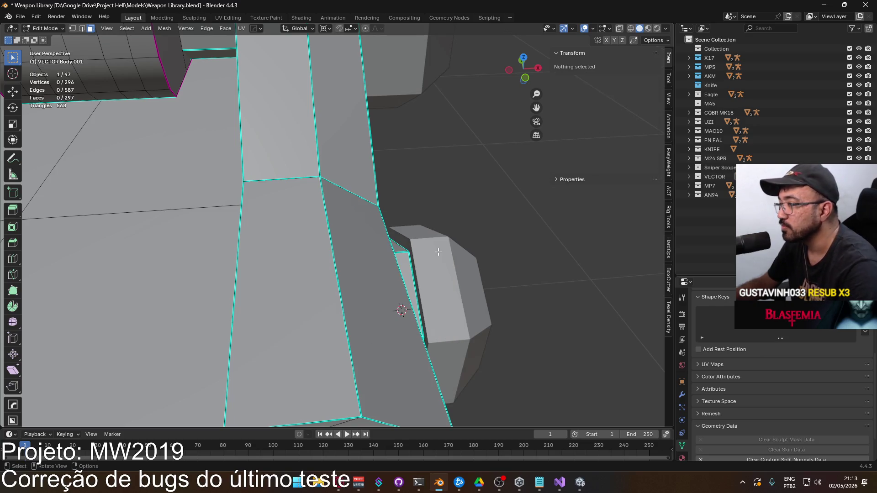
mouse_move(437, 264)
middle_down()
mouse_move(383, 259)
mouse_move(260, 319)
middle_up()
Select the hexagonal knob's face loop, cap faces and centre face.
alt+click(362, 252)
scroll(362, 253, down, 3)
shift+click(259, 320)
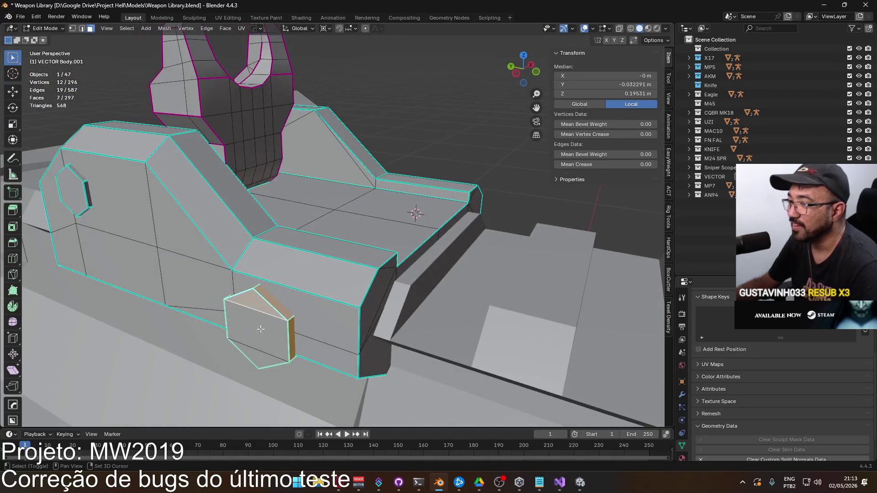
shift+click(259, 354)
shift+click(259, 332)
mouse_move(485, 185)
middle_down()
mouse_move(452, 186)
mouse_move(442, 201)
mouse_move(456, 215)
middle_up()
Flatten the faces with S Shift+Y 0, then scale them to 0.543 in Y and Z.
key(s)
key(shift+y)
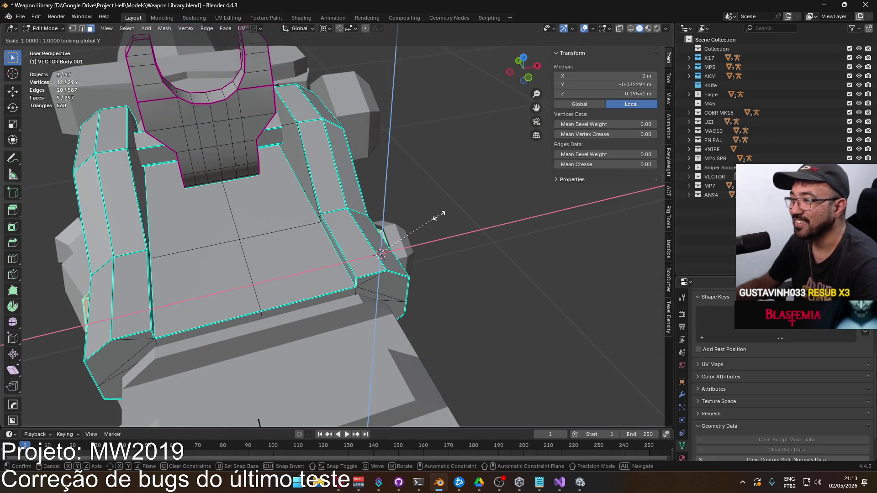
text(0)
key(Return)
middle_drag(426, 220, 468, 199)
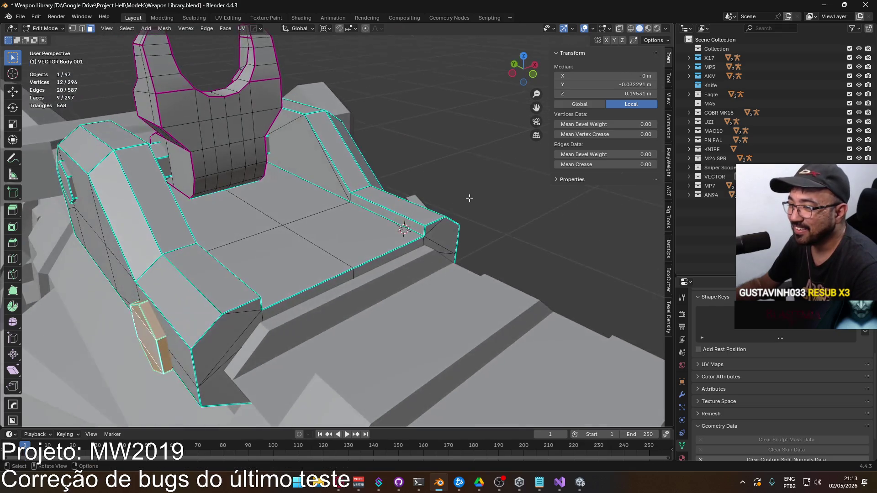
key(s)
key(shift+x)
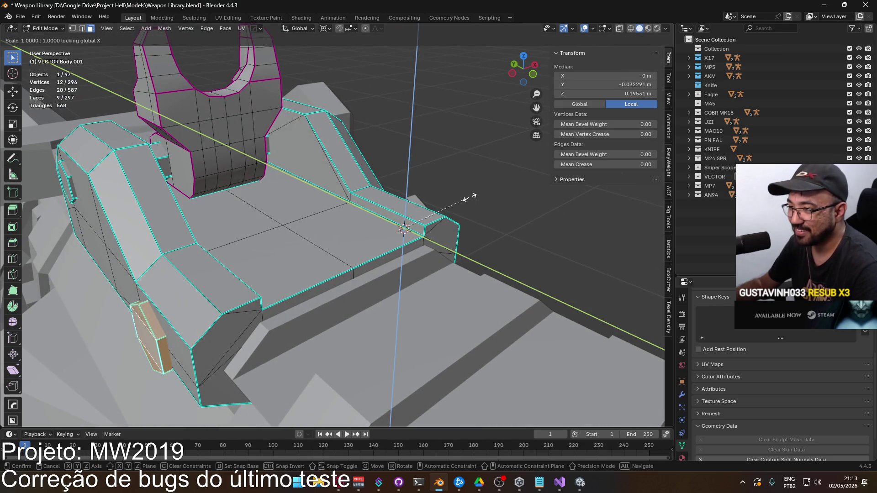
click(439, 206)
mouse_move(439, 207)
middle_down()
mouse_move(391, 211)
mouse_move(403, 153)
mouse_move(415, 208)
mouse_move(402, 192)
mouse_move(430, 200)
mouse_move(410, 206)
middle_up()
scroll(410, 206, up, 3)
Fill the open edge loop of the separated VECTOR Body.003 knob piece with a new face.
key(Tab)
click(388, 194)
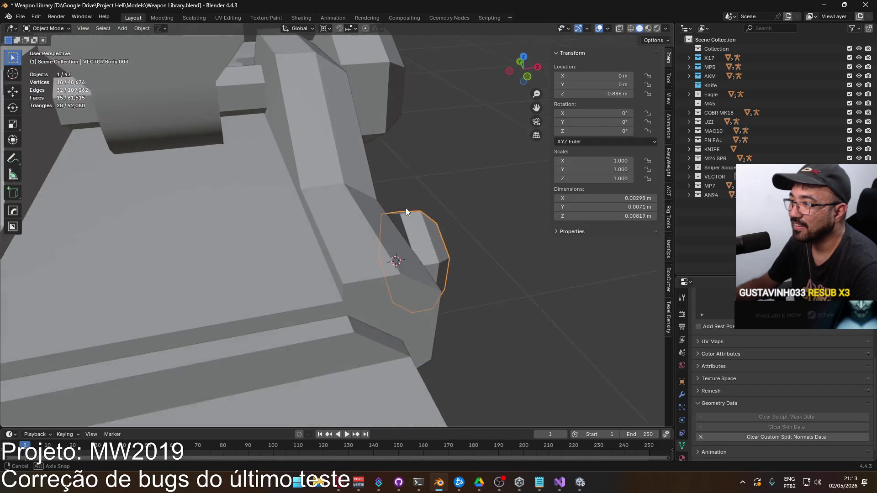
key(Tab)
alt+click(411, 238)
key(f)
key(alt+a)
mouse_move(479, 211)
middle_down()
mouse_move(450, 219)
mouse_move(395, 199)
middle_up()
scroll(394, 200, down, 5)
key(Tab)
Check the rifle in front and rear views, then switch to the m4 iron sights results.
scroll(277, 199, up, 4)
mouse_move(276, 199)
middle_down()
mouse_move(428, 205)
mouse_move(514, 197)
mouse_move(499, 217)
middle_up()
key(KP_1)
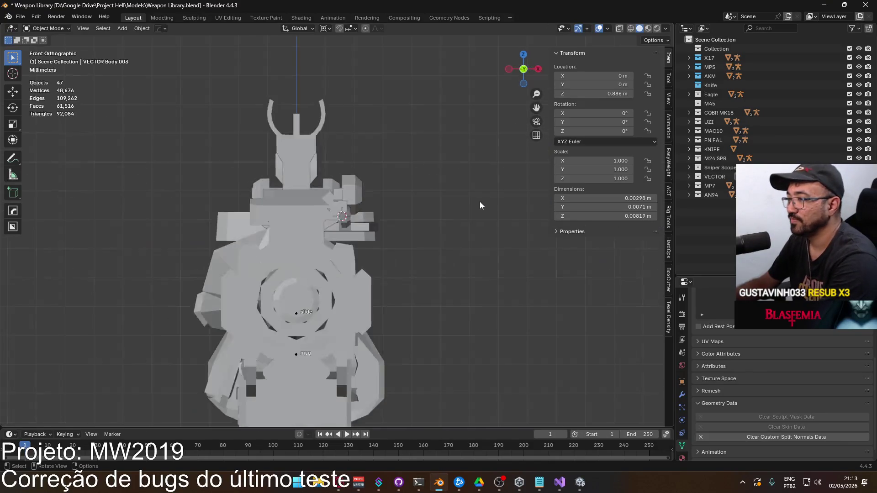
key(ctrl+KP_1)
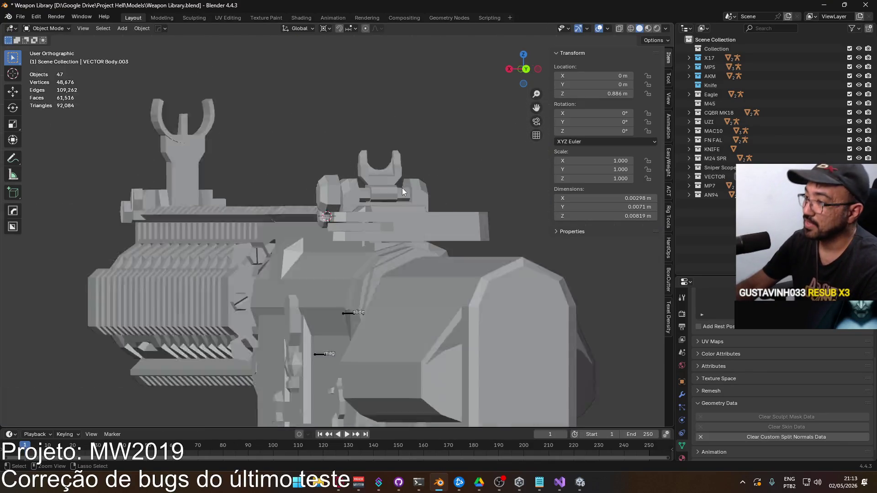
mouse_move(402, 191)
shift+middle_down()
mouse_move(408, 305)
mouse_move(362, 322)
mouse_move(301, 301)
mouse_move(360, 274)
mouse_move(410, 294)
mouse_move(342, 295)
mouse_move(409, 300)
mouse_move(401, 300)
shift+middle_up()
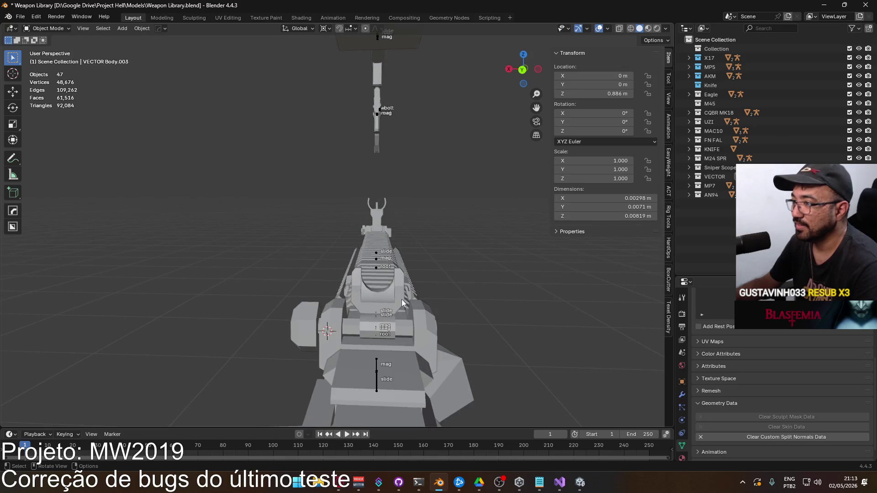
key(alt+Tab)
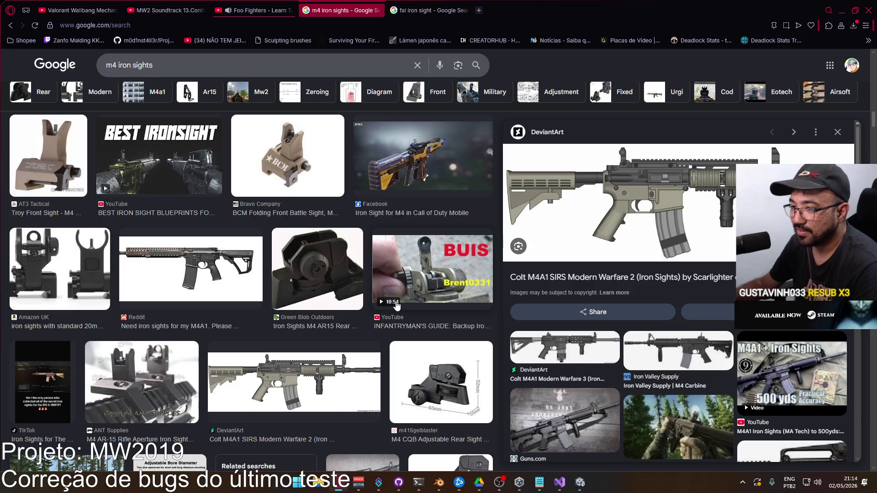
Scroll the m4 iron sights results and open the Reddit post about the M4 ironsight.
scroll(395, 305, down, 5)
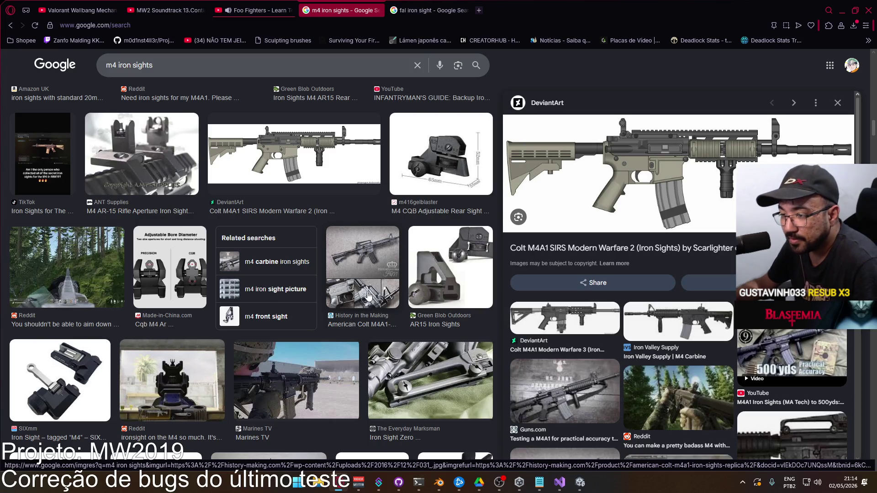
scroll(184, 393, down, 1)
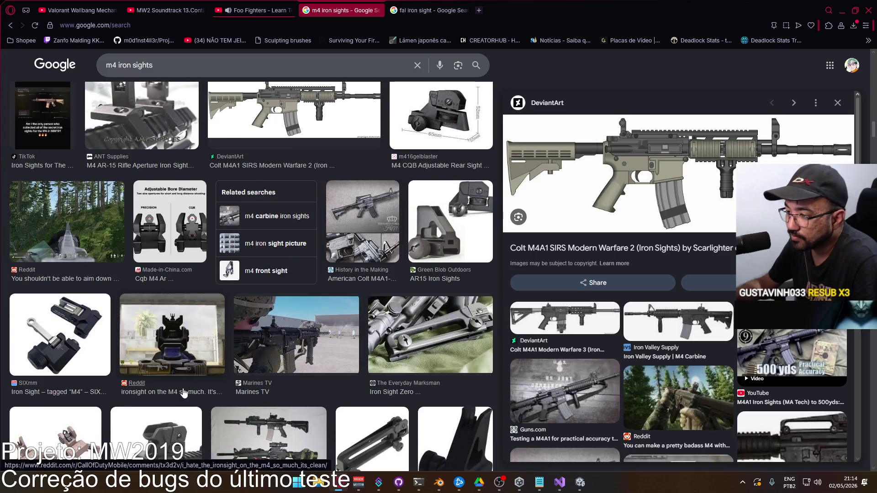
click(183, 393)
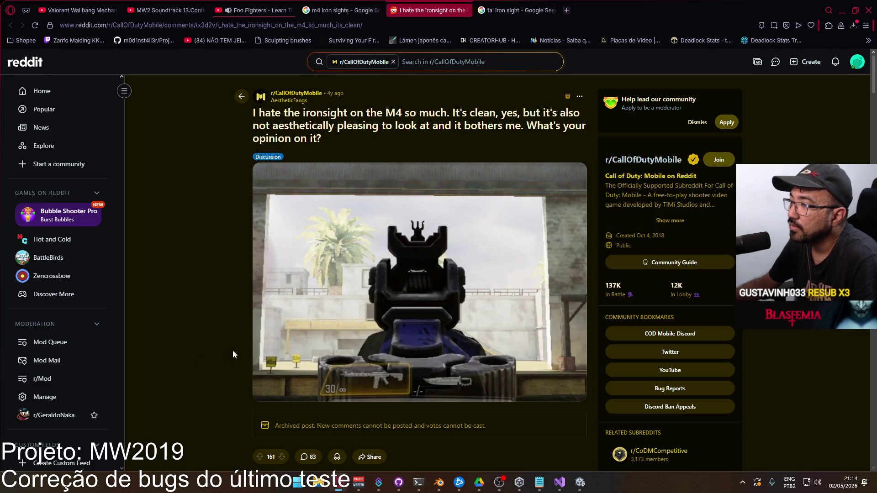
scroll(242, 351, down, 4)
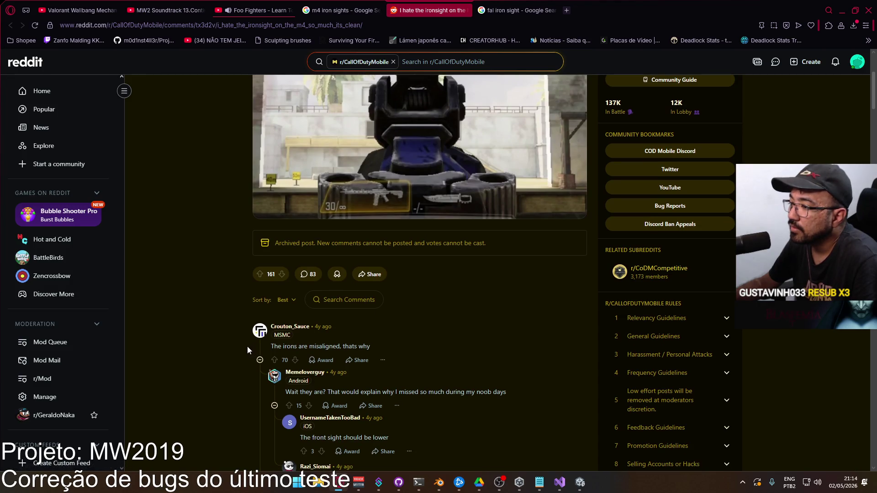
scroll(248, 347, down, 5)
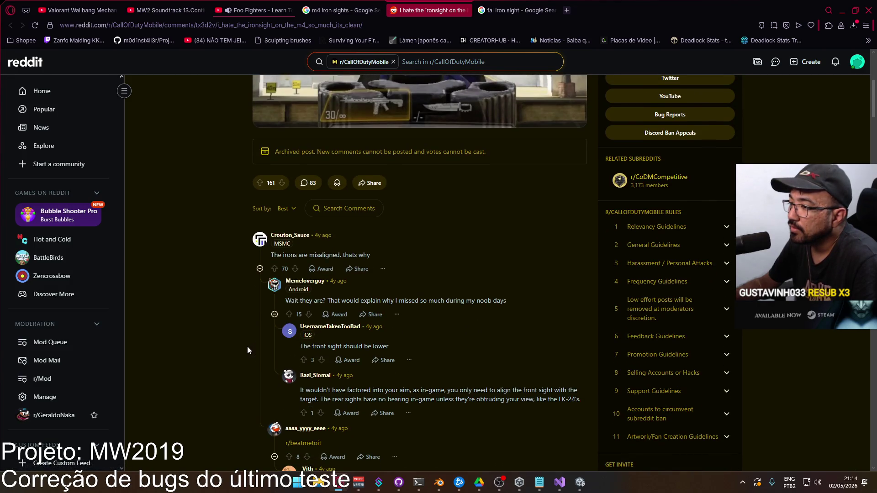
scroll(248, 350, down, 3)
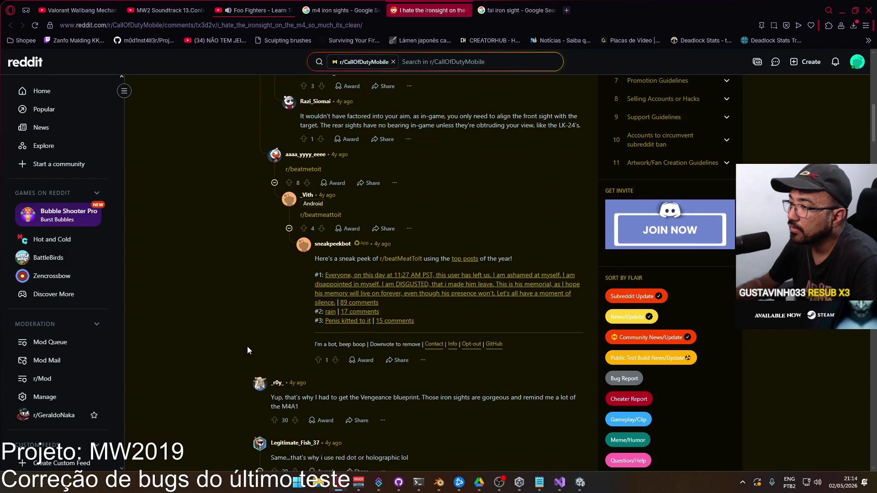
scroll(247, 351, down, 10)
scroll(246, 351, down, 15)
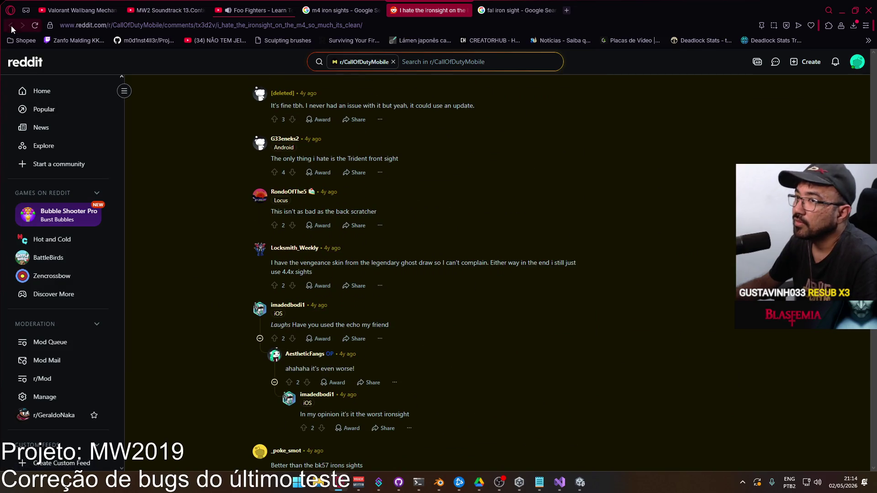
Close the Reddit tab and scroll further down the m4 iron sights image results.
click(464, 11)
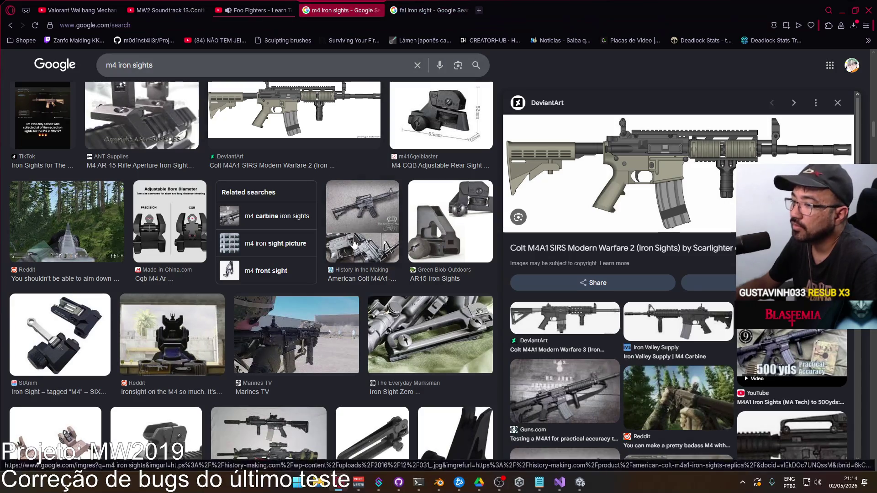
scroll(374, 260, down, 3)
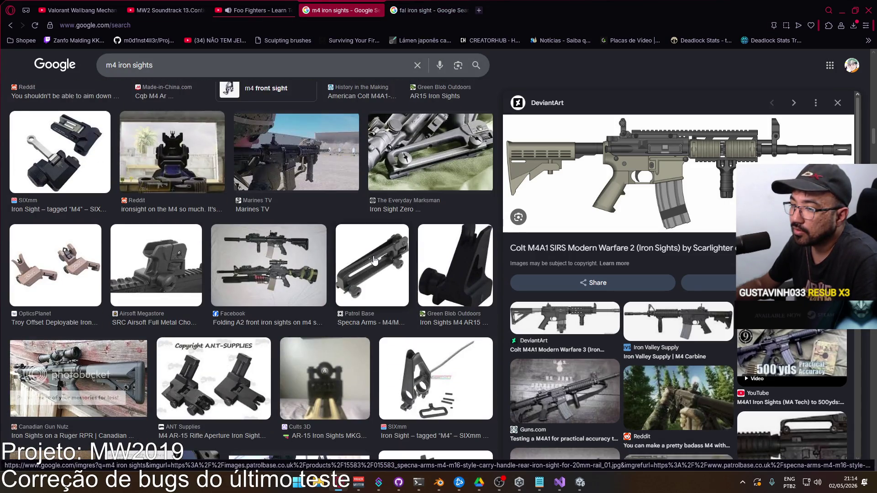
scroll(372, 262, down, 6)
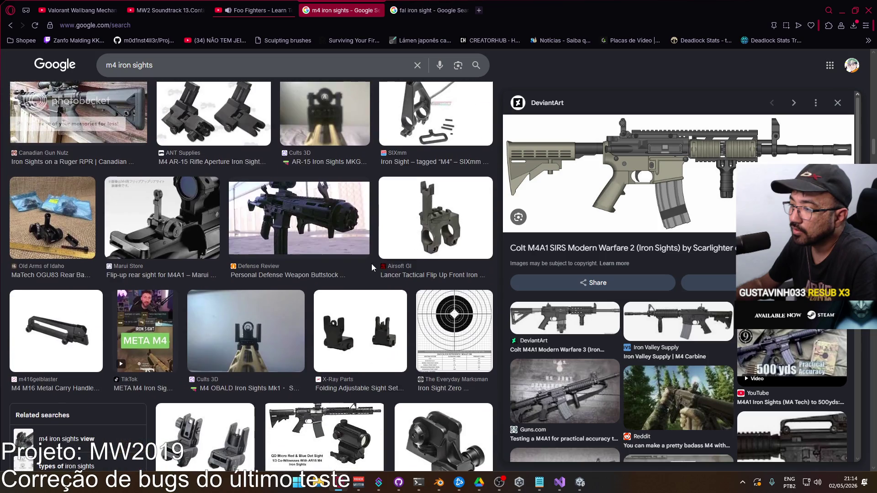
scroll(371, 264, down, 3)
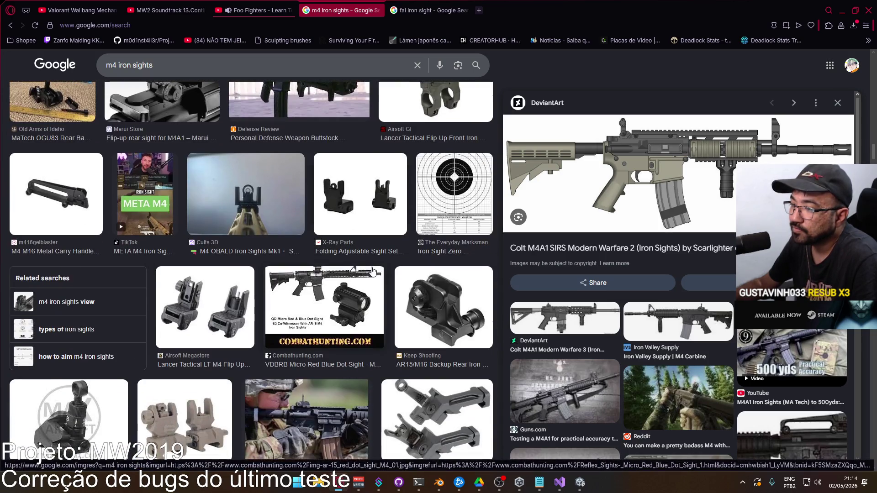
scroll(373, 271, down, 3)
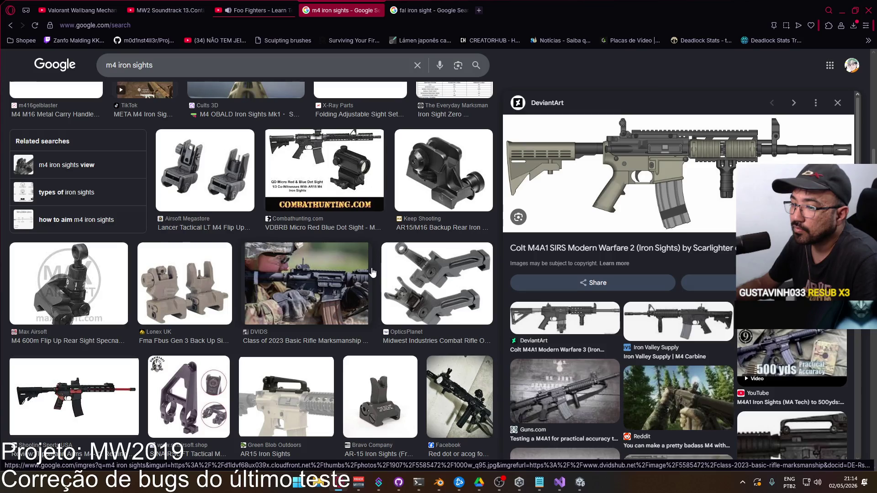
scroll(372, 273, down, 3)
scroll(373, 278, down, 3)
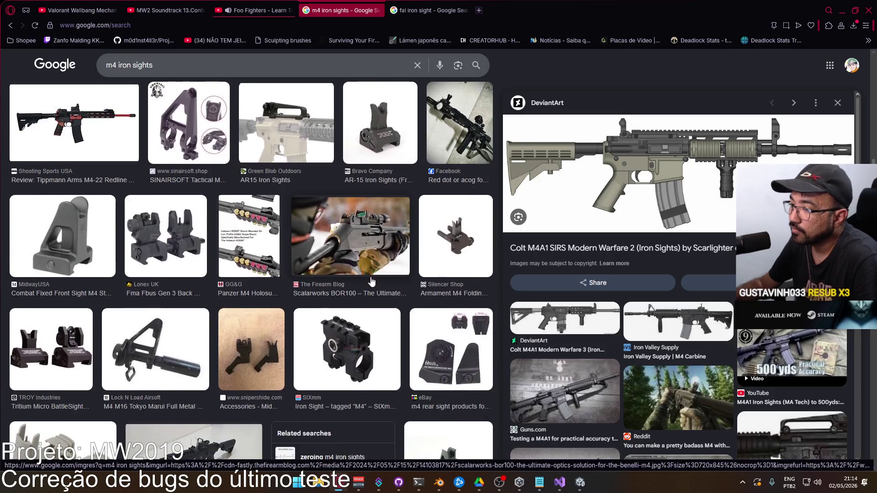
scroll(371, 281, down, 3)
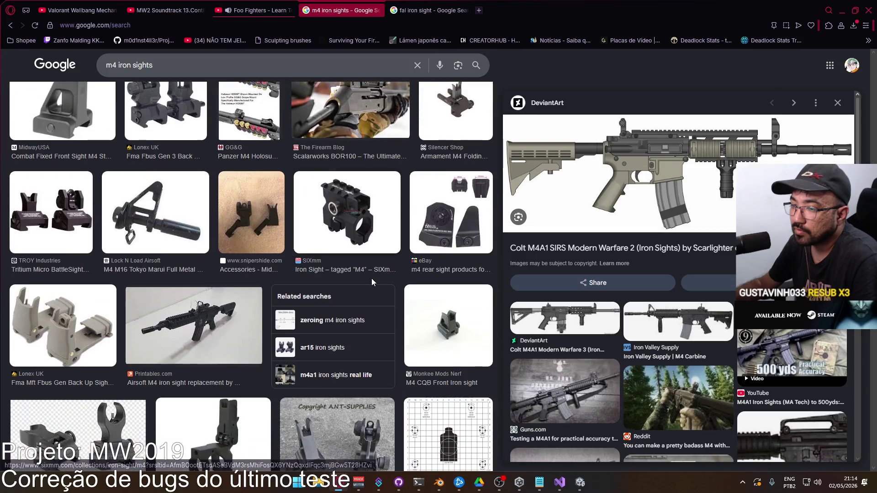
scroll(371, 281, down, 3)
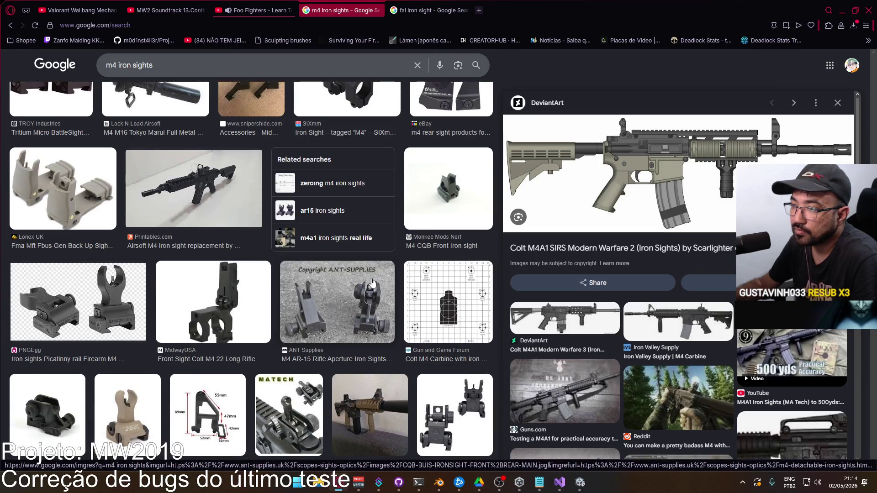
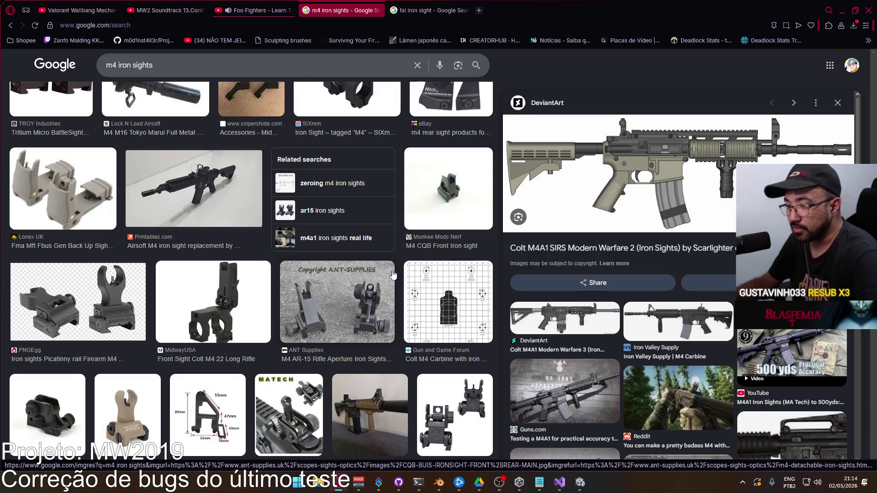
Return to Blender and put the VECTOR Body.001 sight mesh into Edit Mode.
key(alt+Tab)
mouse_move(374, 260)
middle_down()
mouse_move(410, 256)
mouse_move(326, 274)
mouse_move(334, 251)
mouse_move(312, 259)
mouse_move(312, 248)
mouse_move(323, 252)
mouse_move(292, 253)
mouse_move(354, 278)
mouse_move(278, 287)
mouse_move(391, 321)
middle_up()
click(391, 321)
key(Tab)
Select a path of ring faces on the front sight hood and delete them.
mouse_move(351, 276)
middle_down()
mouse_move(261, 231)
mouse_move(280, 286)
mouse_move(300, 293)
middle_up()
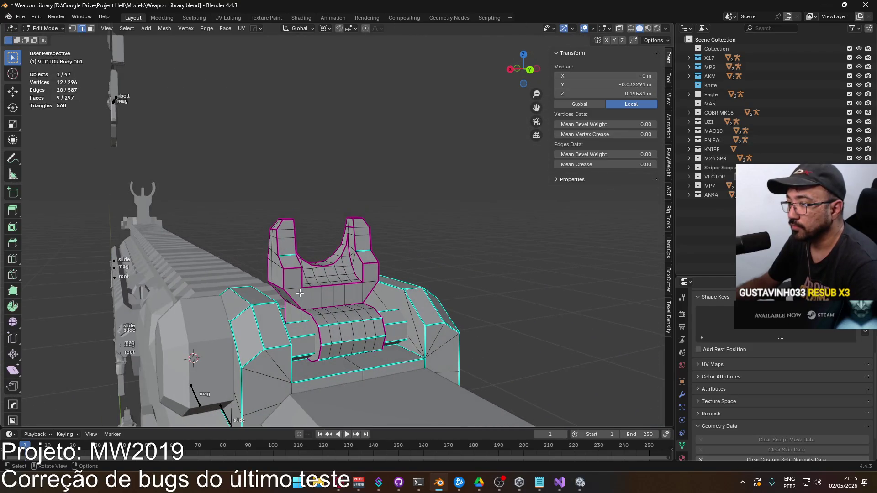
key(3)
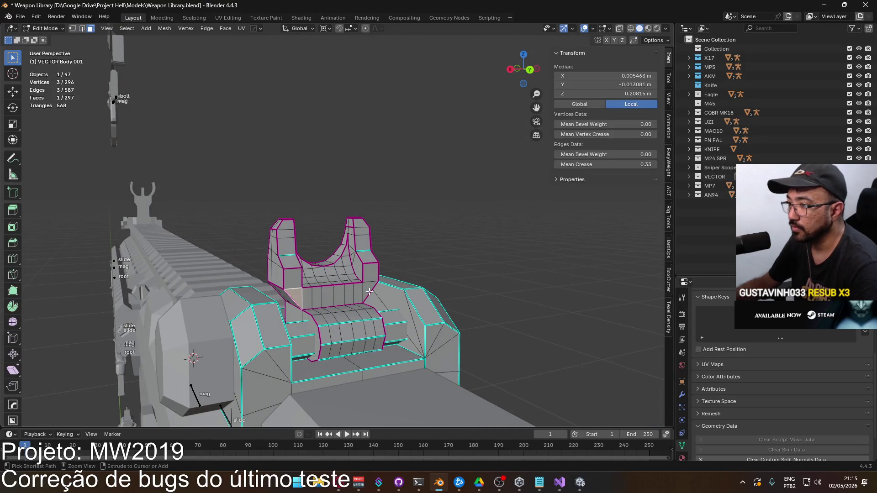
ctrl+click(369, 291)
mouse_move(370, 291)
middle_down()
mouse_move(390, 303)
mouse_move(303, 303)
mouse_move(340, 305)
mouse_move(367, 236)
mouse_move(450, 255)
middle_up()
ctrl+click(334, 300)
ctrl+click(339, 304)
key(x)
click(339, 303)
Delete the loose hood piece's faces, then select the edge loop on the remaining block.
middle_drag(342, 254, 331, 233)
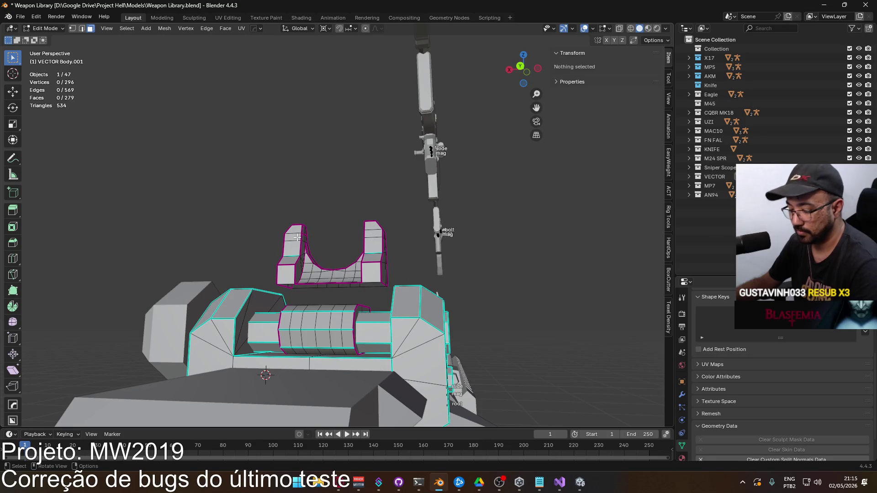
key(l)
key(x)
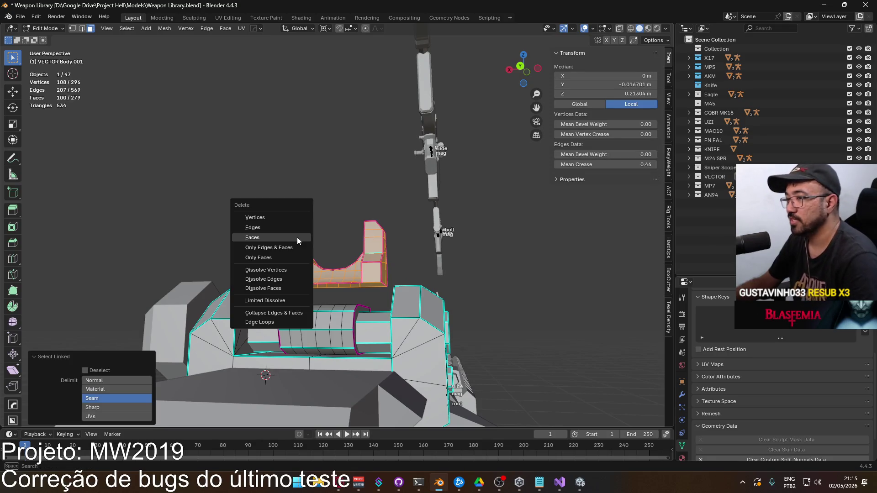
click(297, 238)
mouse_move(309, 251)
middle_down()
mouse_move(300, 306)
mouse_move(339, 249)
mouse_move(354, 382)
mouse_move(436, 322)
mouse_move(500, 327)
middle_up()
alt+click(347, 274)
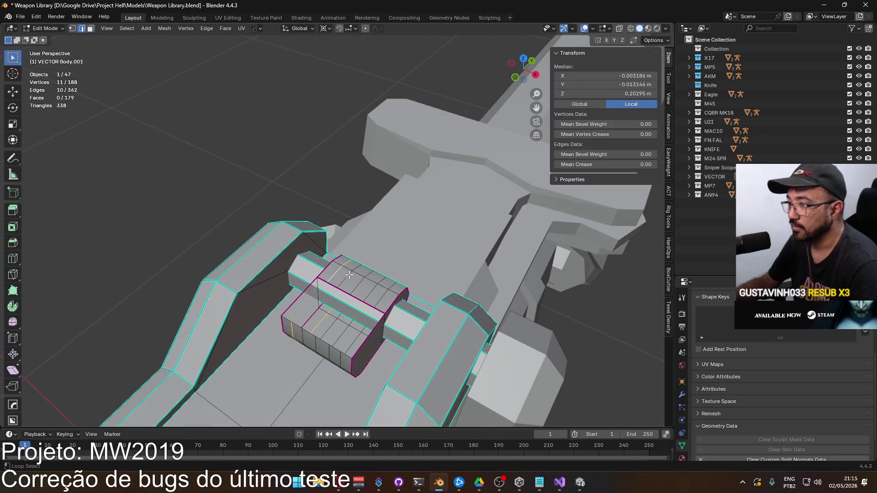
Dissolve the spare edge loop and delete the block's top face.
right_click(385, 297)
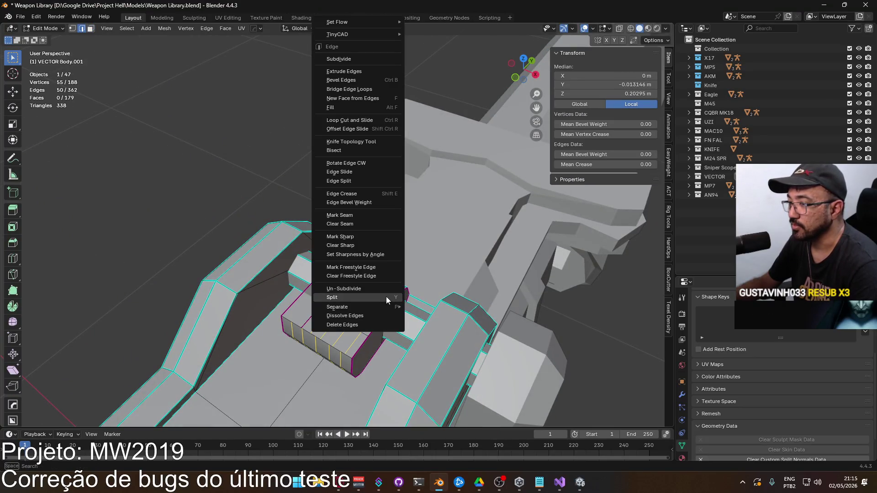
click(368, 317)
mouse_move(368, 317)
middle_down()
mouse_move(345, 299)
mouse_move(361, 303)
mouse_move(344, 315)
middle_up()
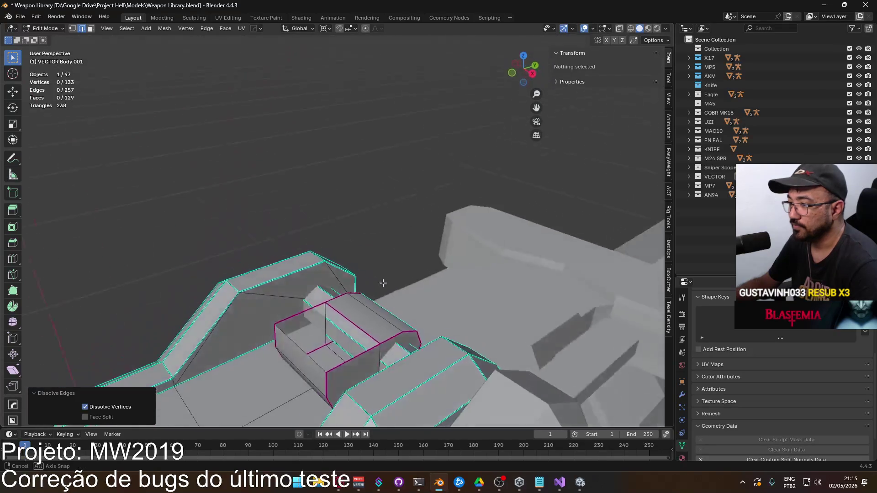
click(344, 315)
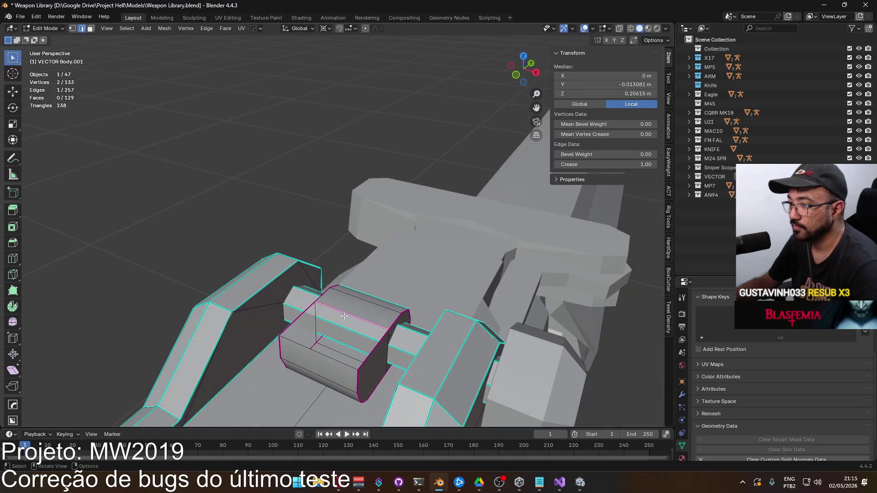
shift+click(375, 351)
middle_drag(349, 348, 311, 347)
key(Delete)
Slide a corner vertex of the block along its edge.
key(1)
click(303, 350)
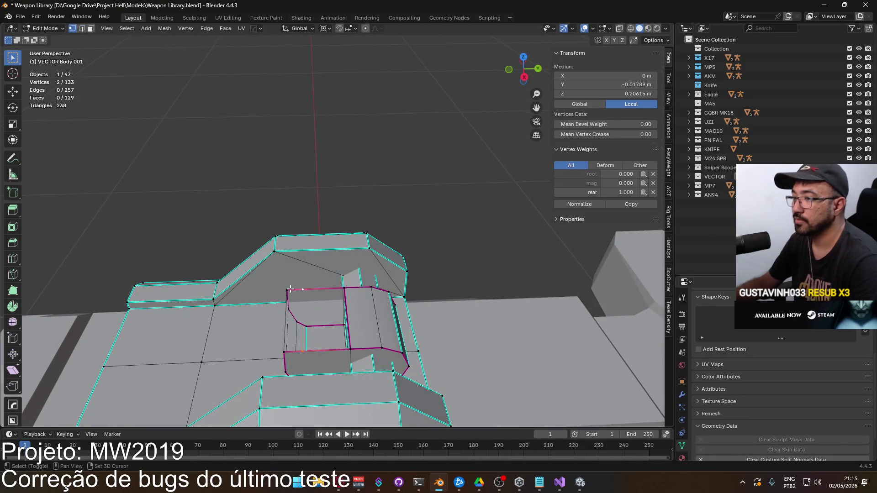
key(shift+v)
click(329, 315)
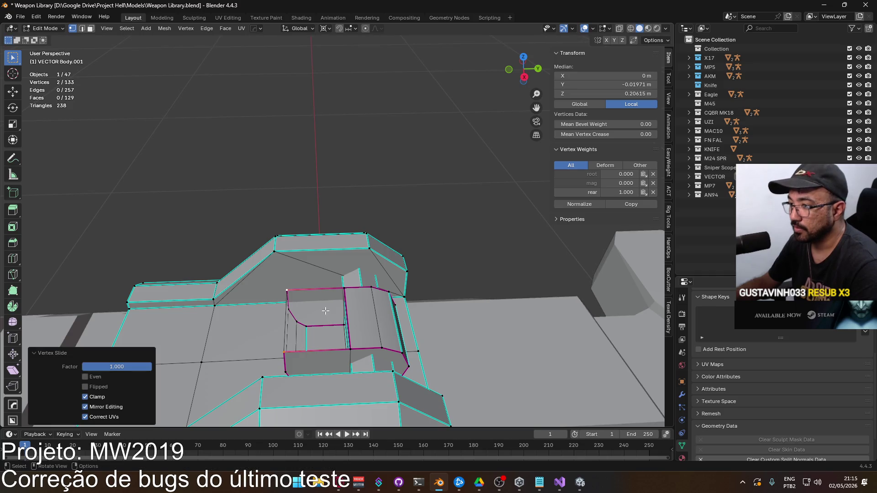
Merge the whole mesh by distance, removing 12 duplicate vertices.
key(a)
key(q)
mouse_move(332, 270)
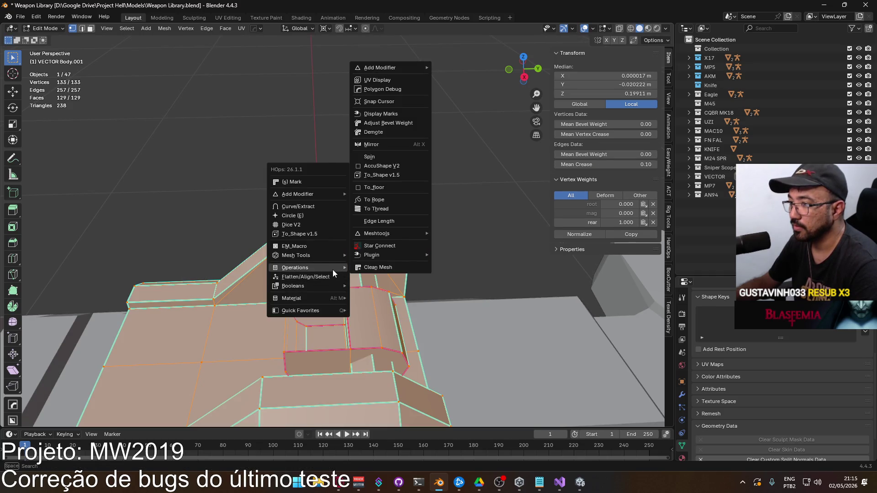
mouse_move(321, 310)
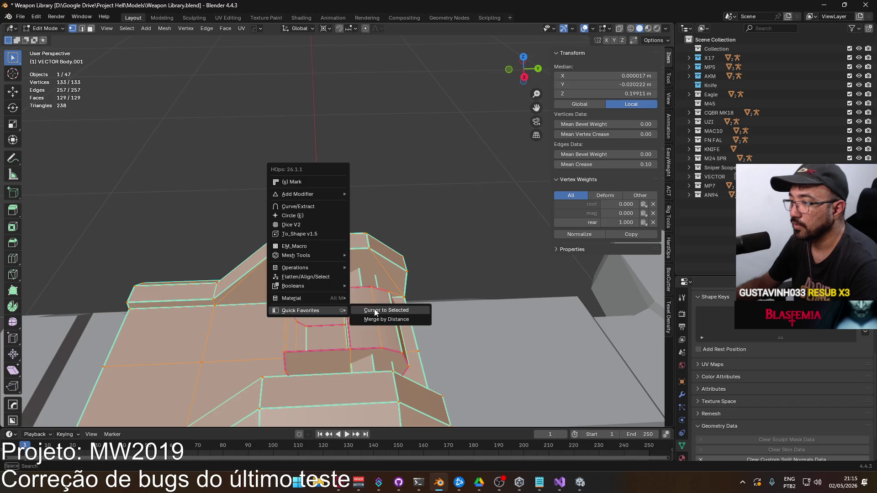
click(384, 319)
key(alt+a)
mouse_move(393, 310)
middle_down()
mouse_move(501, 245)
mouse_move(343, 305)
middle_up()
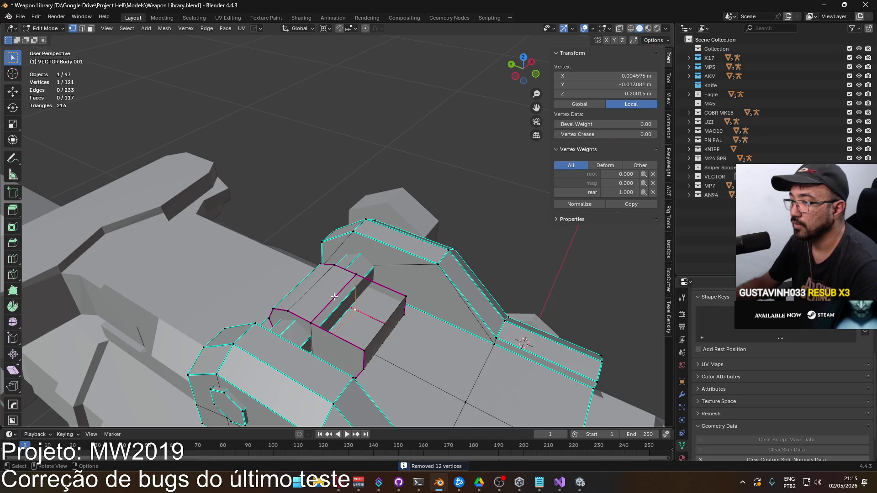
key(a)
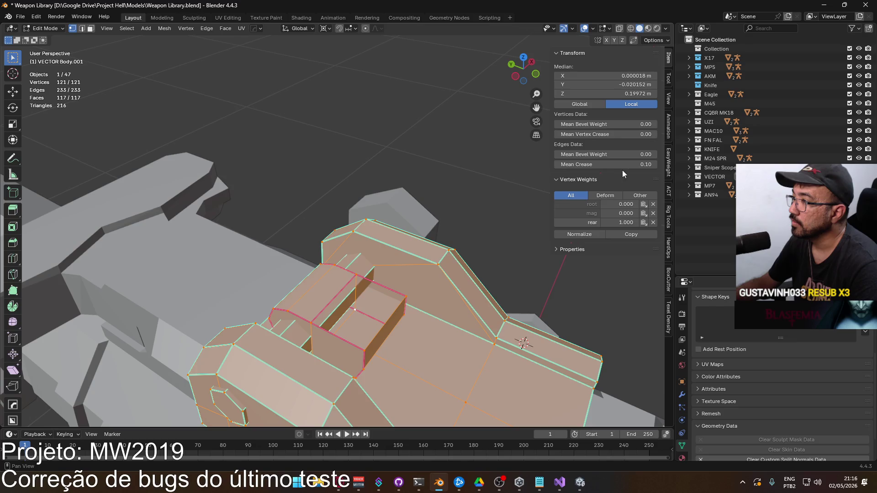
click(351, 199)
key(a)
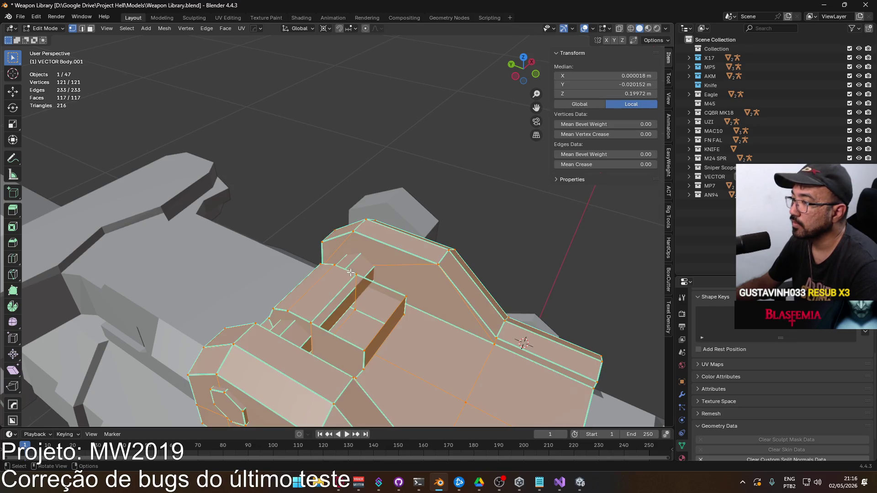
right_click(344, 274)
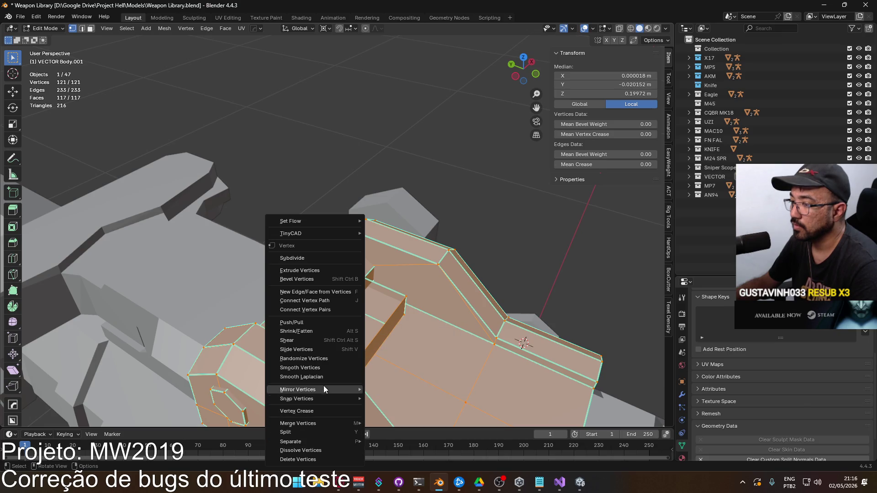
Clear sharp edges and custom split normals data from the whole sight mesh.
key(2)
right_click(397, 261)
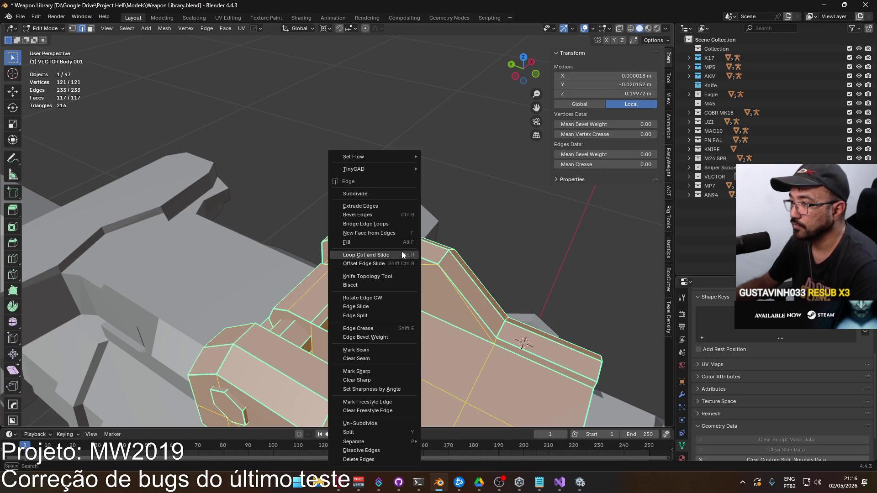
click(391, 390)
key(alt+a)
key(a)
scroll(731, 411, down, 2)
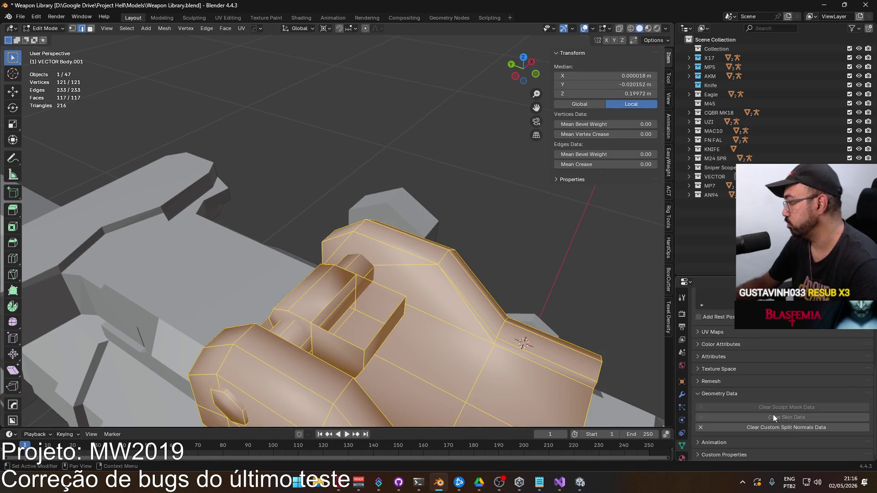
click(762, 428)
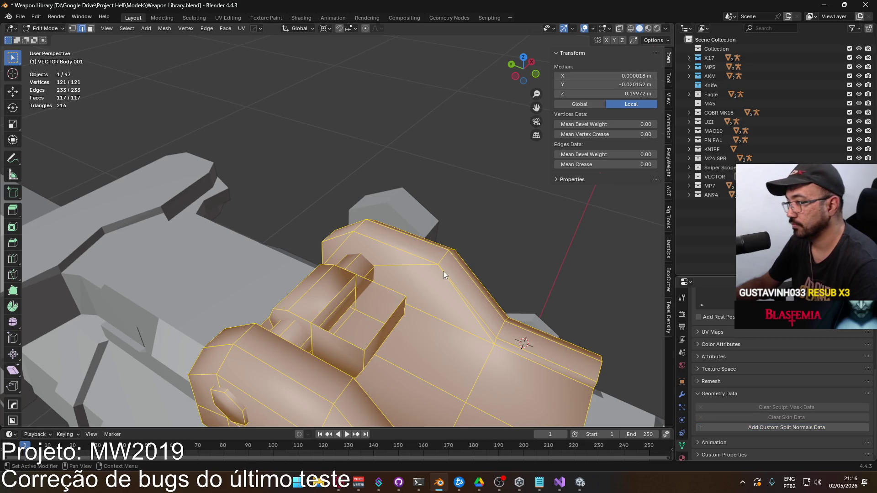
Shade the VECTOR Body.001 object flat.
key(Tab)
right_click(429, 269)
click(402, 278)
mouse_move(402, 279)
middle_down()
mouse_move(452, 290)
mouse_move(402, 295)
mouse_move(481, 259)
mouse_move(500, 296)
mouse_move(344, 267)
mouse_move(371, 315)
middle_up()
Cap the block's open top by filling a face between two edges.
key(Tab)
click(323, 343)
click(390, 325)
shift+click(338, 355)
key(f)
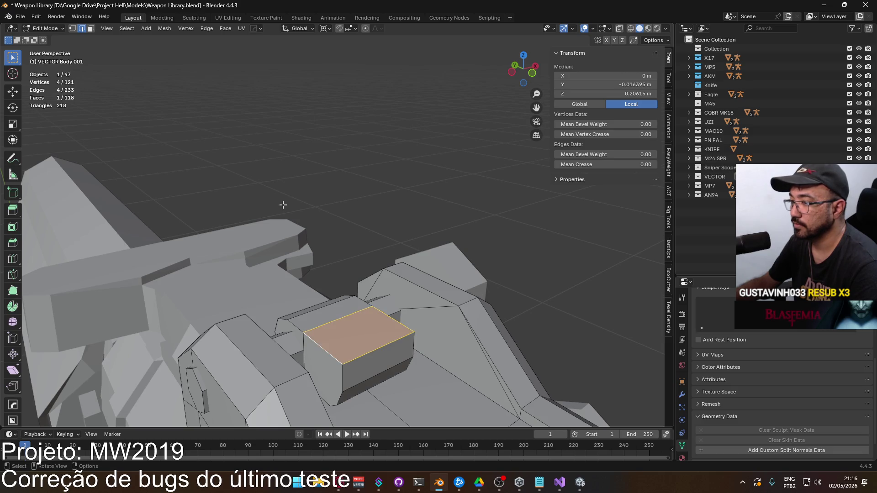
key(alt+a)
mouse_move(372, 203)
middle_down()
mouse_move(514, 258)
mouse_move(607, 263)
middle_up()
Dissolve a leftover edge loop on the sight body, leaving 117 vertices.
alt+click(362, 313)
right_click(360, 315)
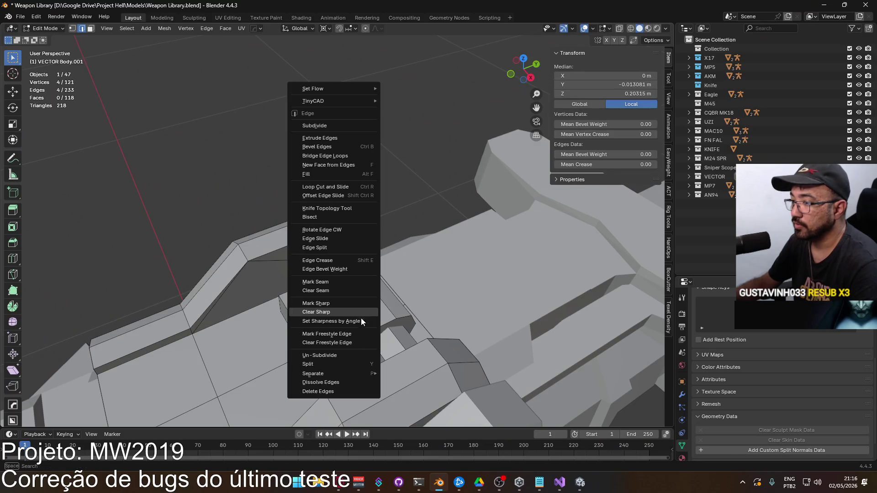
click(357, 382)
mouse_move(357, 383)
middle_down()
mouse_move(405, 309)
mouse_move(454, 267)
mouse_move(373, 305)
mouse_move(401, 265)
mouse_move(447, 288)
mouse_move(403, 301)
mouse_move(388, 260)
mouse_move(439, 292)
mouse_move(424, 335)
mouse_move(193, 276)
mouse_move(336, 284)
middle_up()
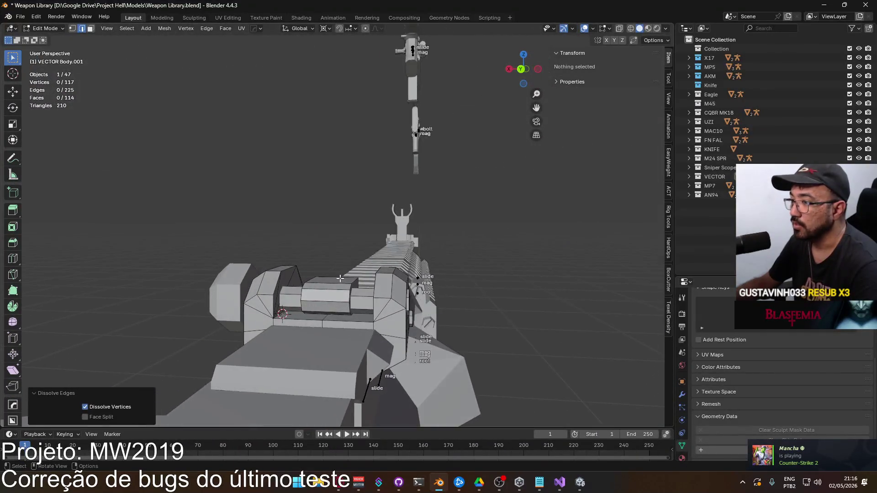
key(alt+Tab)
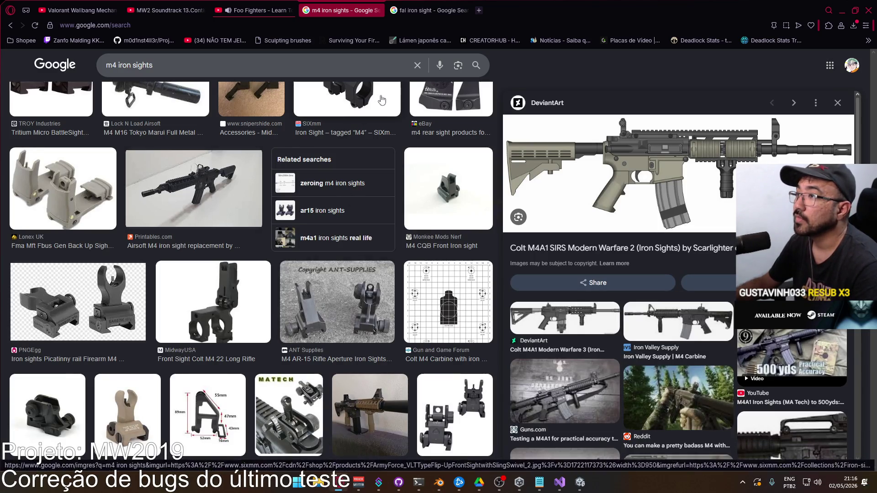
Browse the M4 iron sight references, previewing the Marines TV photo and Airsoft GI sights.
scroll(345, 247, up, 6)
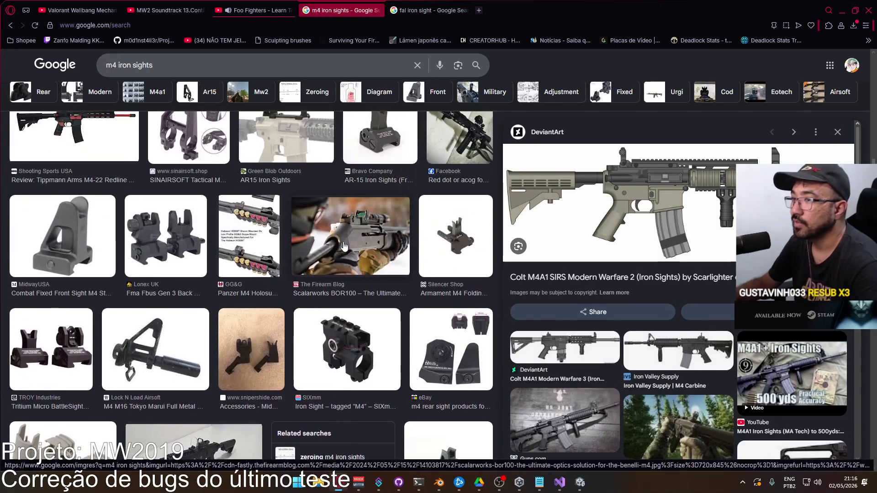
scroll(348, 251, up, 10)
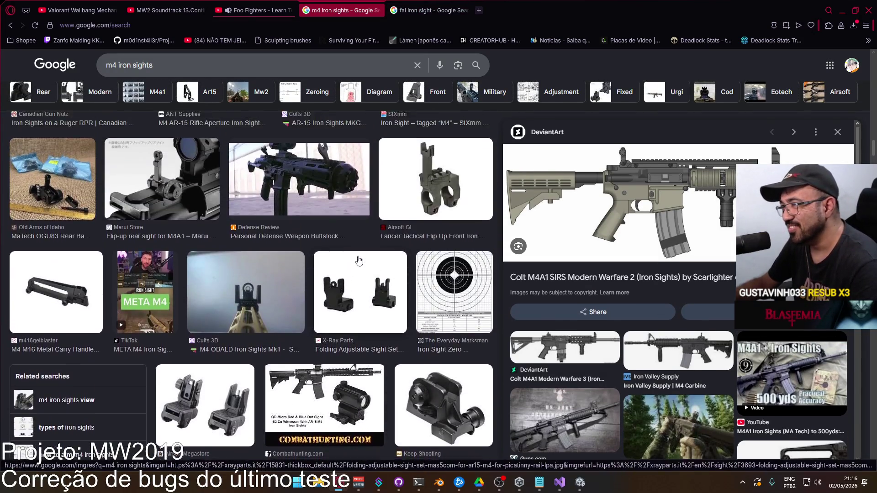
scroll(347, 267, up, 3)
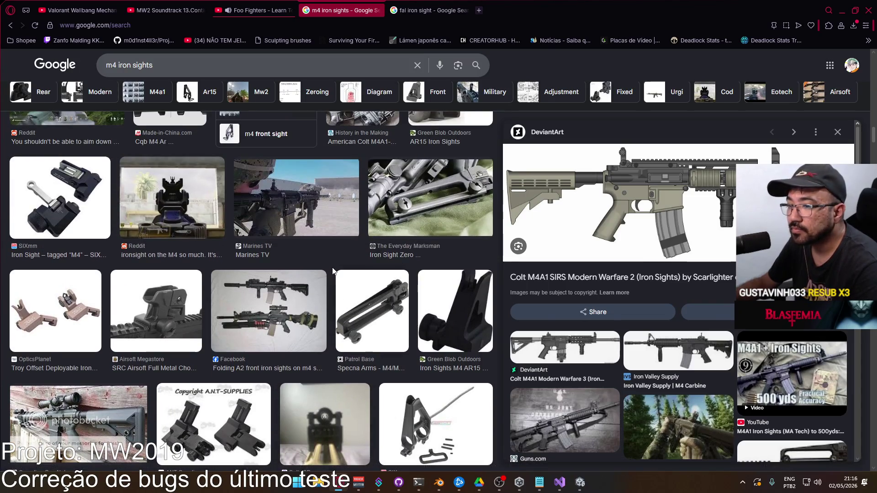
scroll(333, 271, up, 3)
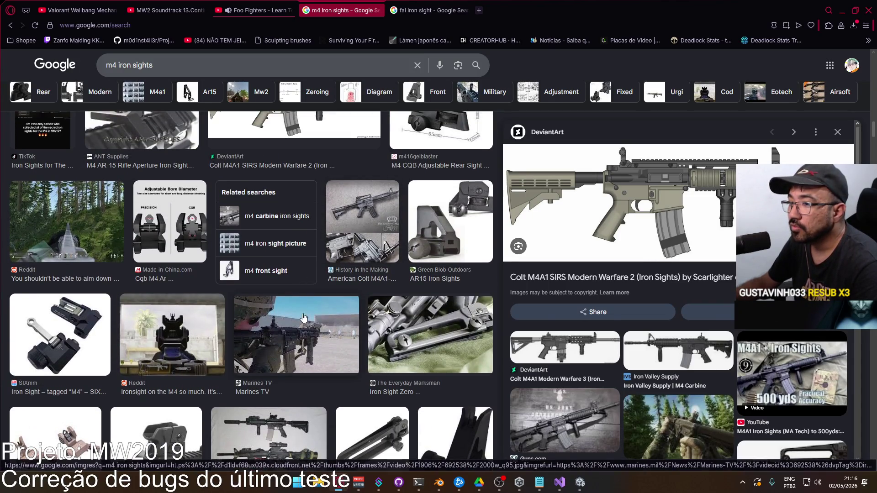
click(305, 326)
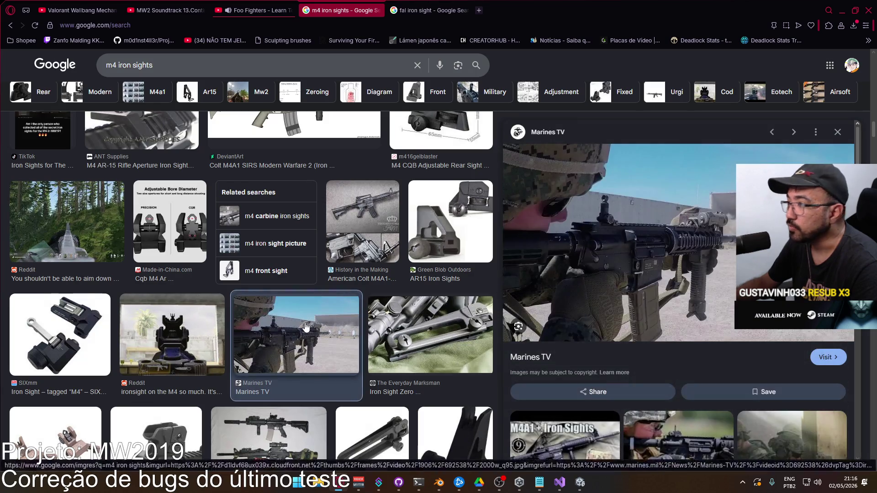
scroll(305, 322, up, 8)
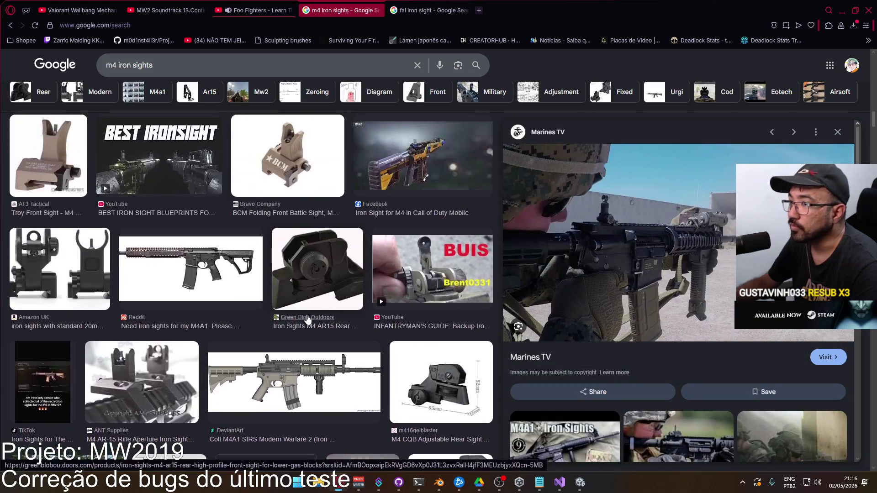
scroll(313, 317, up, 3)
scroll(313, 315, up, 1)
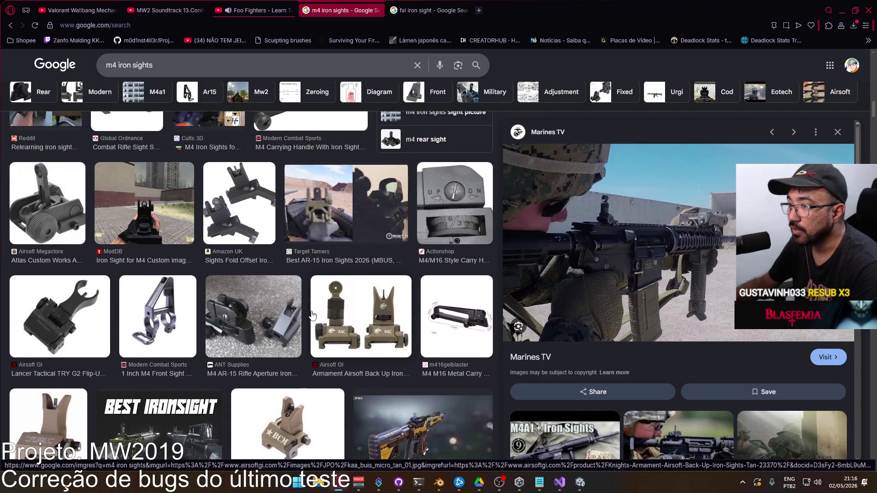
click(397, 301)
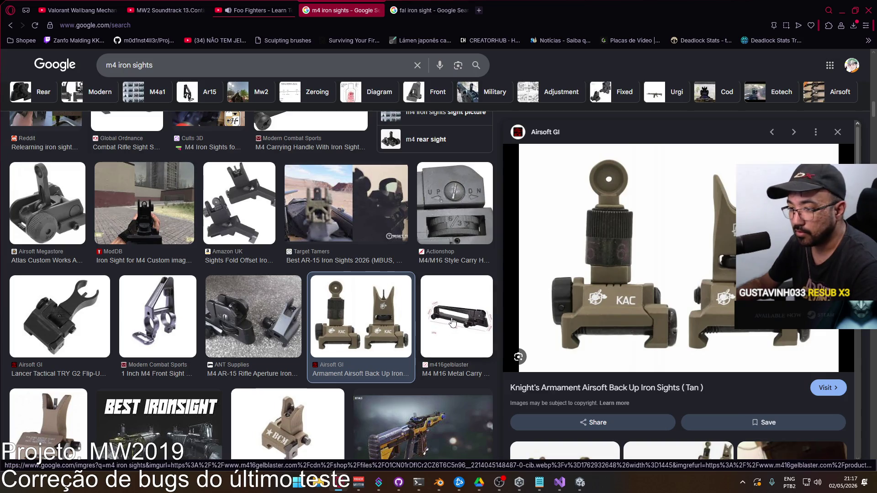
Preview the Best Ironsight YouTube video result, then return to Blender.
key(alt+Tab)
key(alt+Tab)
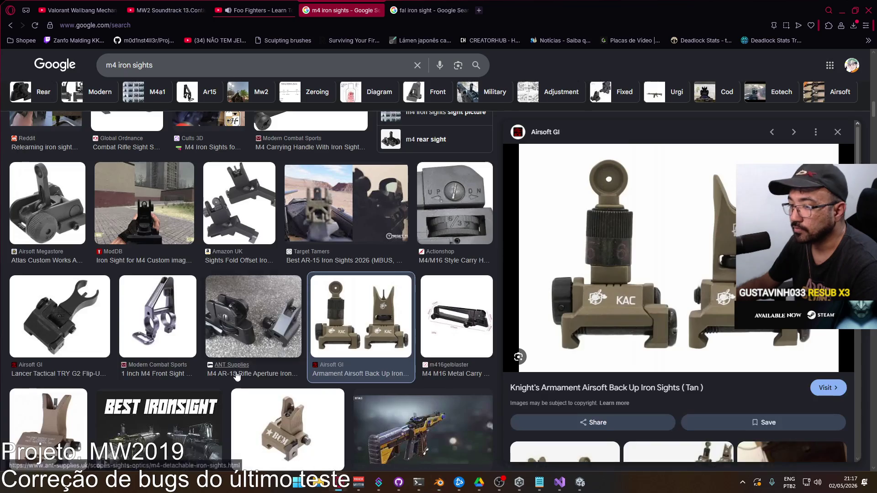
click(196, 425)
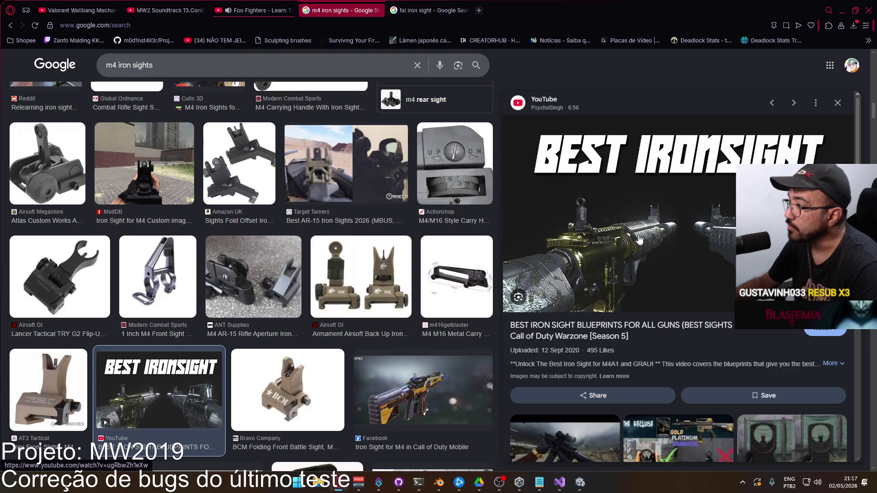
key(alt+Tab)
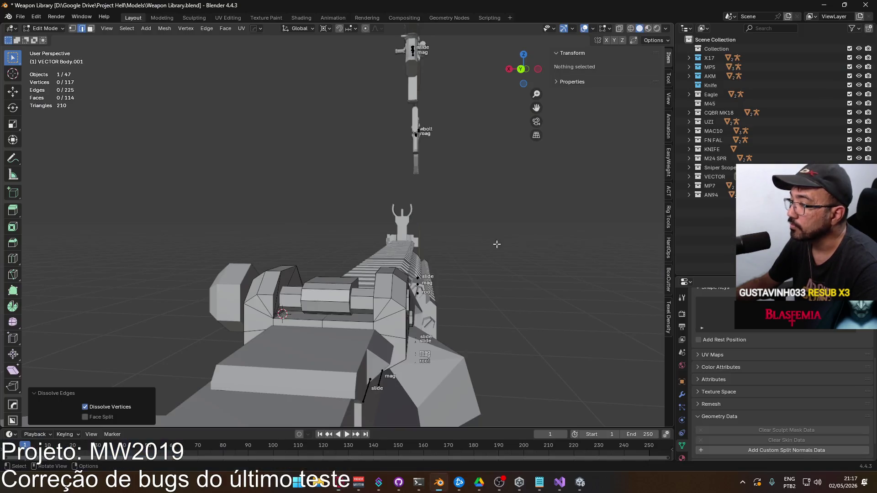
Snap the 3D cursor to the sight block's flat top face.
middle_drag(402, 262, 356, 270)
scroll(352, 271, up, 4)
scroll(346, 273, up, 2)
scroll(346, 272, up, 2)
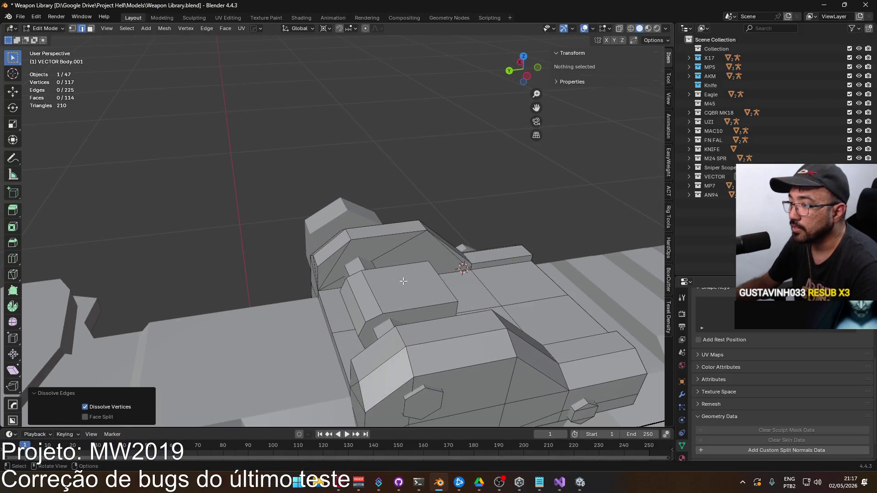
key(3)
click(415, 286)
key(q)
click(487, 211)
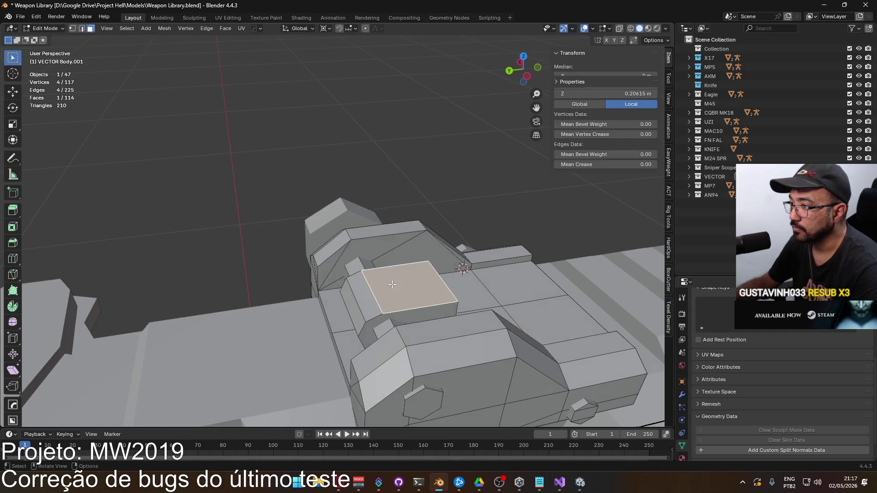
click(395, 283)
key(q)
mouse_move(395, 283)
click(447, 283)
middle_drag(447, 283, 428, 208)
click(521, 214)
middle_drag(520, 214, 427, 206)
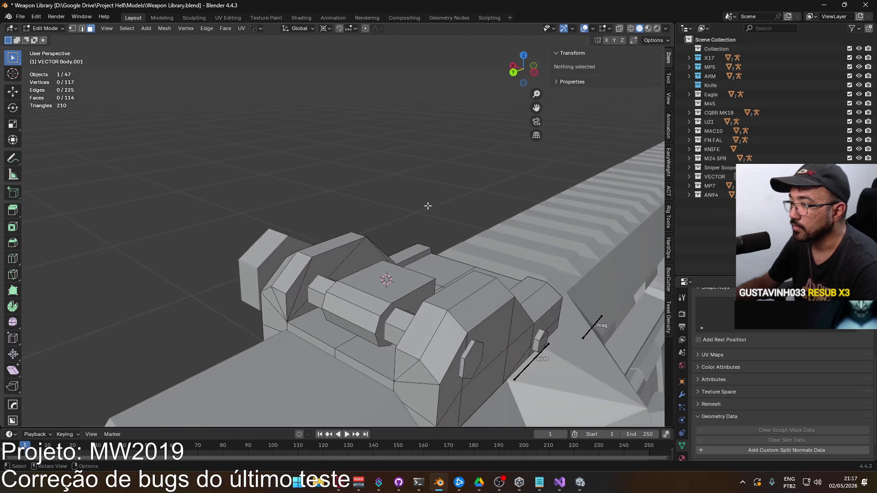
key(Tab)
Add a cube at the 3D cursor and scale it down to about a tenth.
key(shift+a)
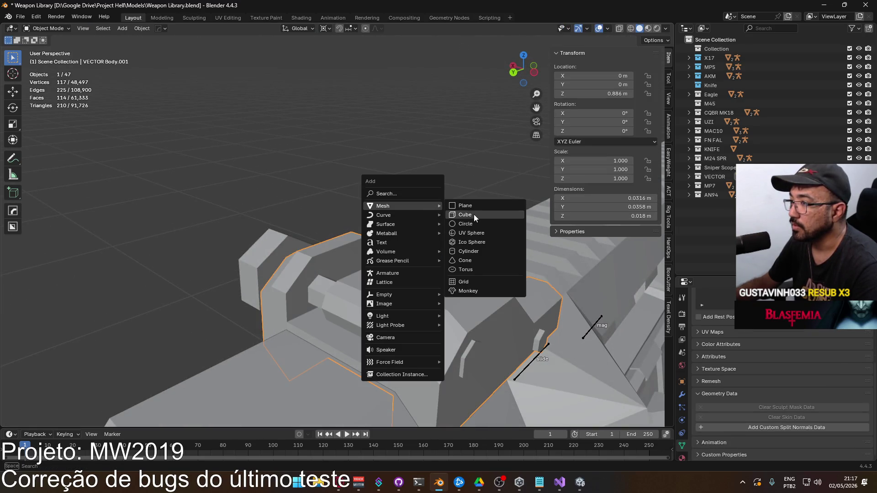
click(475, 215)
middle_drag(475, 215, 418, 224)
scroll(419, 227, down, 6)
key(KP_Decimal)
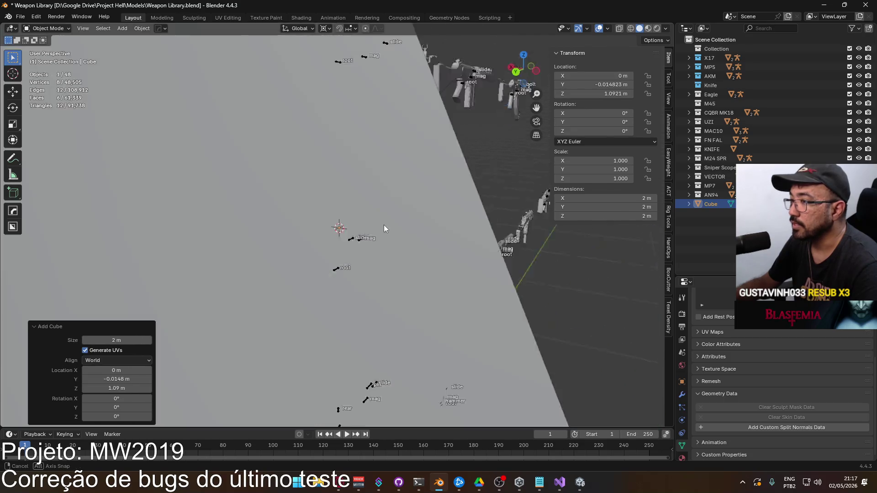
key(s)
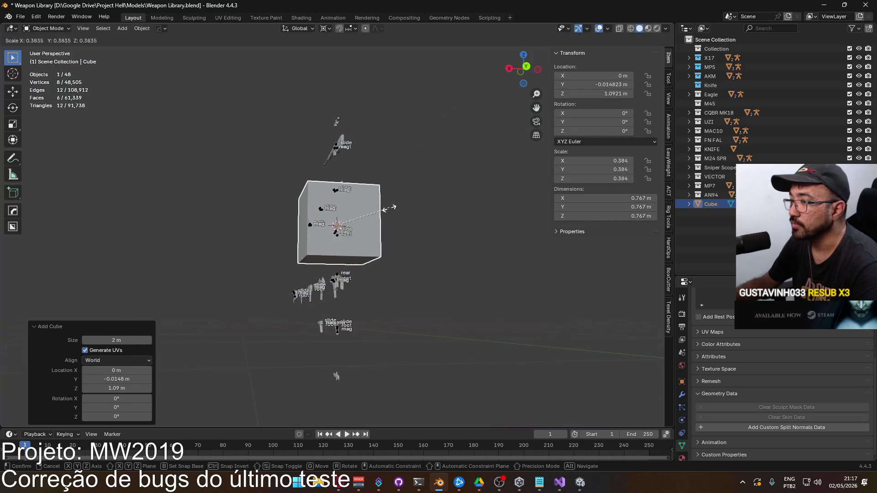
click(381, 236)
key(KP_1)
key(KP_Decimal)
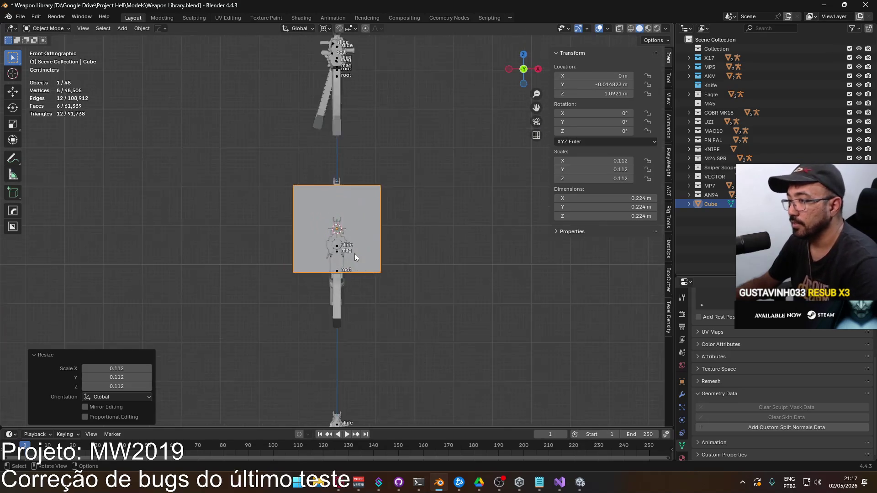
key(ctrl+KP_1)
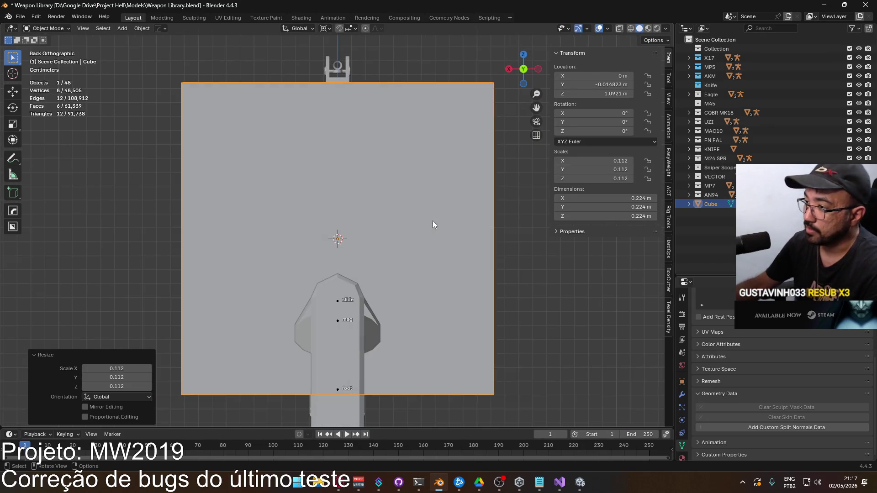
key(s)
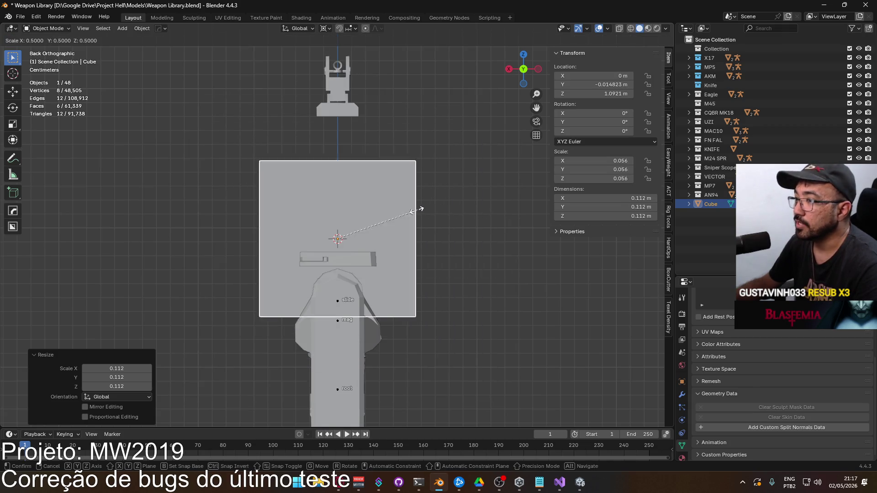
click(340, 219)
scroll(347, 226, up, 4)
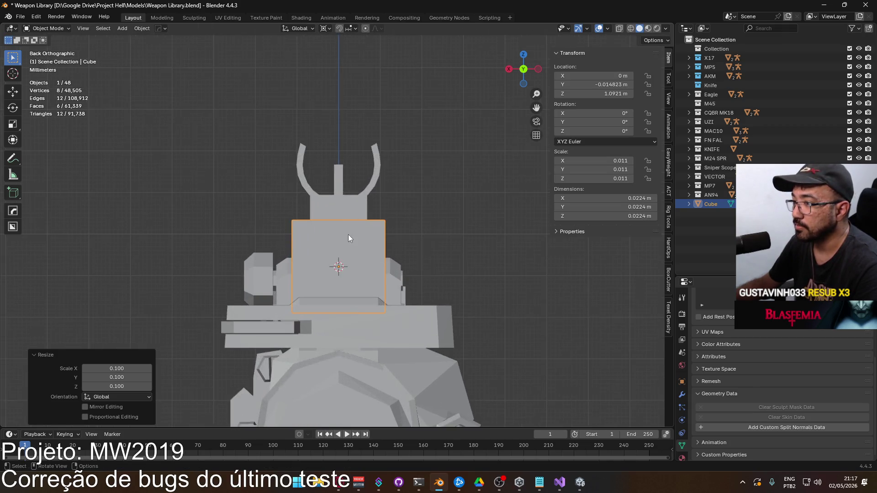
mouse_move(331, 234)
middle_down()
mouse_move(428, 241)
mouse_move(448, 259)
middle_up()
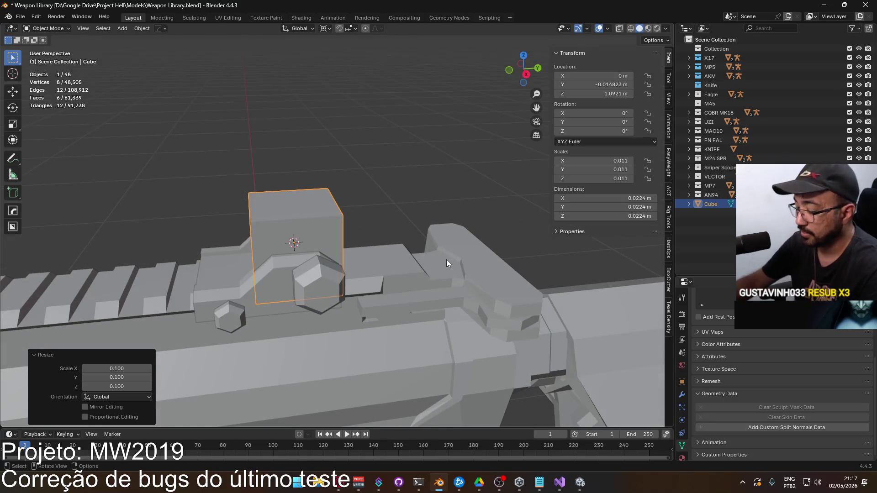
key(KP_3)
Halve the cube's size twice with scale 0.5.
right_click(446, 221)
scroll(469, 199, up, 2)
text(s.5)
key(Return)
mouse_move(411, 235)
middle_down()
mouse_move(493, 256)
mouse_move(424, 252)
mouse_move(411, 261)
mouse_move(450, 249)
mouse_move(529, 268)
mouse_move(543, 256)
mouse_move(473, 289)
mouse_move(431, 263)
middle_up()
text(s.5)
key(Return)
mouse_move(375, 274)
middle_down()
mouse_move(423, 256)
mouse_move(451, 267)
mouse_move(358, 241)
mouse_move(363, 267)
mouse_move(432, 257)
middle_up()
Raise the cube straight up along Z so it sits on the base.
key(g)
key(z)
click(411, 235)
key(Tab)
click(342, 280)
middle_drag(341, 258, 318, 102)
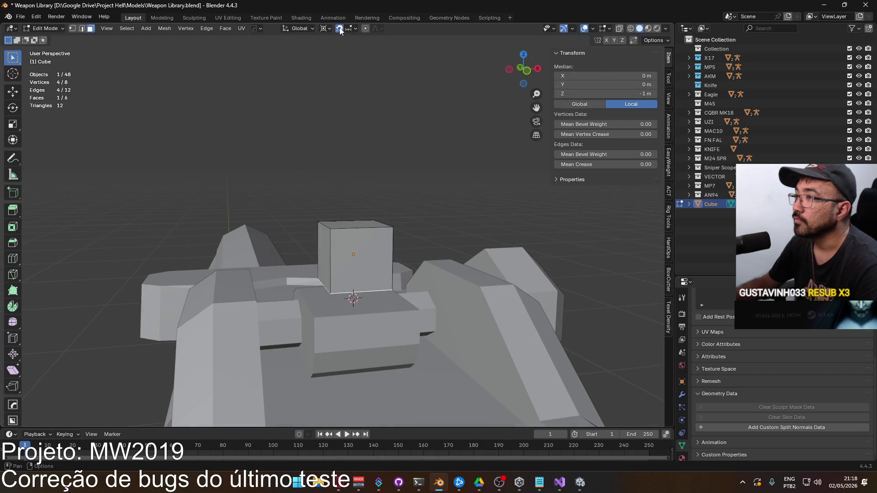
key(g)
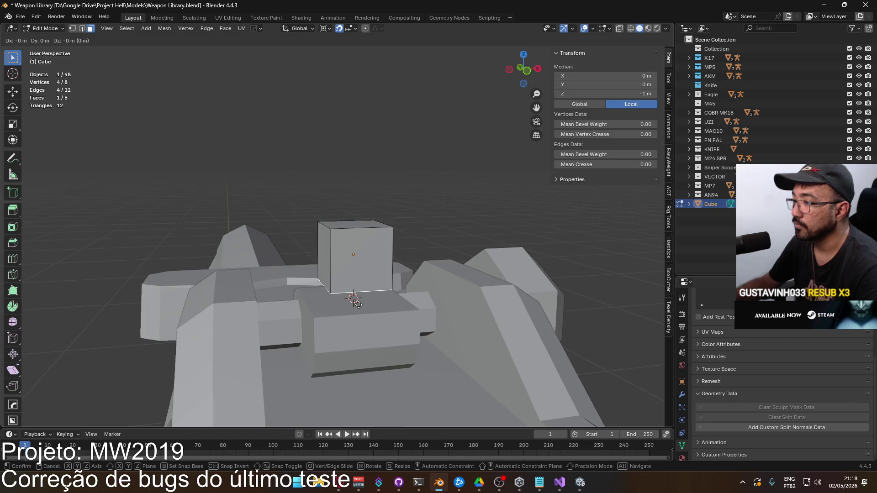
right_click(352, 300)
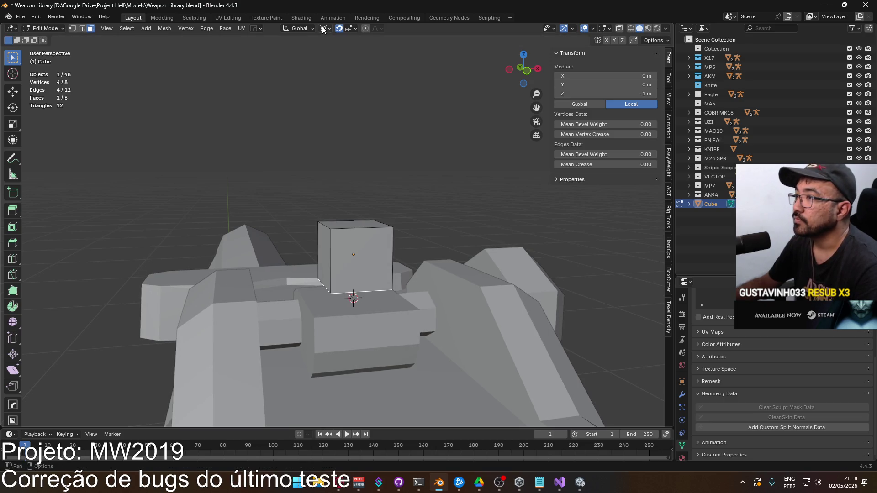
Join the cube into VECTOR Body.001 with Ctrl+J.
key(Tab)
click(394, 318)
shift+click(364, 246)
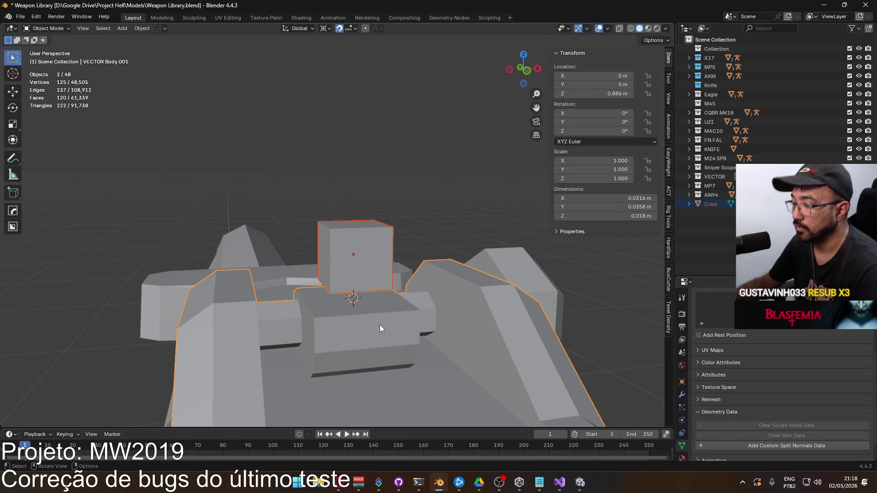
key(ctrl+j)
In Edit Mode on the joined mesh, delete the cube's bottom face.
key(Tab)
mouse_move(380, 291)
middle_down()
mouse_move(357, 266)
mouse_move(311, 312)
middle_up()
click(357, 267)
key(x)
click(414, 237)
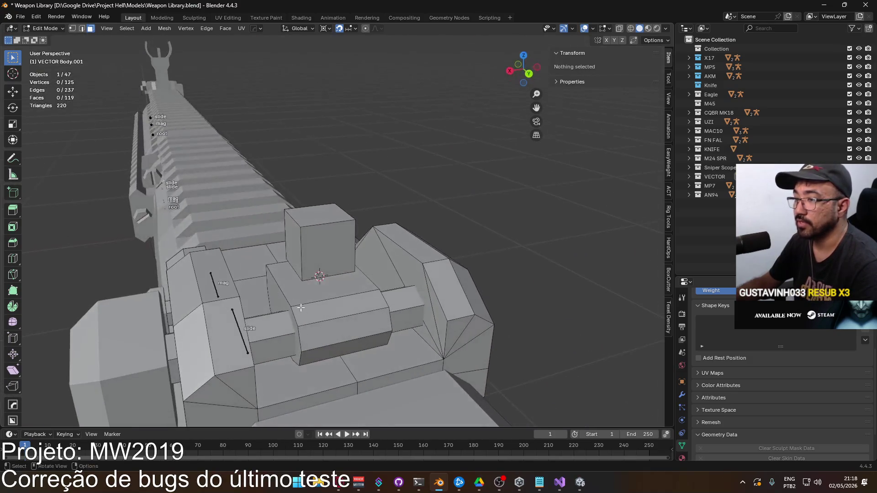
Select the cube's four lower corner vertices and set their Z to the base's height.
mouse_move(290, 276)
middle_down()
mouse_move(321, 303)
mouse_move(299, 273)
mouse_move(301, 237)
mouse_move(415, 315)
middle_up()
middle_drag(350, 282, 397, 305)
key(1)
click(378, 286)
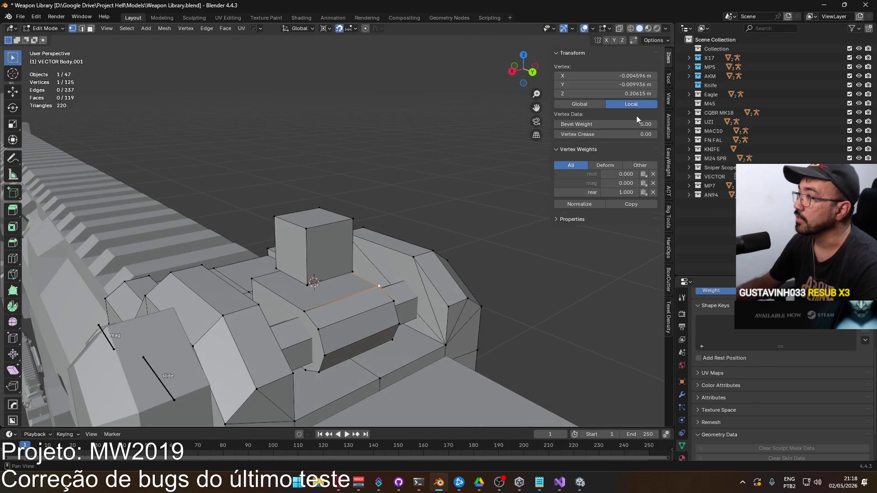
click(331, 282)
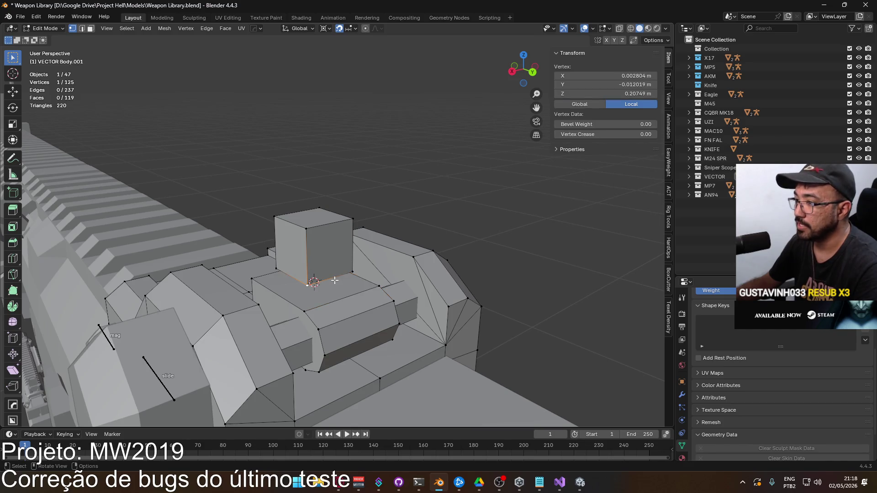
shift+click(331, 282)
mouse_move(331, 282)
middle_down()
mouse_move(376, 254)
mouse_move(333, 299)
middle_up()
shift+click(287, 287)
click(622, 95)
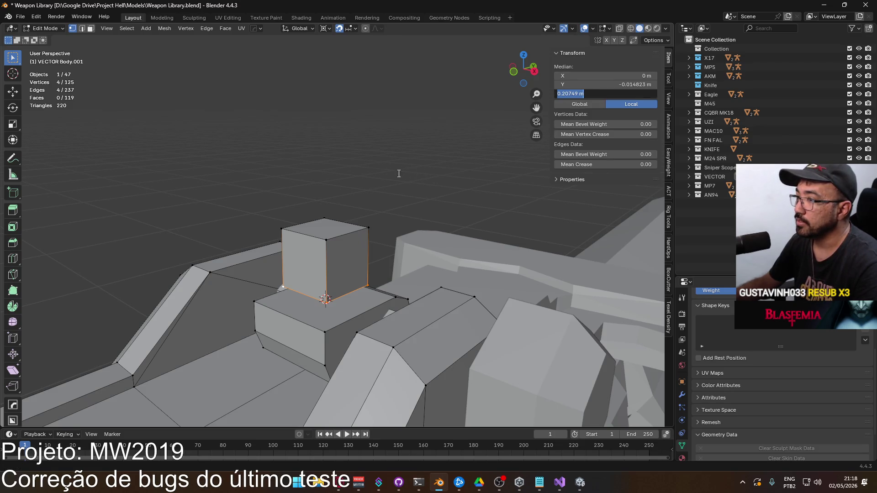
key(Return)
Deselect everything and go back to the M4 iron sight reference images.
mouse_move(354, 169)
middle_down()
mouse_move(300, 201)
mouse_move(337, 187)
mouse_move(435, 208)
mouse_move(236, 234)
mouse_move(360, 227)
middle_up()
key(alt+a)
key(alt+Tab)
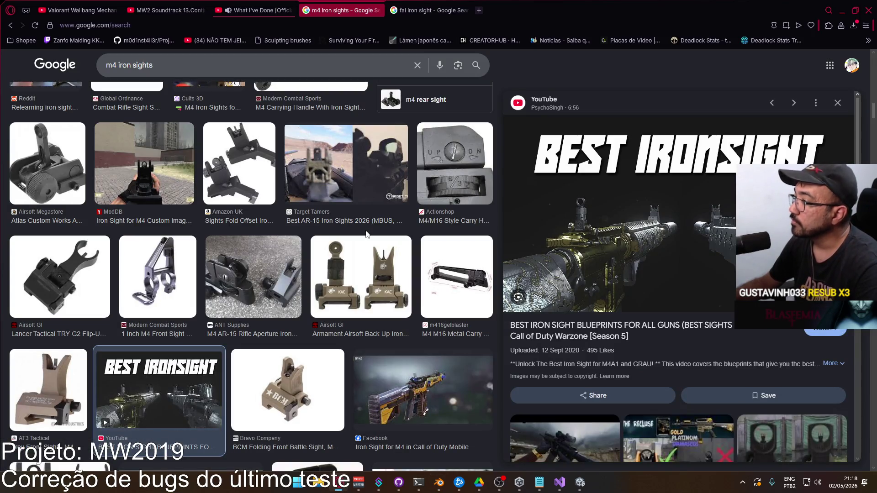
In back orthographic view, lower the block's top face by 0.002 m.
key(alt+Tab)
middle_drag(356, 229, 383, 228)
key(KP_1)
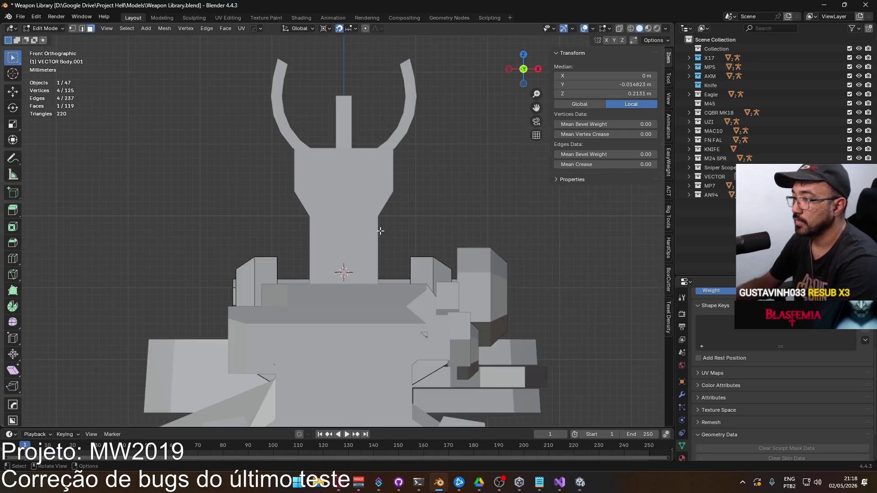
key(ctrl+KP_1)
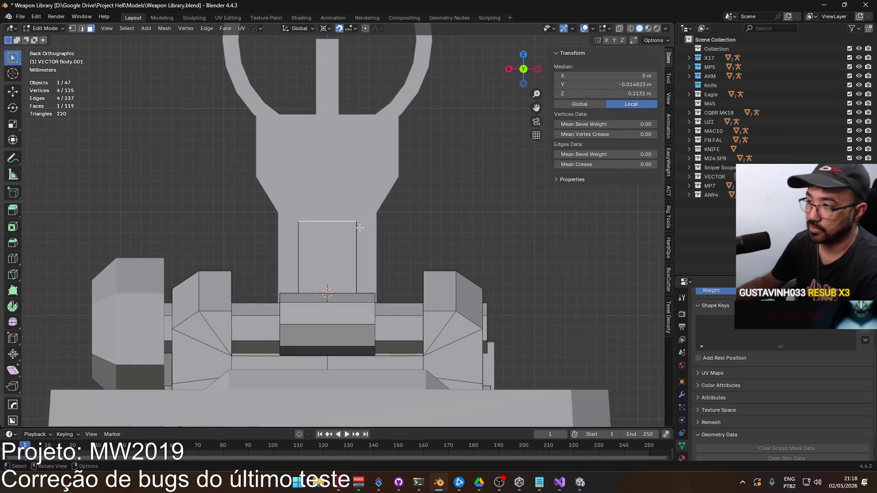
key(g)
click(357, 229)
With X-ray on, move the block's side face inward to narrow it by 0.001 m.
middle_drag(358, 229, 372, 262)
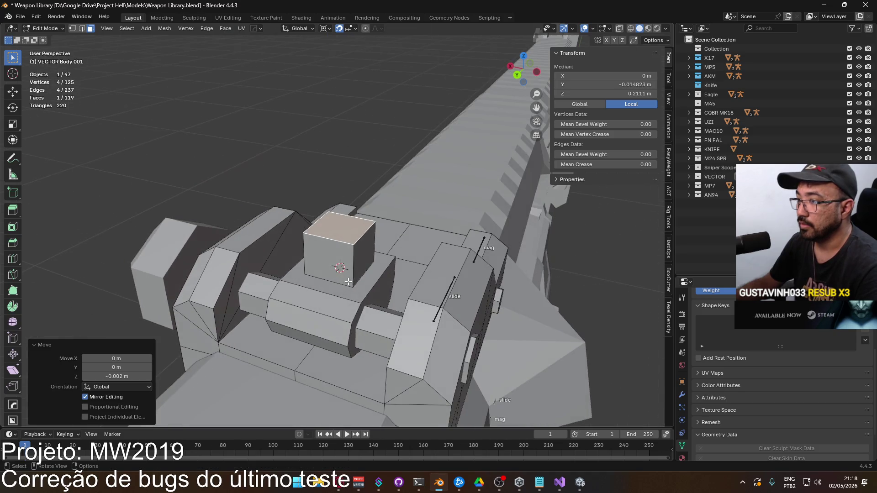
click(372, 261)
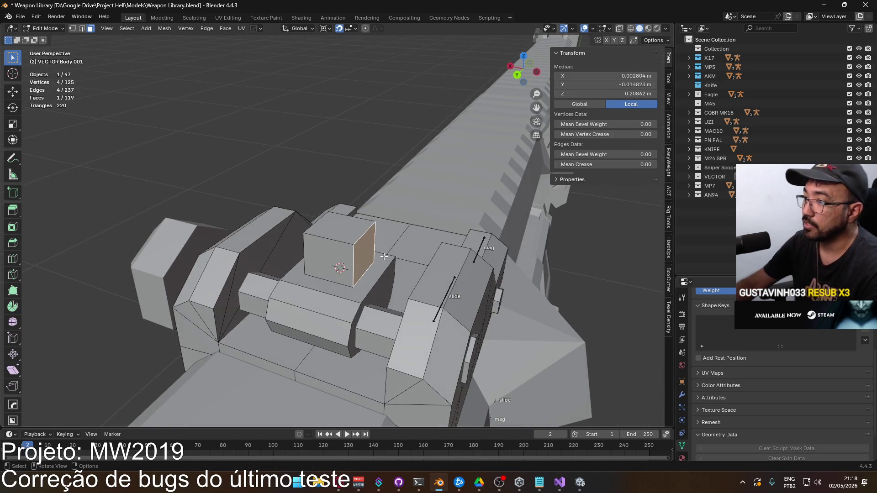
key(ctrl+KP_1)
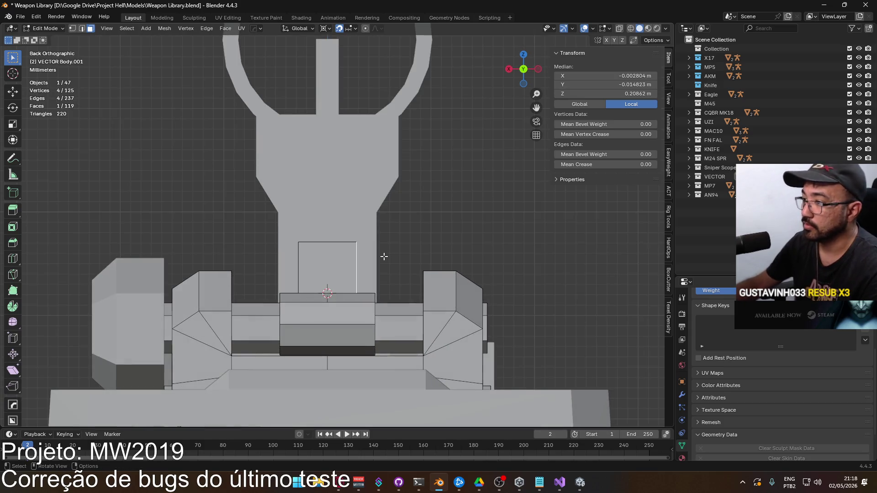
key(alt+z)
scroll(393, 269, up, 2)
key(g)
click(401, 273)
key(g)
click(339, 280)
Deselect everything and return to the M4 reference images.
key(alt+a)
scroll(425, 249, down, 2)
mouse_move(424, 249)
middle_down()
mouse_move(438, 256)
mouse_move(424, 251)
middle_up()
key(alt+Tab)
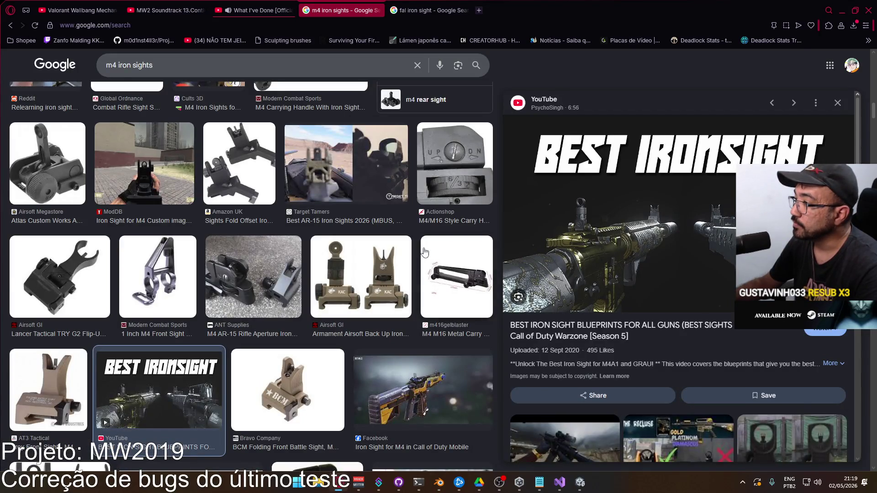
Preview Airsoft GI's Knight's Armament Back Up Iron Sights (Tan) photo among the M4 references.
key(alt+Tab)
middle_drag(424, 251, 402, 228)
key(alt+Tab)
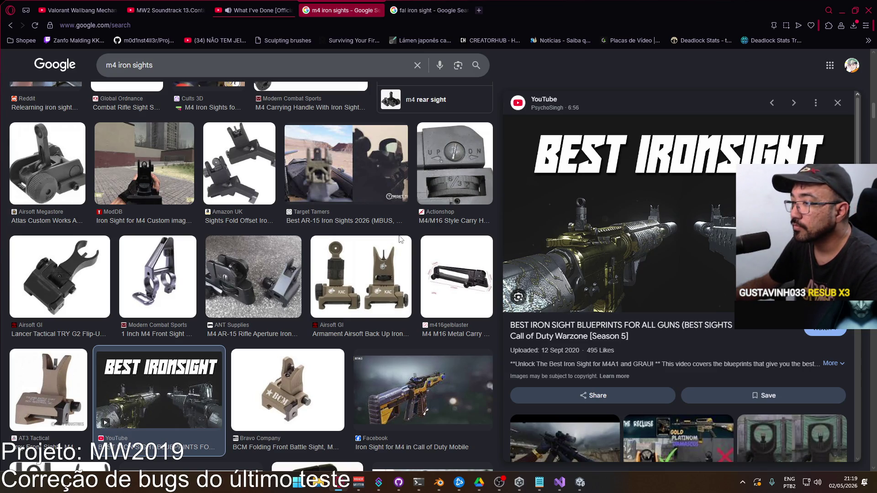
click(360, 259)
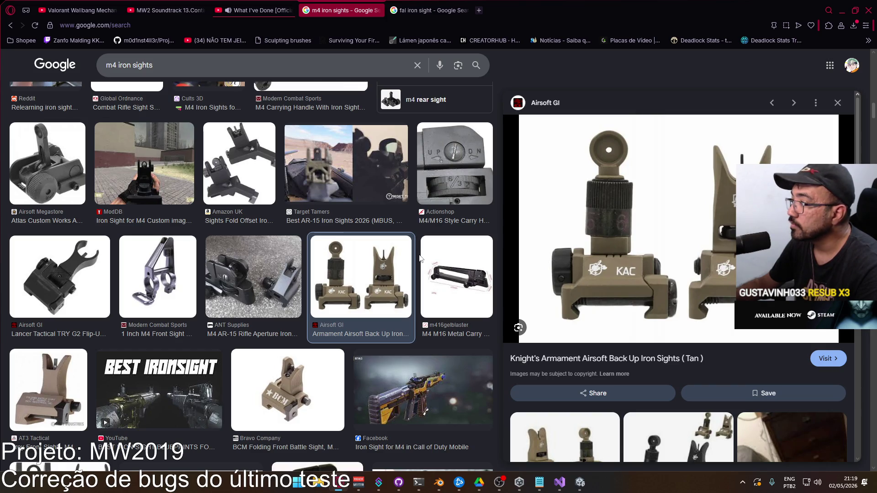
key(alt+Tab)
In back orthographic X-ray view, select the small block's side edge and shift it.
middle_drag(388, 252, 381, 250)
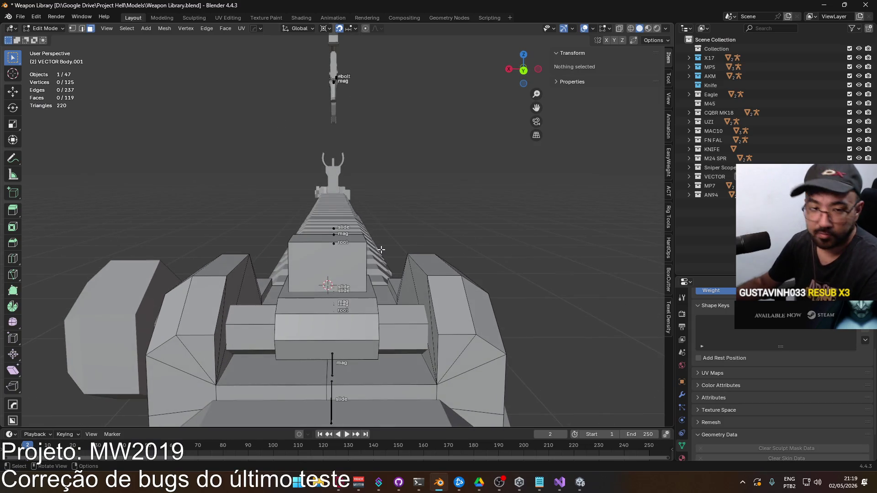
key(KP_1)
key(ctrl+KP_1)
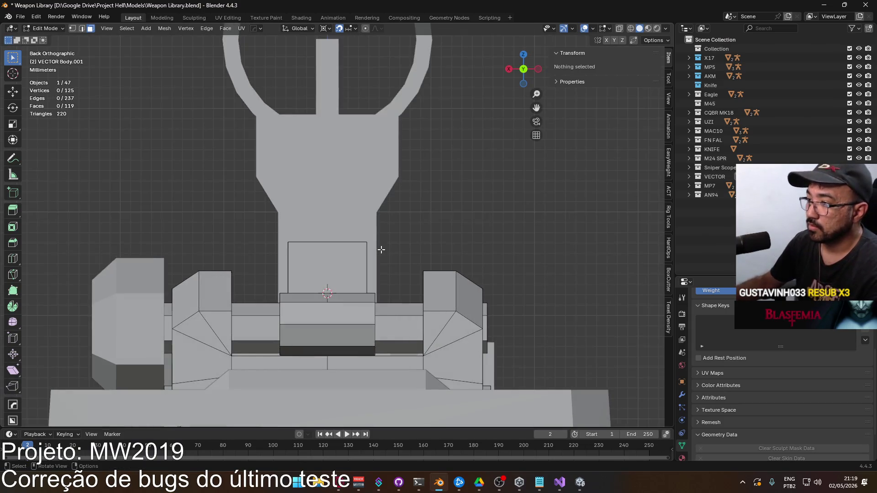
scroll(333, 272, up, 1)
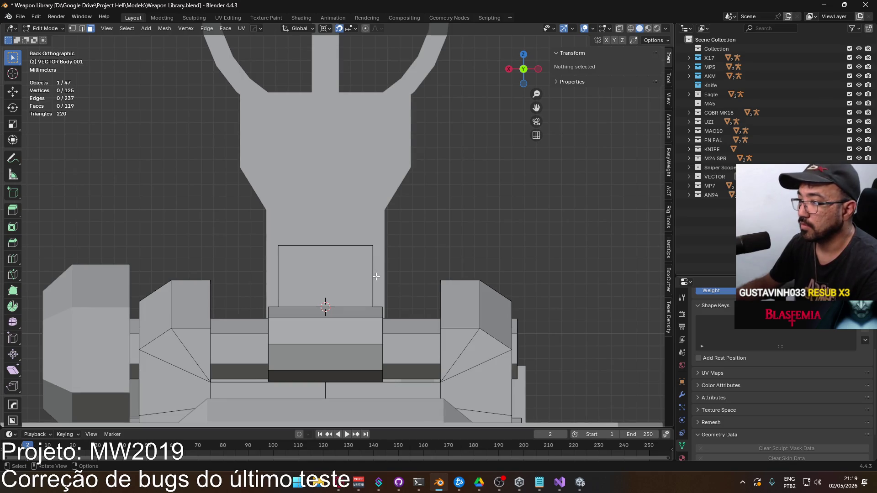
key(alt+z)
click(375, 276)
key(g)
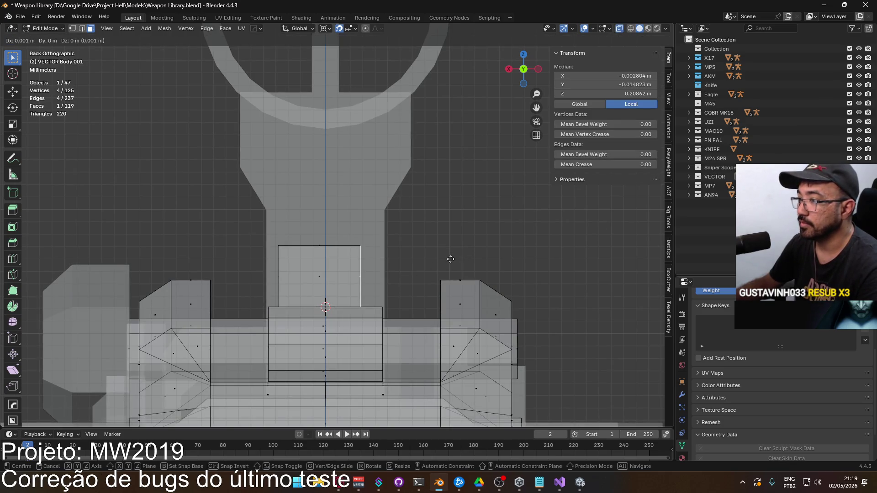
click(447, 261)
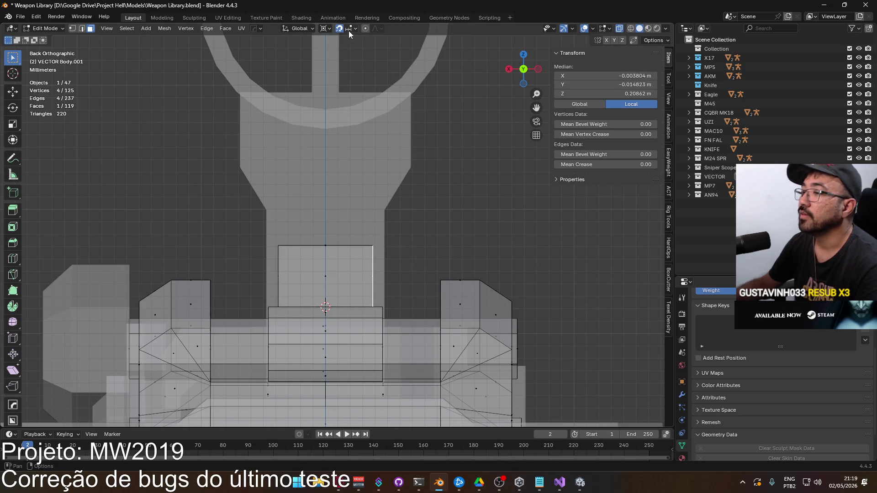
Set the side edge's Median X to -0.0035 m in the N panel.
click(578, 76)
key(Return)
double_click(580, 77)
text(5)
key(Return)
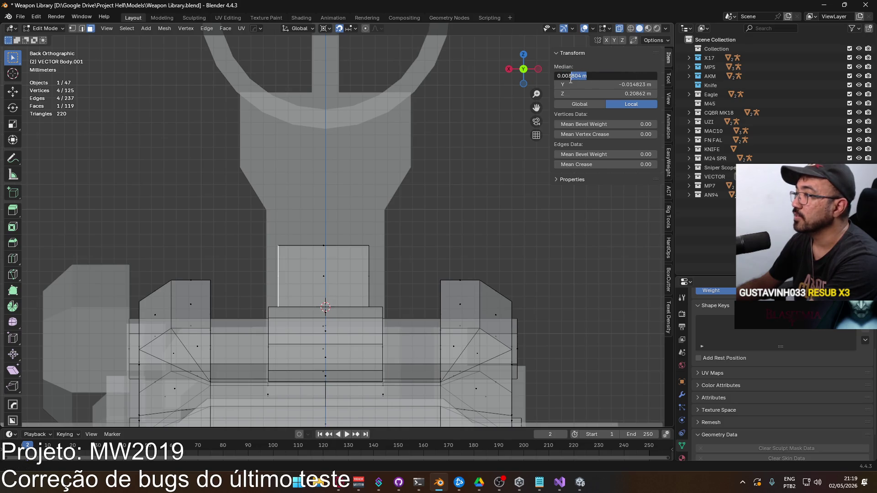
key(Return)
mouse_move(380, 162)
middle_down()
mouse_move(529, 202)
mouse_move(505, 243)
mouse_move(410, 210)
mouse_move(501, 157)
middle_up()
click(601, 76)
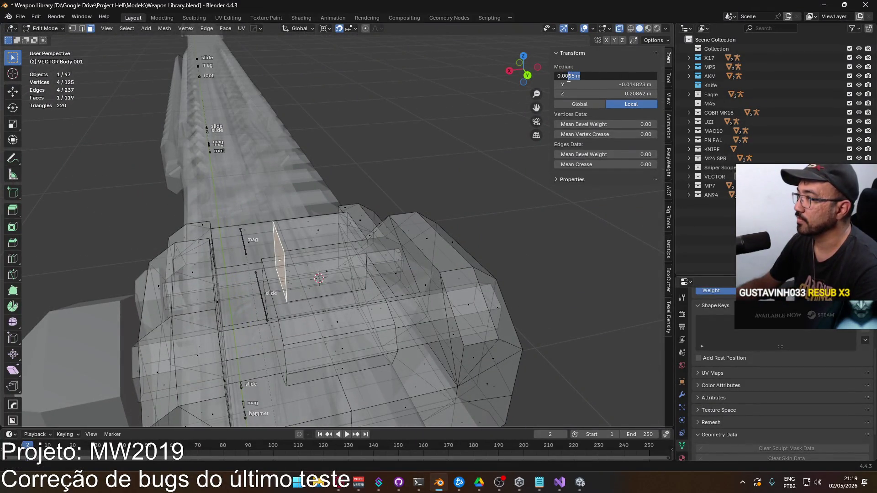
text(-0.0035)
key(Return)
middle_drag(411, 183, 377, 237)
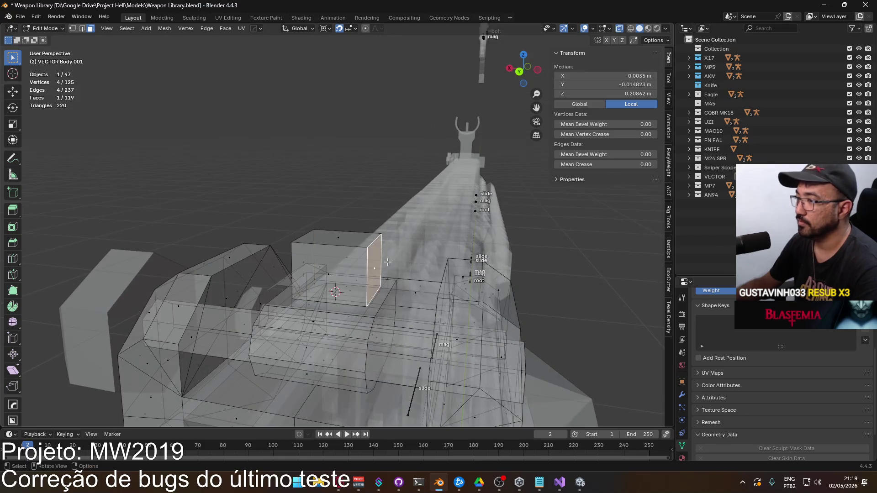
click(605, 77)
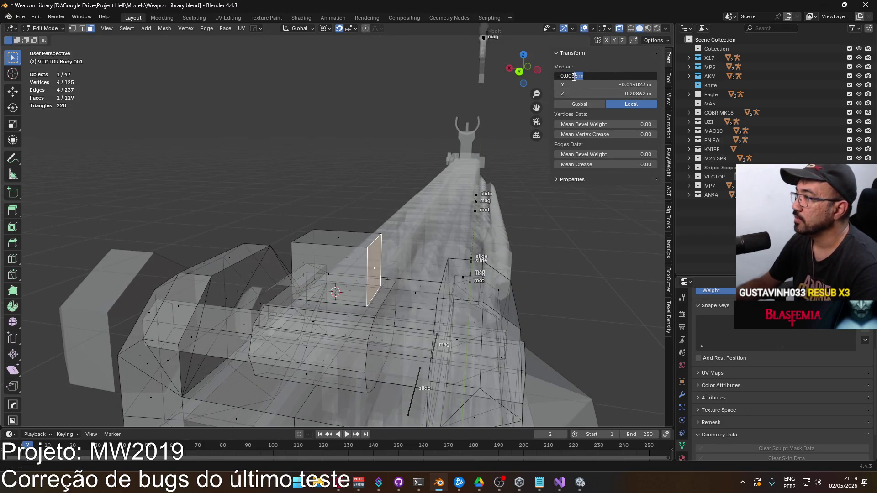
key(Return)
Turn off X-ray, deselect, and check the block against the reference images.
key(KP_1)
key(alt+z)
key(alt+a)
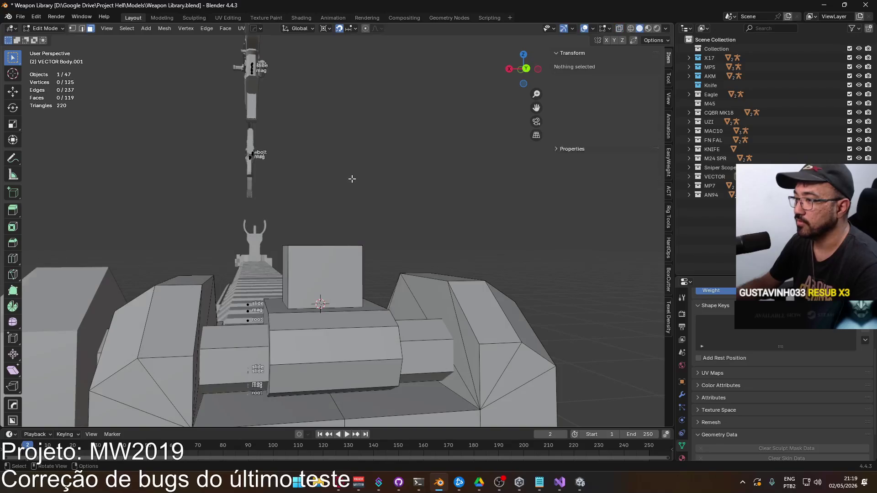
key(KP_3)
key(alt+Tab)
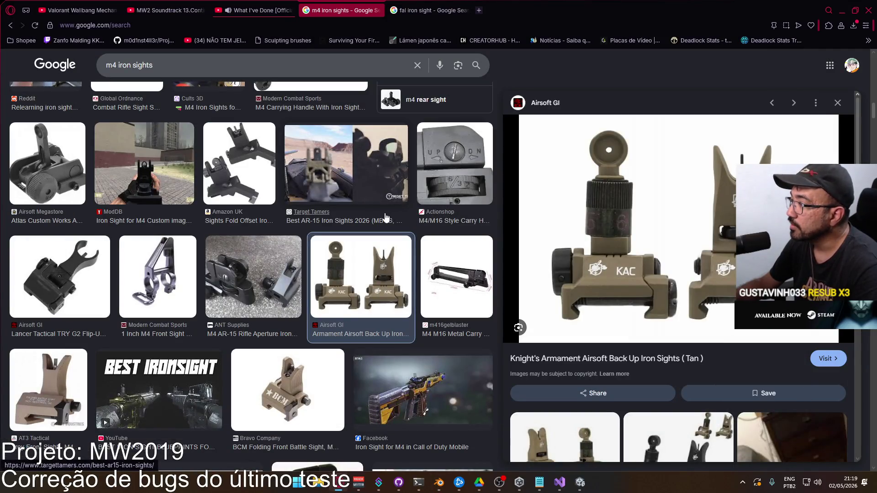
key(alt+Tab)
In back X-ray view, lower the block's top face by 0.002 m to Z 0.2091 m.
mouse_move(355, 221)
middle_down()
mouse_move(323, 240)
mouse_move(339, 241)
middle_up()
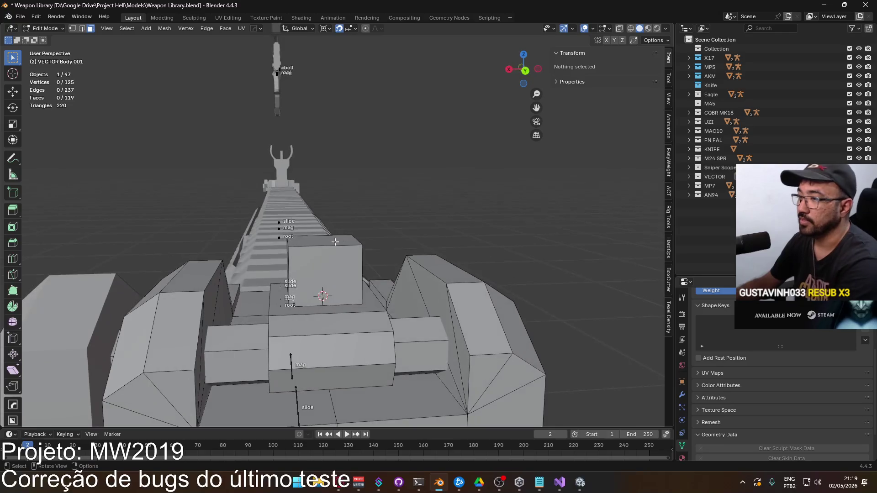
key(KP_1)
scroll(329, 249, up, 5)
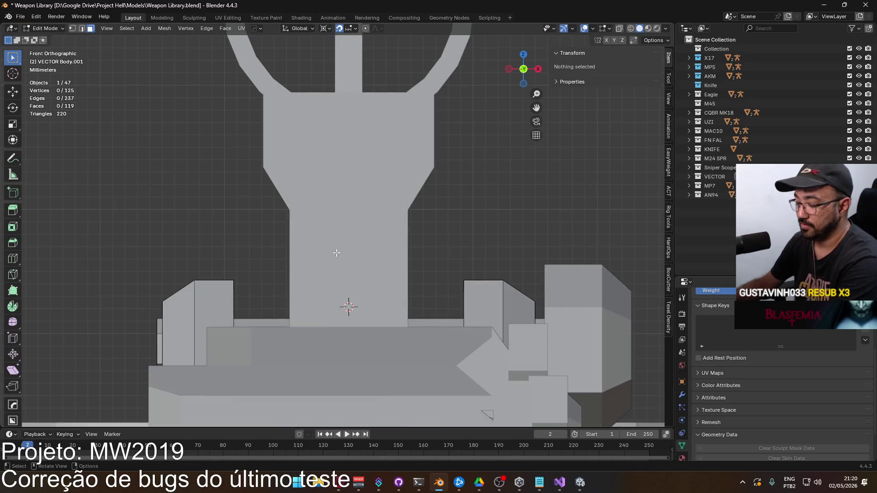
key(ctrl+KP_1)
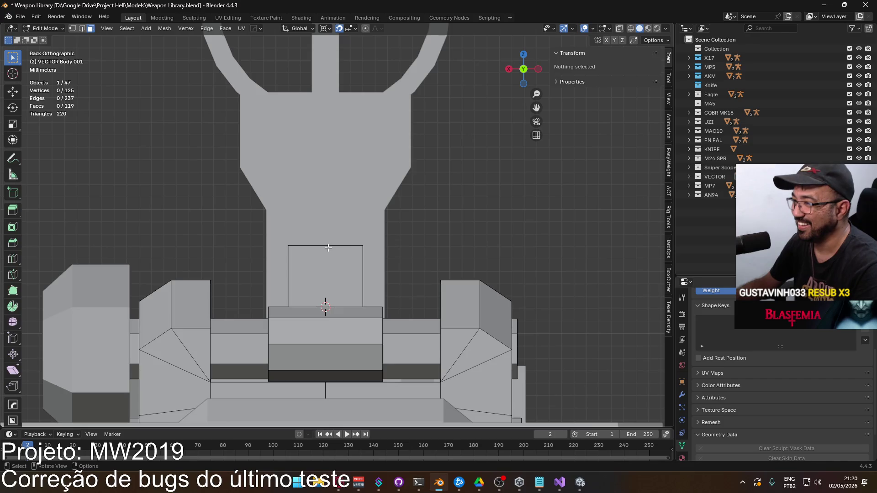
key(alt+z)
click(328, 247)
key(g)
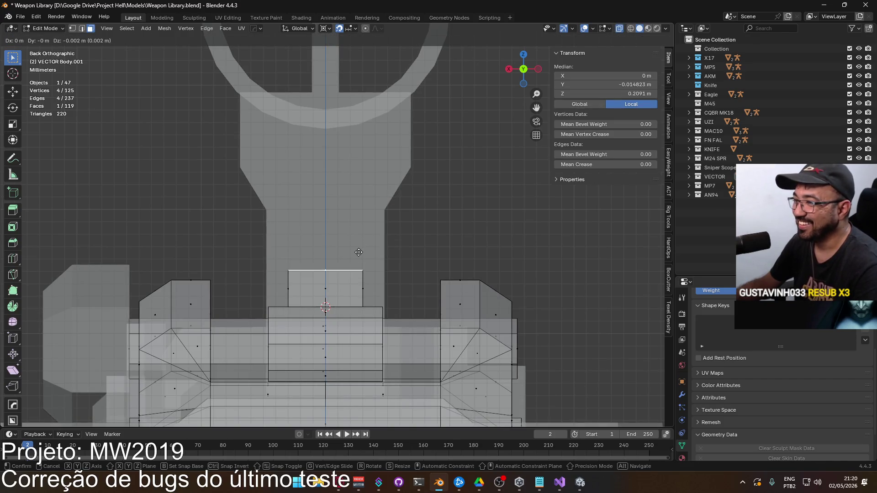
click(358, 253)
key(alt+z)
middle_drag(358, 252, 351, 243)
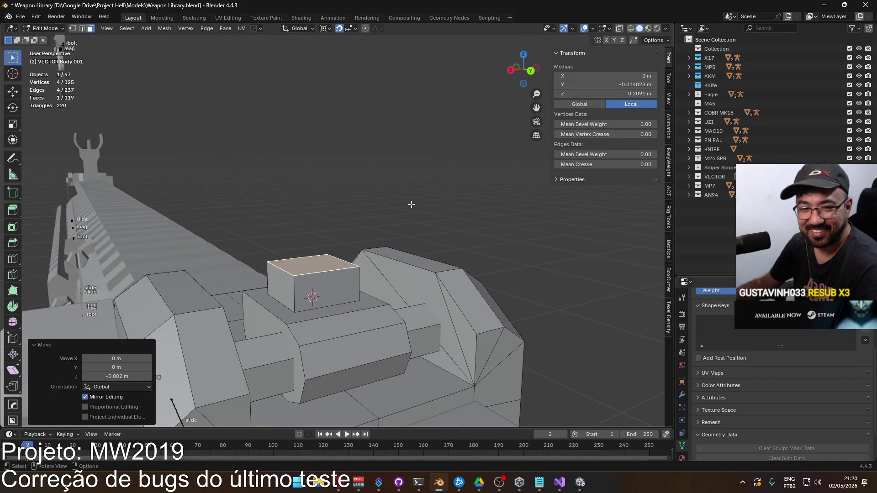
Snap the 3D cursor to the selected face and add a cylinder there.
right_click(309, 263)
mouse_move(325, 263)
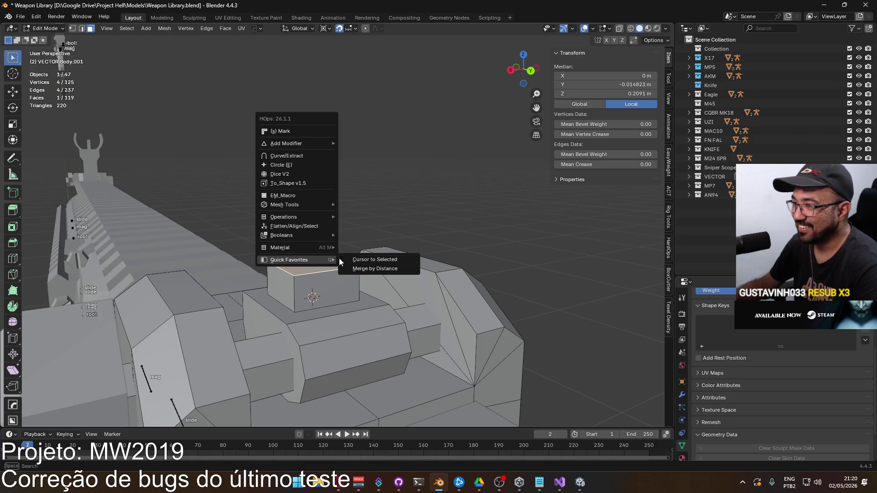
click(373, 258)
key(alt+a)
key(shift+a)
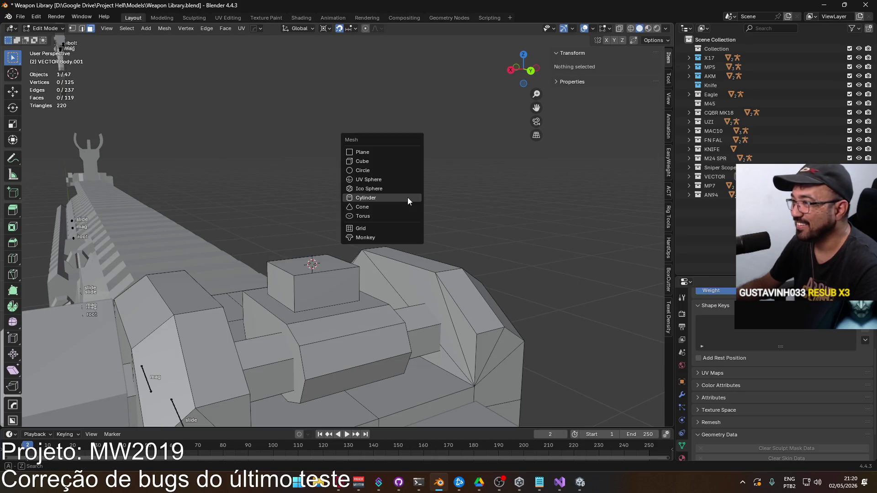
key(Tab)
key(shift+a)
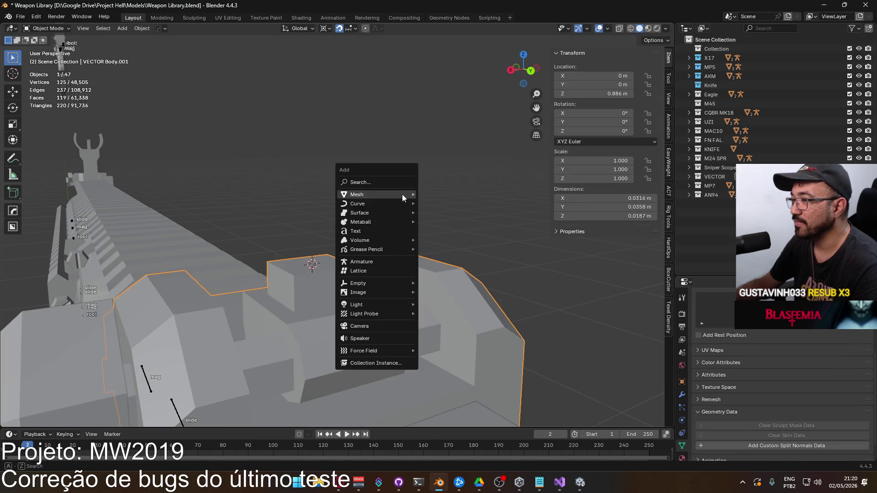
mouse_move(403, 194)
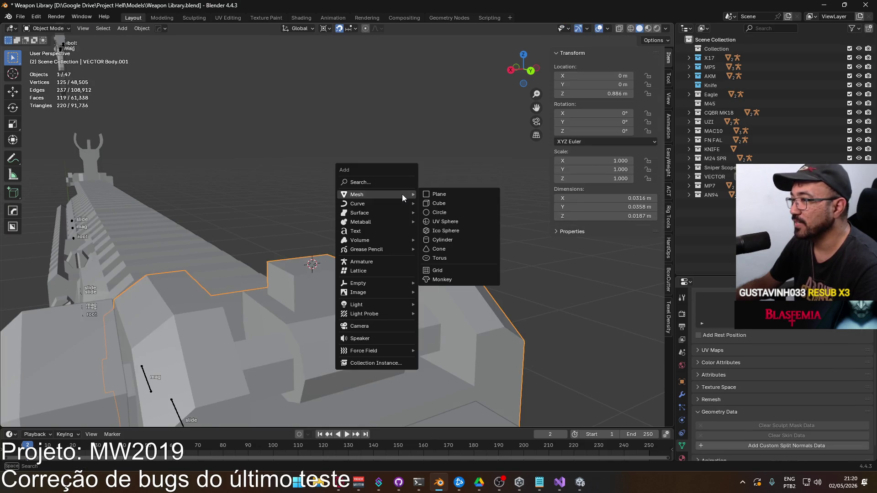
click(454, 247)
Scale the new cylinder down, first to 0.1, then to 0.005.
key(alt+Tab)
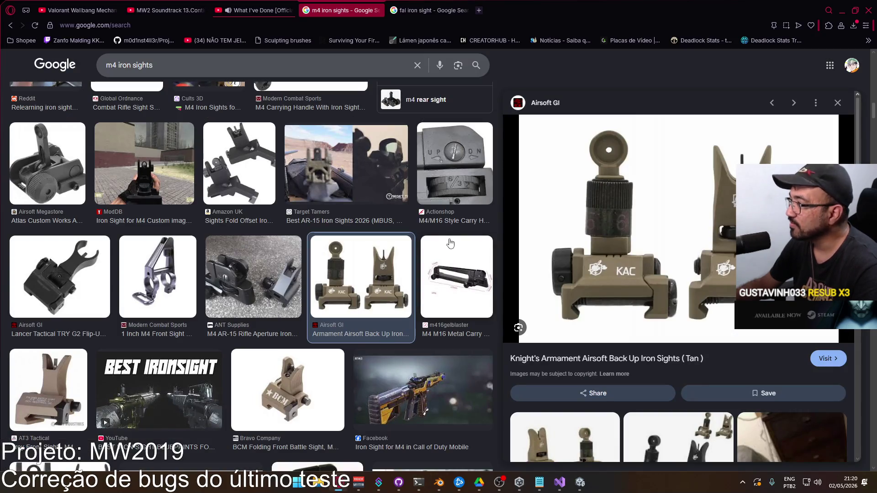
key(alt+Tab)
scroll(404, 246, down, 10)
scroll(397, 264, down, 3)
scroll(401, 265, up, 3)
key(s)
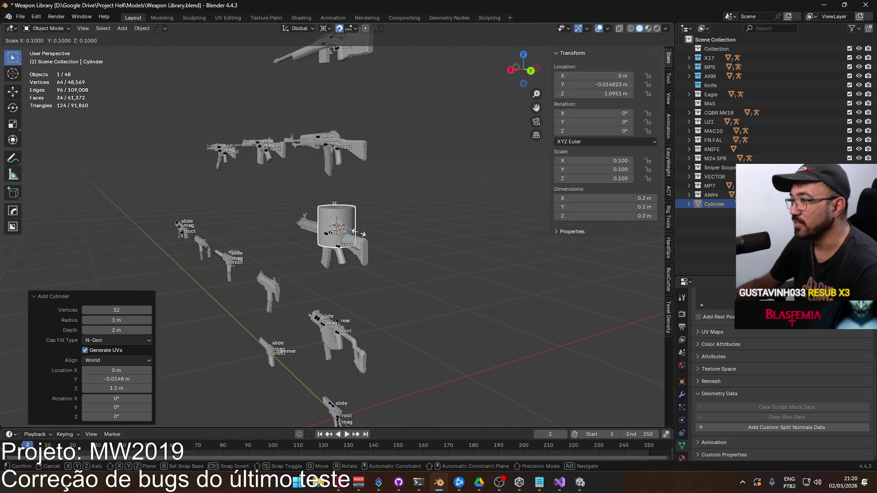
click(351, 228)
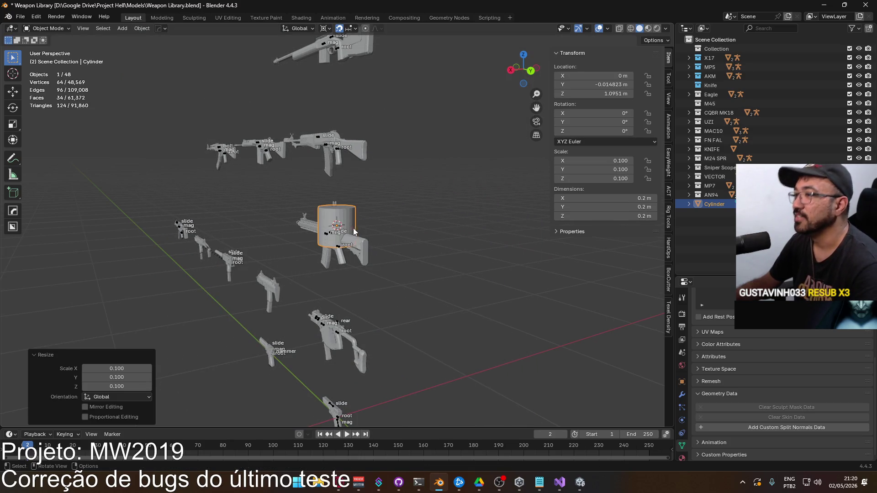
scroll(365, 231, up, 2)
key(KP_Decimal)
key(KP_1)
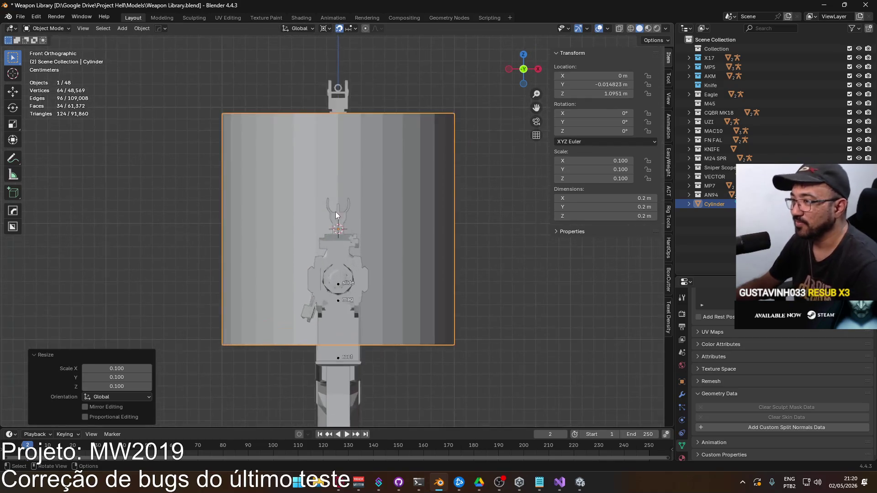
key(s)
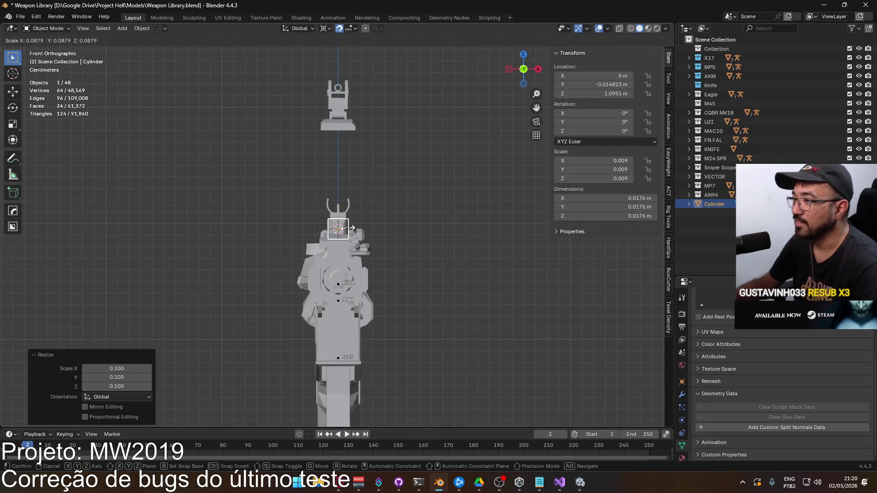
click(344, 231)
In back view with X-ray, move the cylinder up so it sits 0.001 m higher.
scroll(365, 250, up, 5)
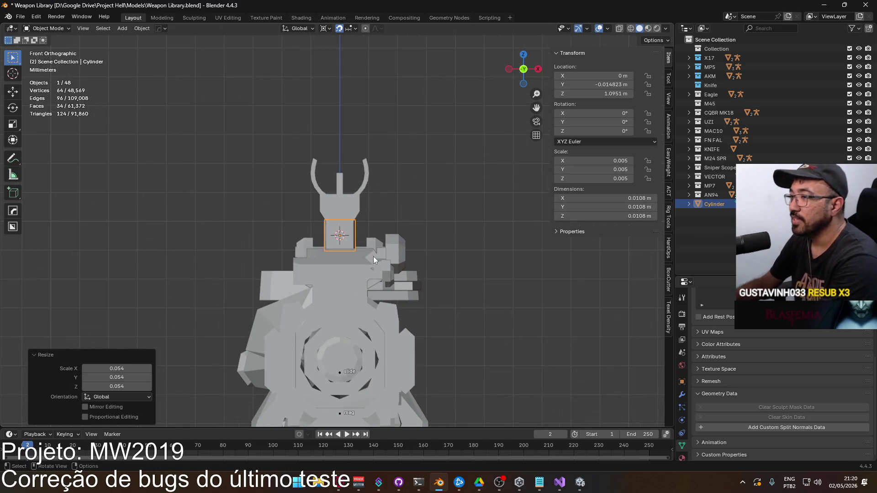
key(ctrl+KP_1)
scroll(372, 264, up, 7)
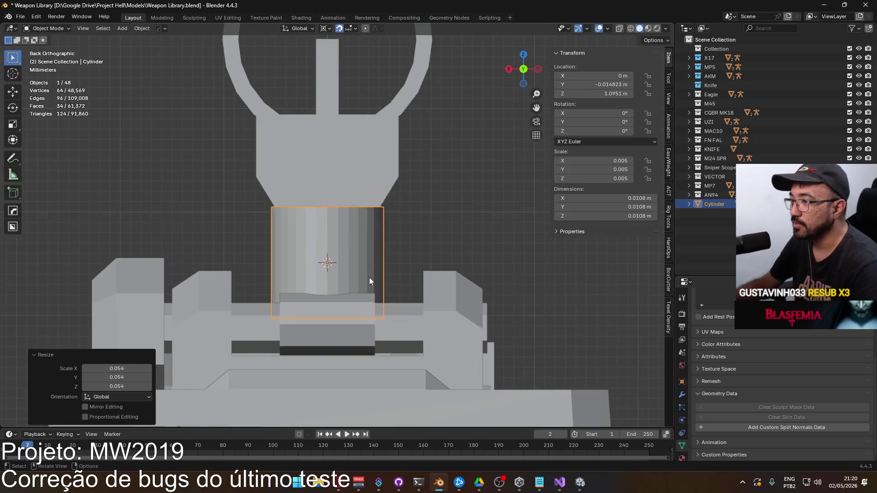
key(g)
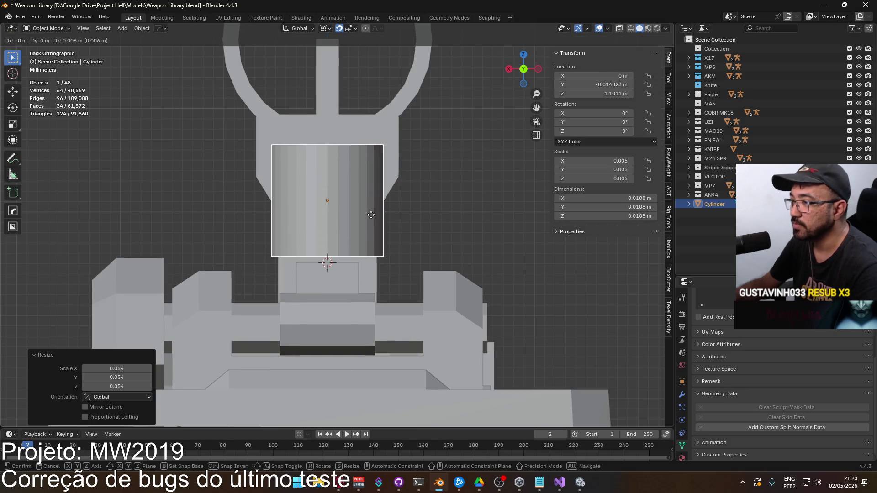
click(347, 233)
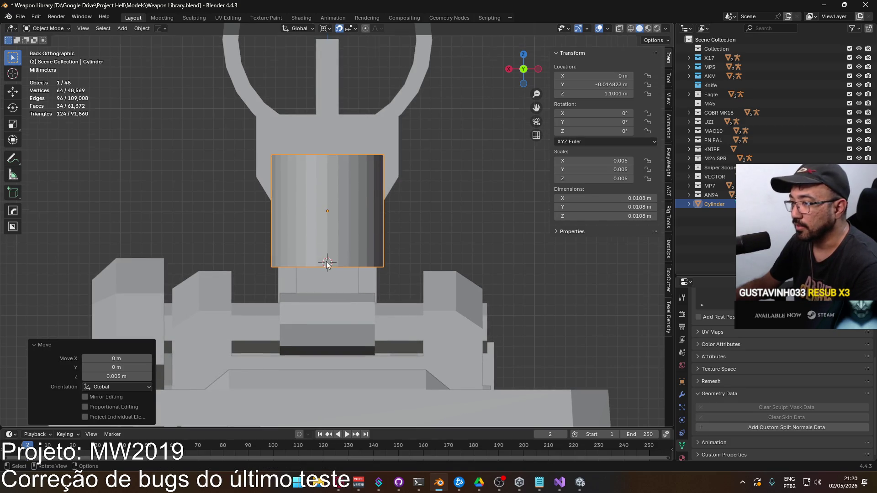
scroll(322, 249, up, 5)
scroll(323, 250, up, 2)
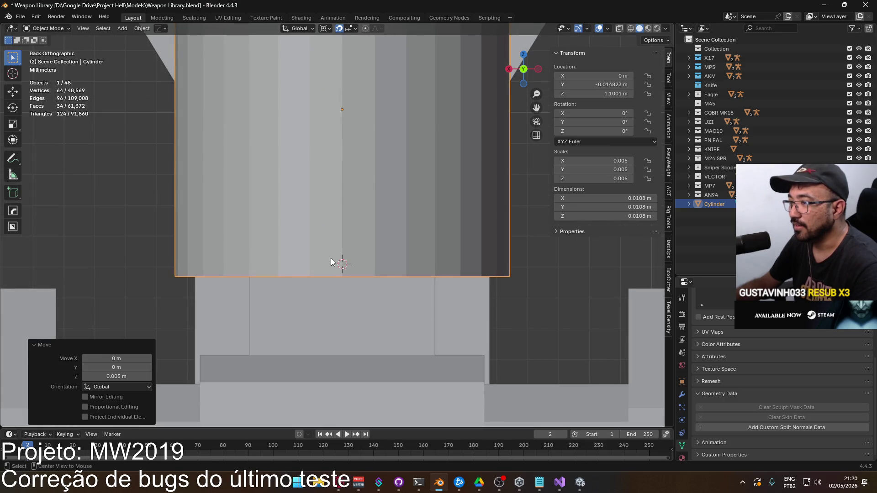
key(alt+z)
key(g)
click(332, 219)
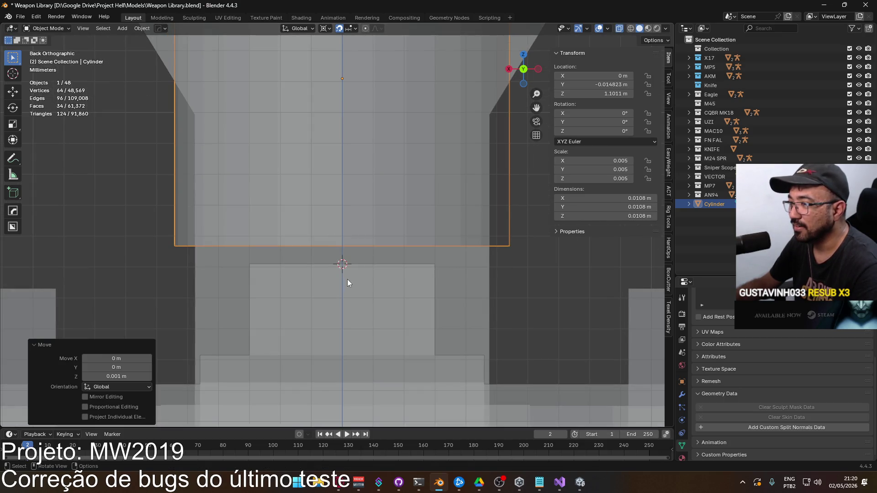
Toggle Edit Mode and pick the VECTOR Body.001 mesh.
scroll(355, 248, down, 5)
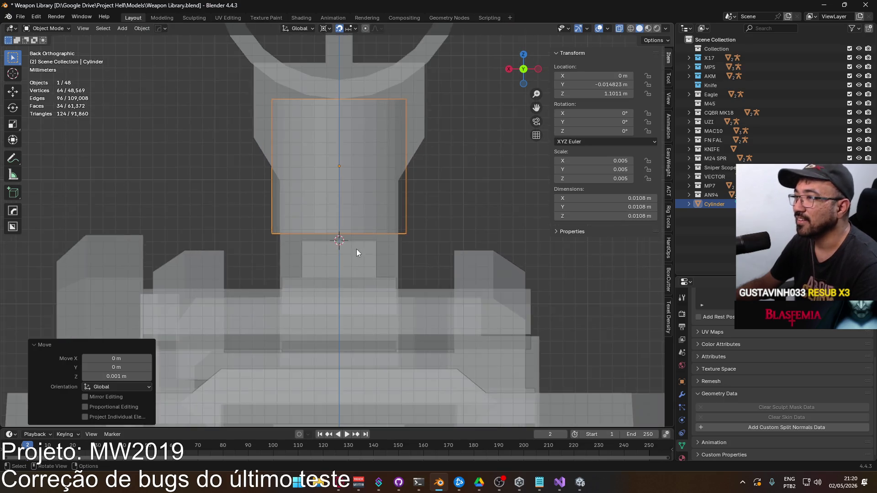
scroll(357, 249, up, 2)
key(Tab)
key(Tab)
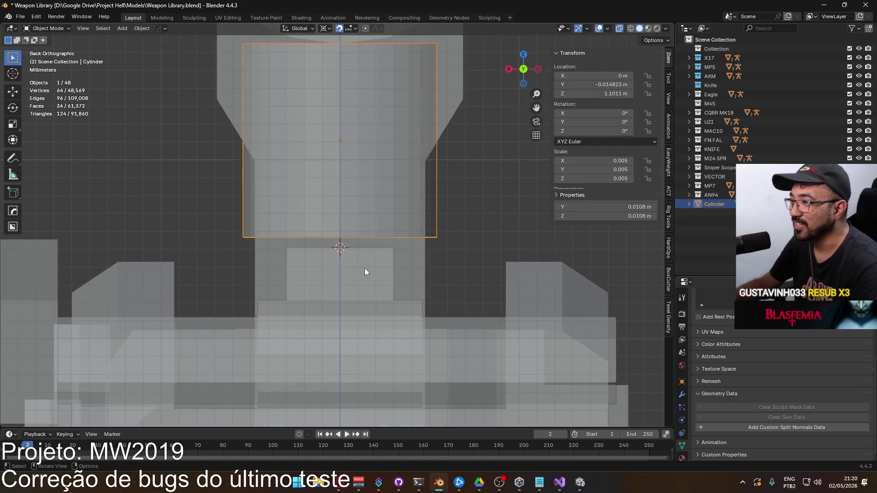
click(366, 268)
key(Tab)
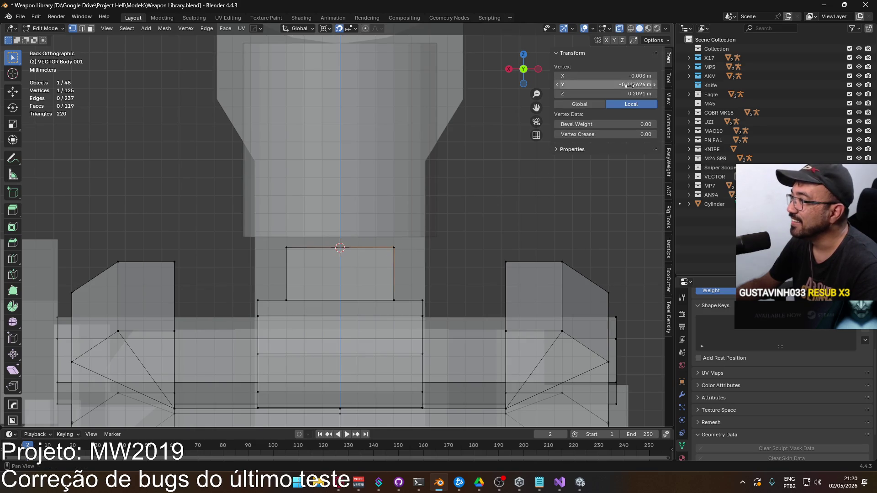
Select the cylinder's bottom vertex ring, try a new Median Z height, then undo it.
key(Tab)
click(389, 226)
key(Tab)
drag(499, 219, 195, 245)
click(622, 94)
key(Return)
key(ctrl+z)
click(498, 208)
scroll(440, 210, down, 3)
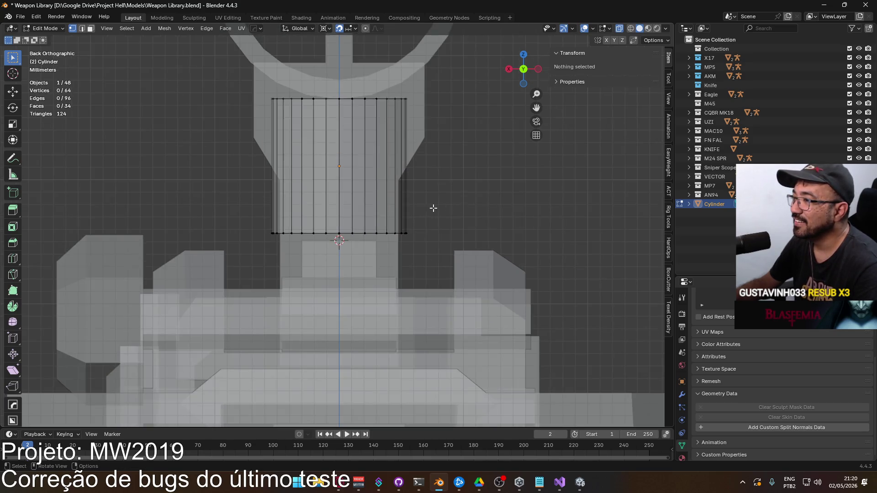
middle_drag(441, 209, 379, 264)
Join the cylinder into the VECTOR Body.001 mesh with Ctrl+J and view it from the front.
key(Tab)
shift+click(393, 267)
key(ctrl+j)
key(Tab)
mouse_move(368, 186)
middle_down()
mouse_move(390, 179)
mouse_move(385, 204)
middle_up()
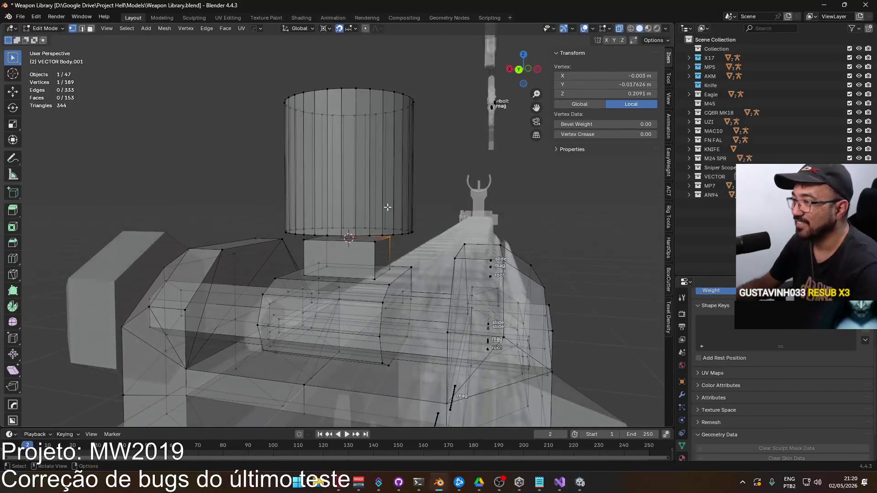
key(alt+a)
key(KP_1)
Lower the cylinder's bottom vertex ring onto the sight post and compare with the reference images.
drag(244, 227, 441, 241)
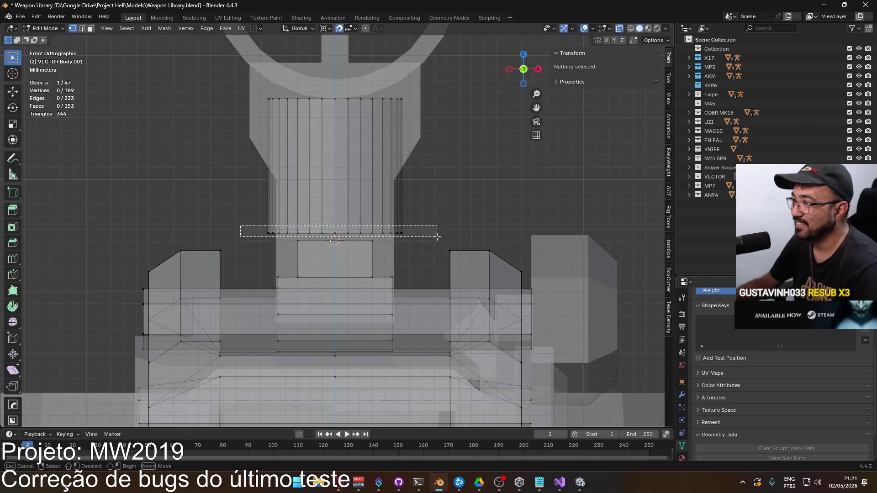
key(ctrl+v)
key(alt+a)
mouse_move(489, 192)
middle_down()
mouse_move(440, 197)
mouse_move(312, 166)
mouse_move(237, 196)
middle_up()
key(alt+Tab)
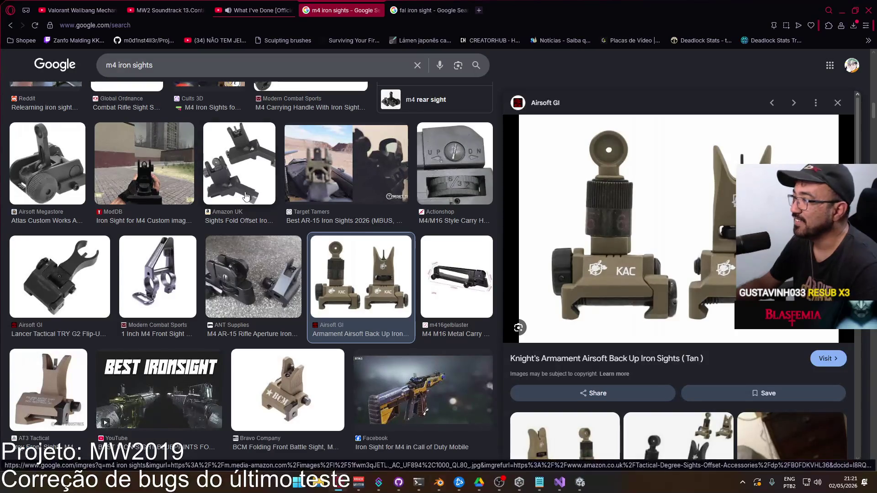
key(alt+Tab)
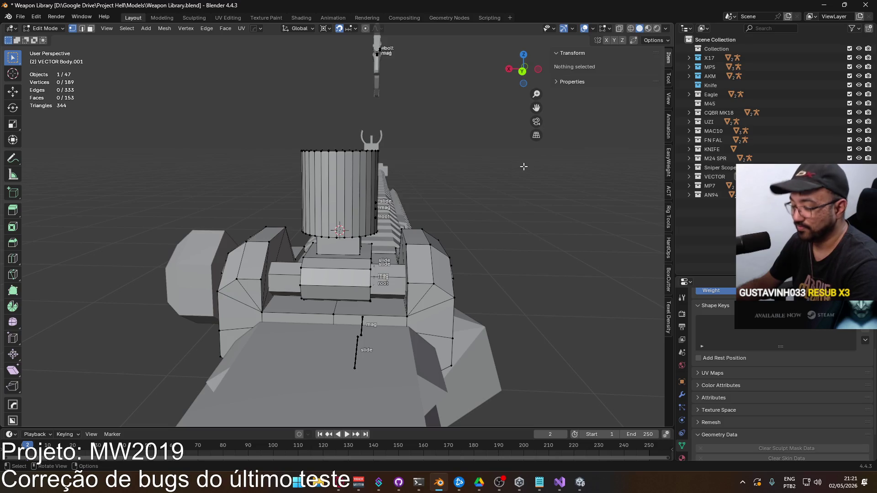
Select the whole cylinder hood with L and scale it down.
mouse_move(365, 179)
middle_down()
mouse_move(315, 169)
mouse_move(339, 182)
middle_up()
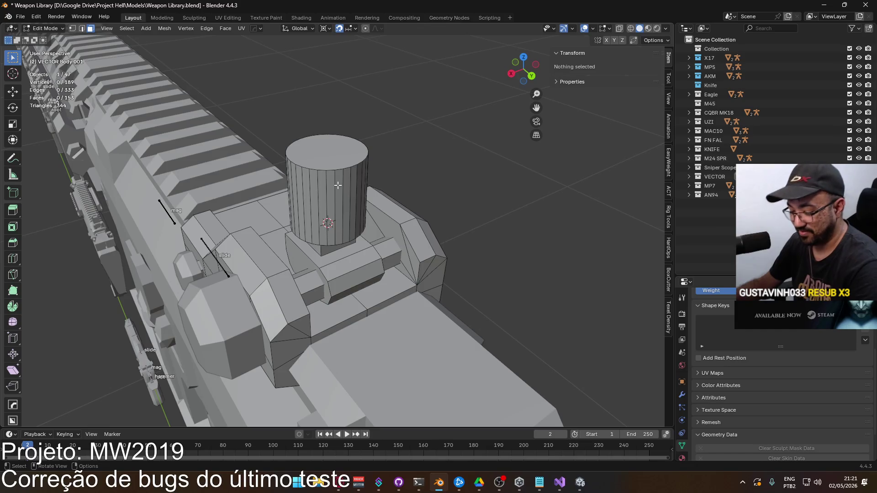
key(l)
mouse_move(383, 132)
middle_down()
mouse_move(454, 209)
mouse_move(511, 209)
middle_up()
key(s)
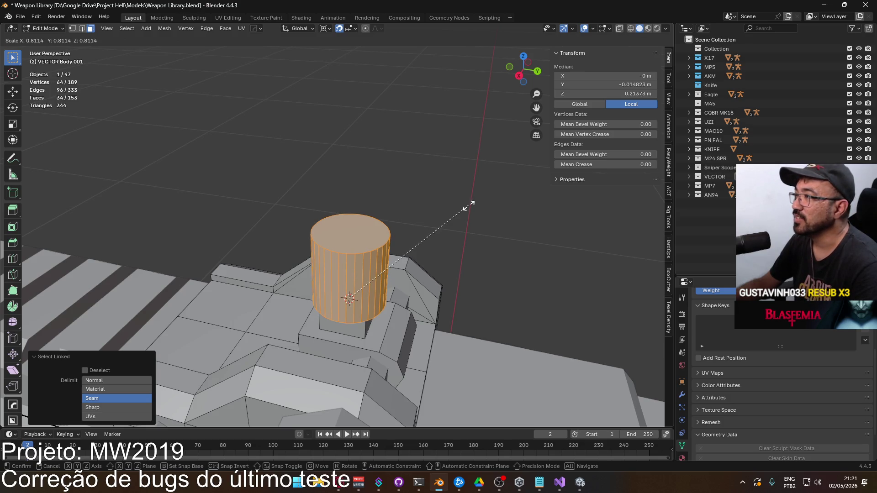
click(467, 205)
Scale the hood down to 0.855 and view the sight from the back.
mouse_move(436, 234)
middle_down()
mouse_move(379, 187)
mouse_move(440, 176)
mouse_move(258, 221)
mouse_move(220, 161)
mouse_move(393, 220)
middle_up()
key(s)
click(425, 189)
key(ctrl+KP_1)
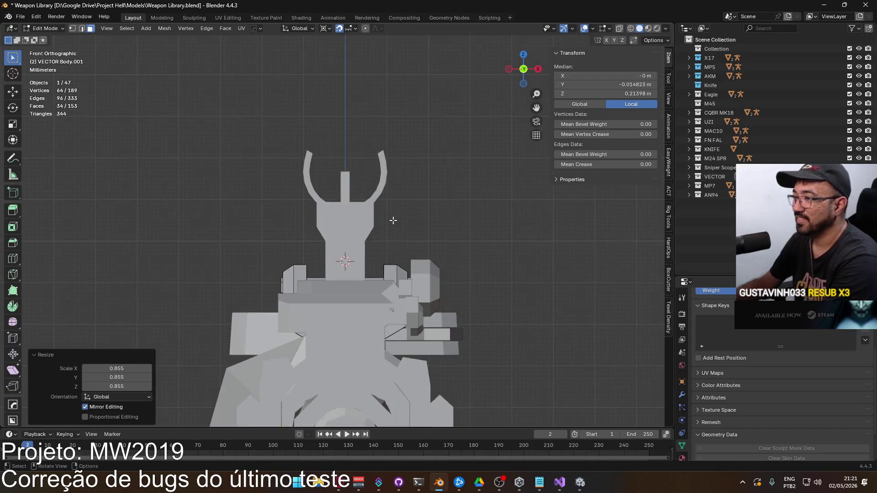
key(alt+Tab)
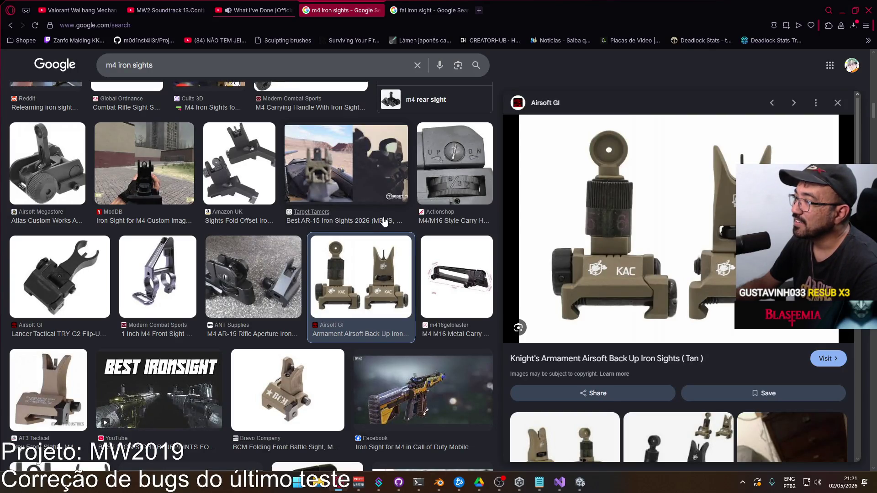
key(alt+Tab)
In see-through vertex mode, box-select the hood's top ring and raise it 0.001 m in Z.
key(alt+a)
key(1)
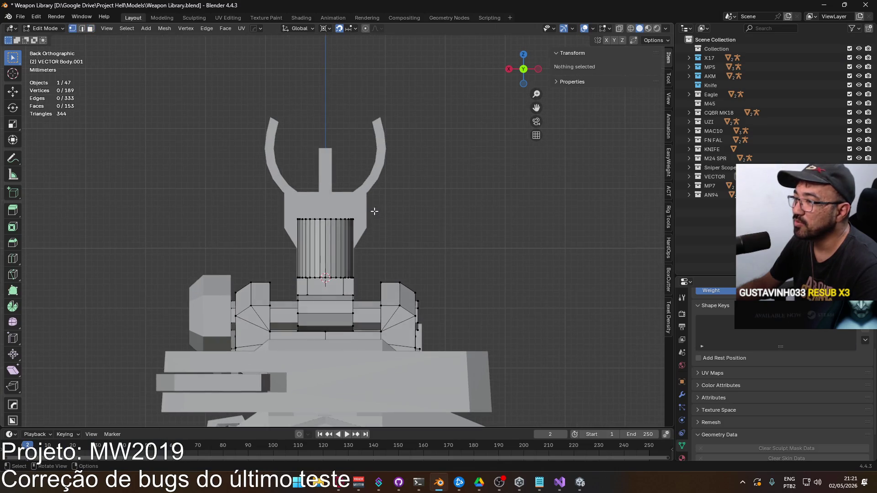
key(alt+z)
key(b)
drag(269, 204, 408, 227)
key(g)
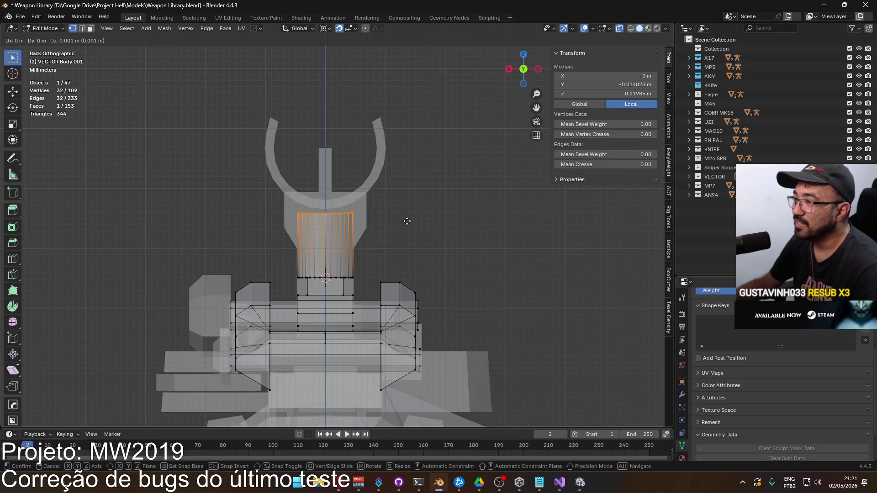
click(407, 219)
Turn off X-ray, check the reference images, and select the hood's top face.
mouse_move(407, 218)
middle_down()
mouse_move(450, 210)
mouse_move(420, 220)
middle_up()
key(alt+z)
key(alt+a)
key(alt+Tab)
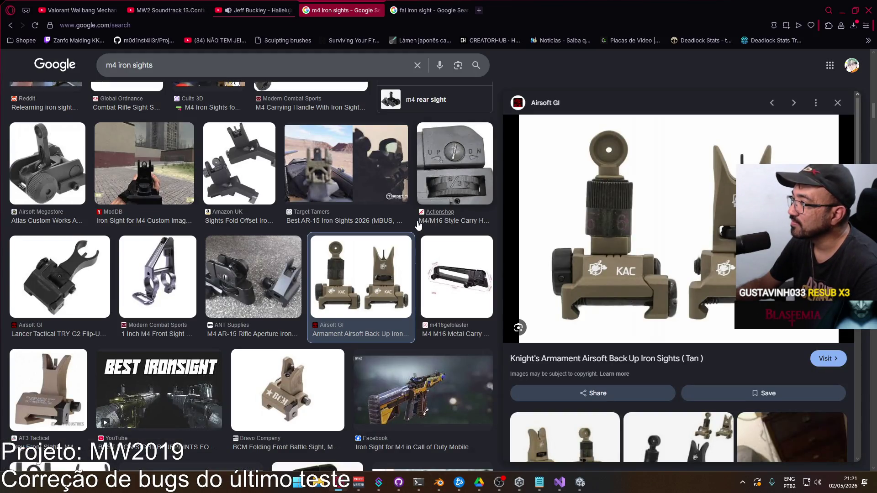
key(alt+Tab)
click(343, 212)
middle_drag(391, 196, 402, 231)
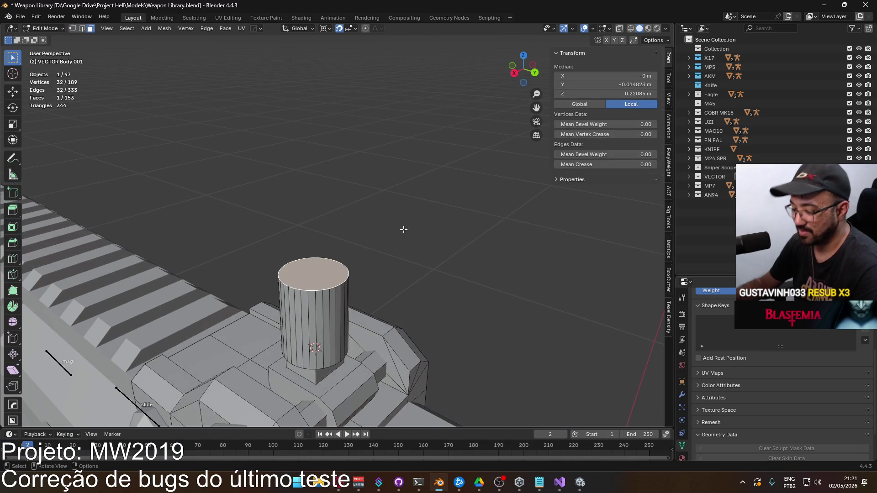
Inset the hood's top face, settling the thickness at 0.001 m after trying 0.002 m.
key(i)
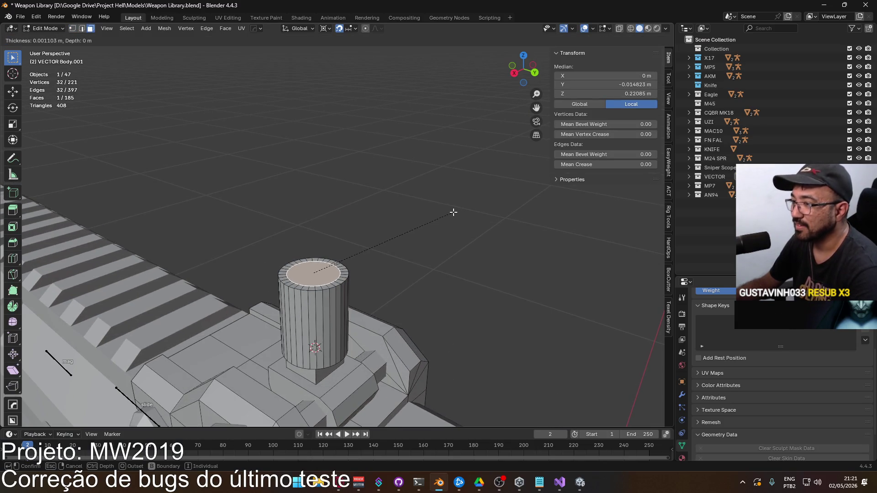
click(445, 216)
click(120, 366)
text(2)
key(Return)
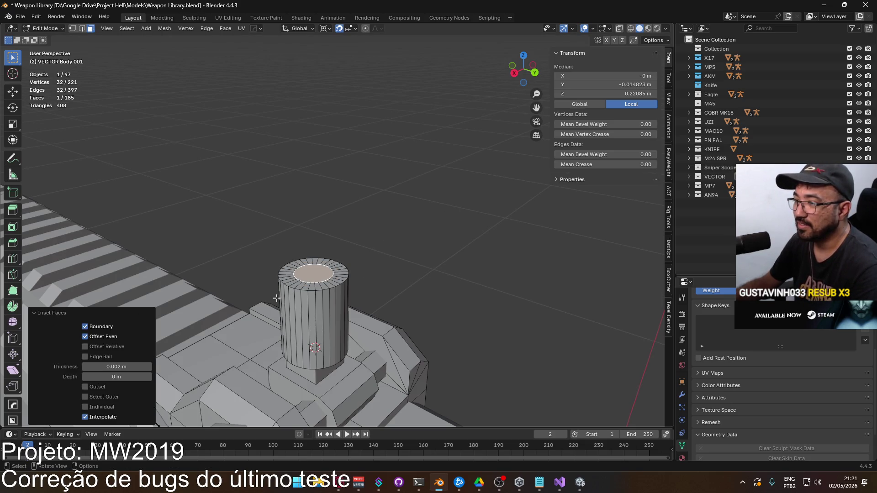
click(91, 367)
text(1)
key(Return)
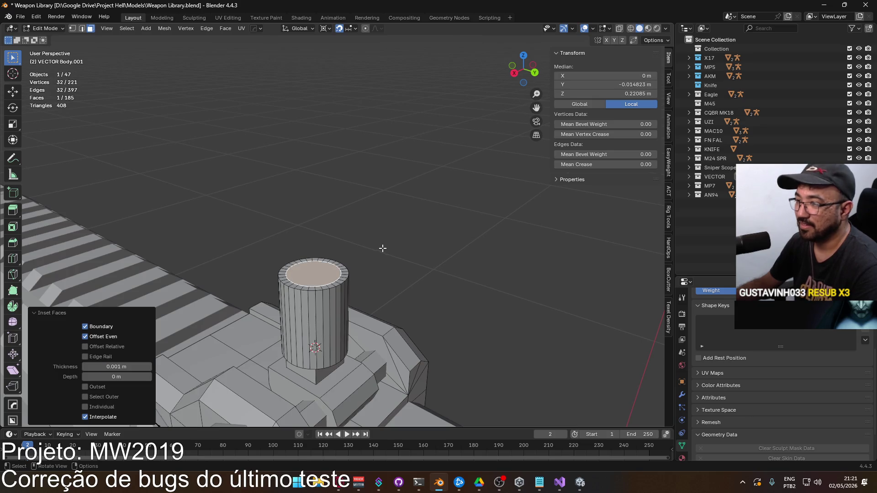
Extrude the inset top face and move it vertically along Z.
key(KP_1)
key(alt+Tab)
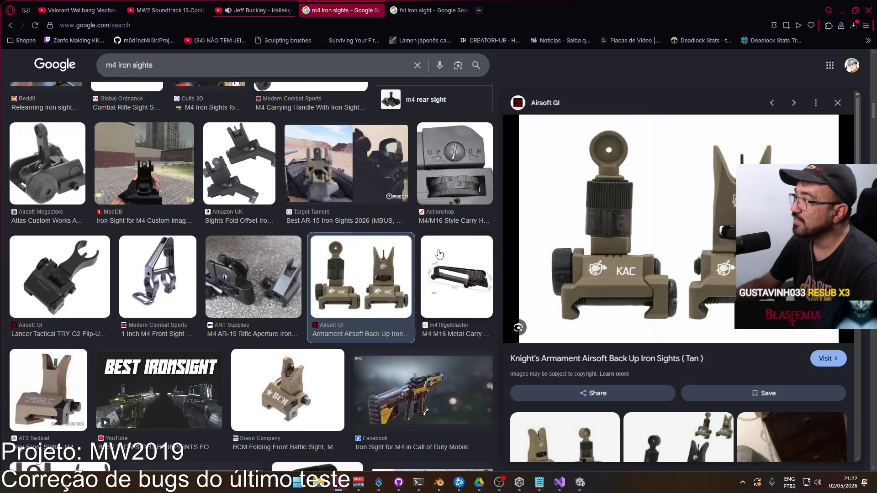
key(alt+Tab)
scroll(469, 285, up, 4)
key(e)
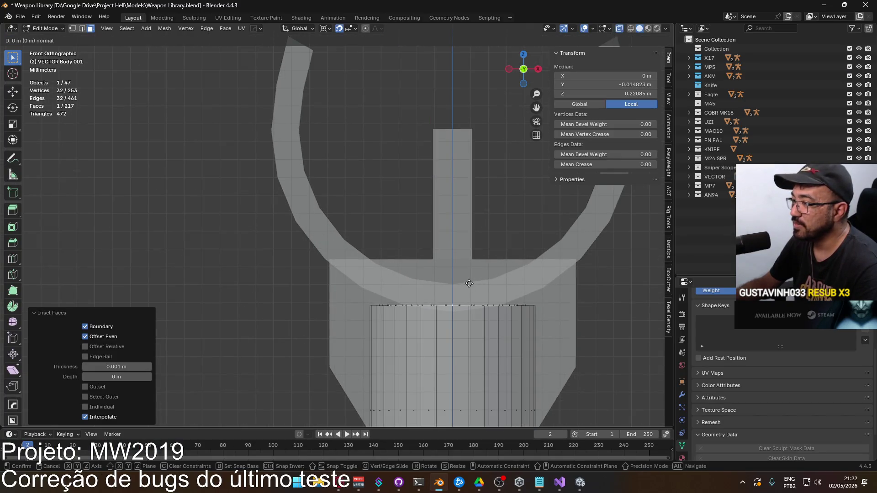
right_click(470, 278)
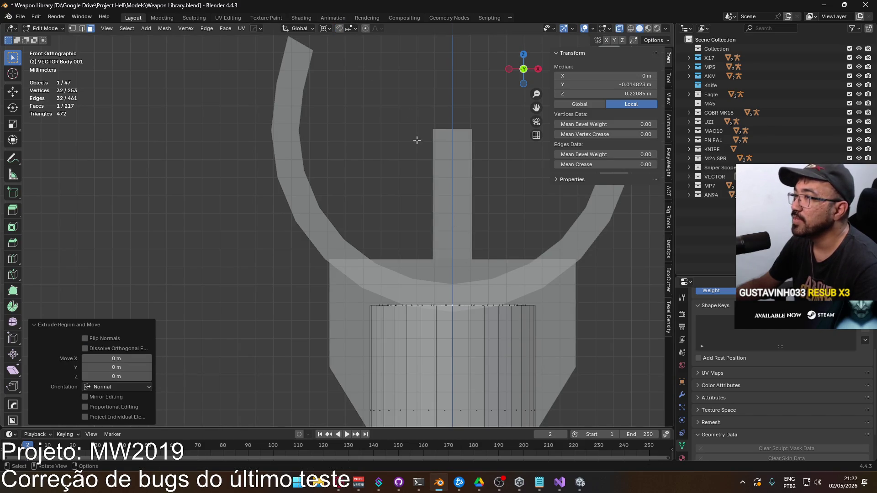
key(g)
key(z)
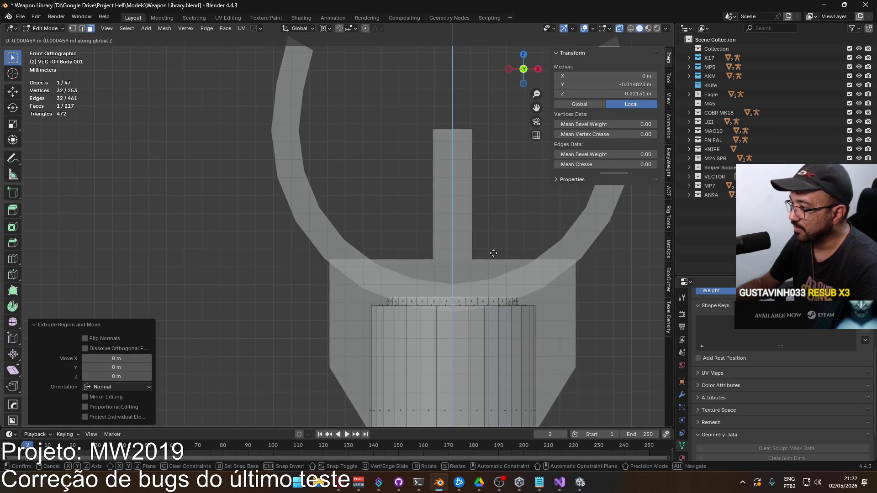
key(alt+Tab)
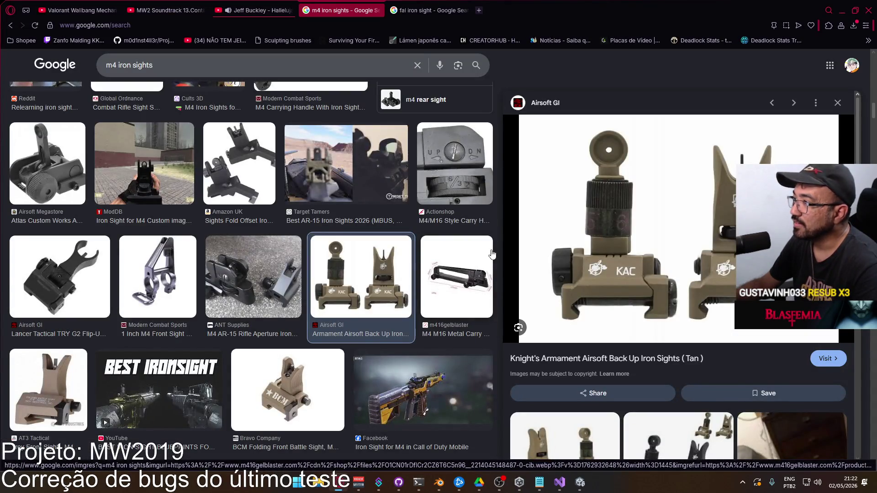
key(alt+Tab)
mouse_move(492, 254)
middle_down()
mouse_move(402, 269)
mouse_move(420, 290)
mouse_move(521, 246)
middle_up()
Inset the top face again and extrude the new face upward.
key(i)
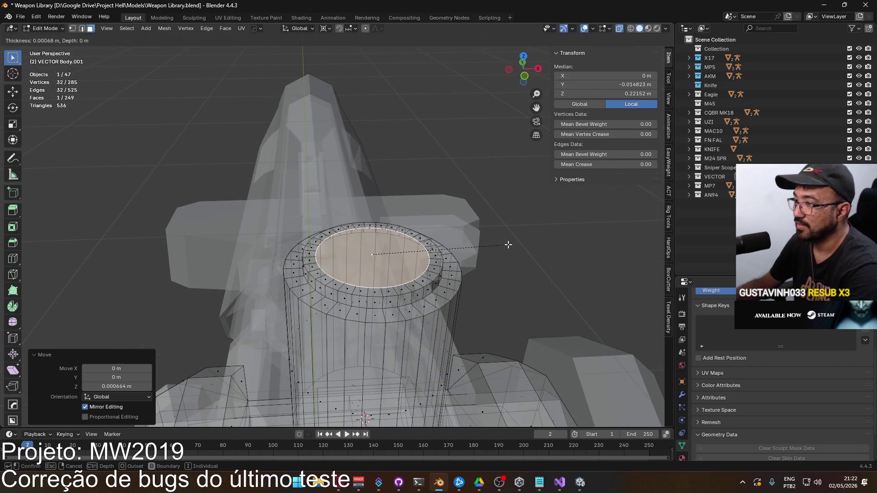
click(508, 245)
key(KP_1)
key(alt+Tab)
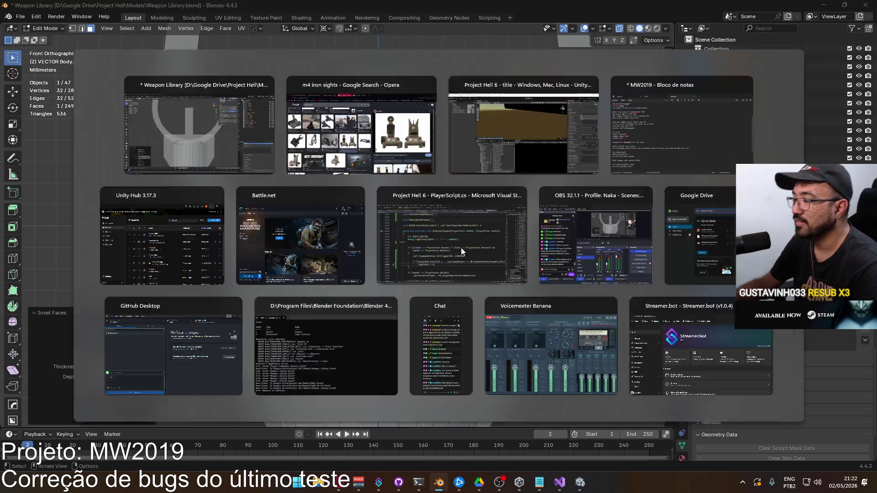
key(alt+Tab)
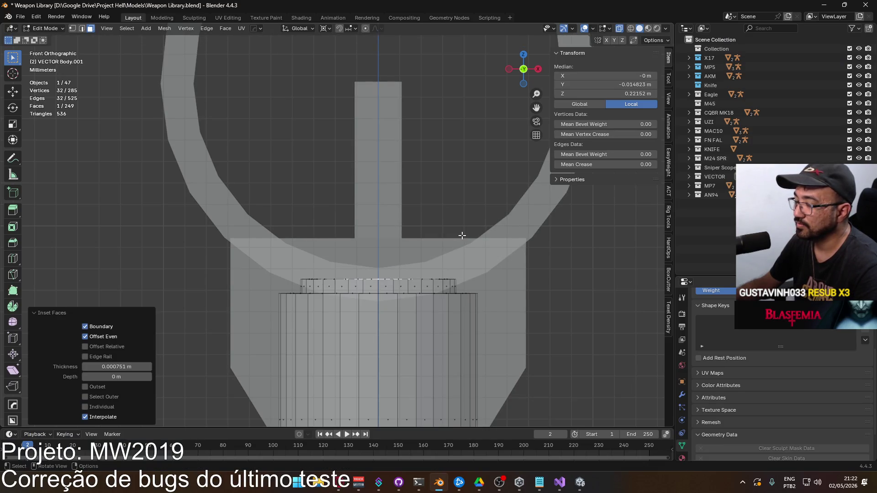
key(e)
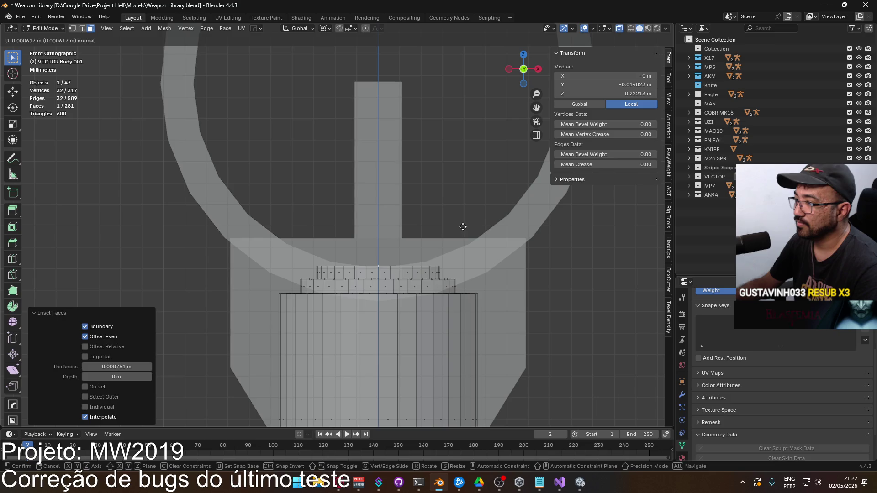
click(463, 227)
middle_drag(461, 217, 492, 239)
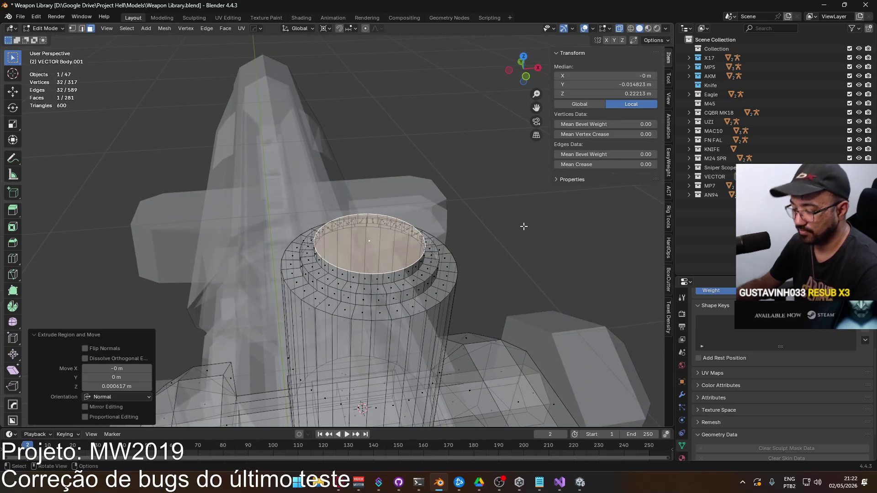
Add a third inset on the top face, then clear the selection and turn off X-ray.
key(i)
click(493, 225)
key(alt+a)
key(alt+z)
mouse_move(394, 154)
middle_down()
mouse_move(401, 251)
mouse_move(362, 270)
mouse_move(375, 304)
mouse_move(309, 302)
mouse_move(384, 304)
mouse_move(366, 311)
mouse_move(453, 298)
middle_up()
In edge select mode, select seven edge rings on the hood cap.
key(2)
alt+click(356, 289)
alt+shift+click(374, 303)
alt+shift+click(397, 302)
alt+shift+click(309, 301)
alt+shift+click(359, 302)
alt+shift+click(366, 311)
alt+shift+click(413, 301)
shift+middle_drag(375, 306, 350, 278)
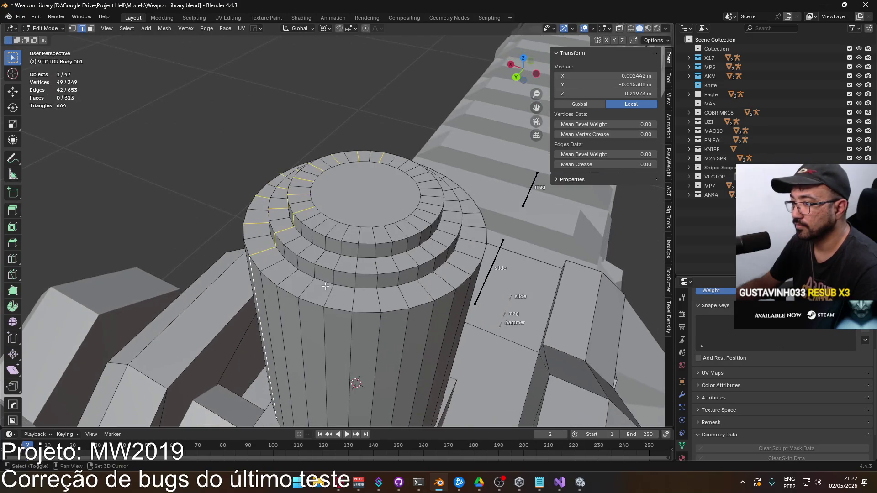
Add more vertical edge loops on the cylinder's side to the selection.
alt+shift+click(324, 330)
alt+shift+click(379, 338)
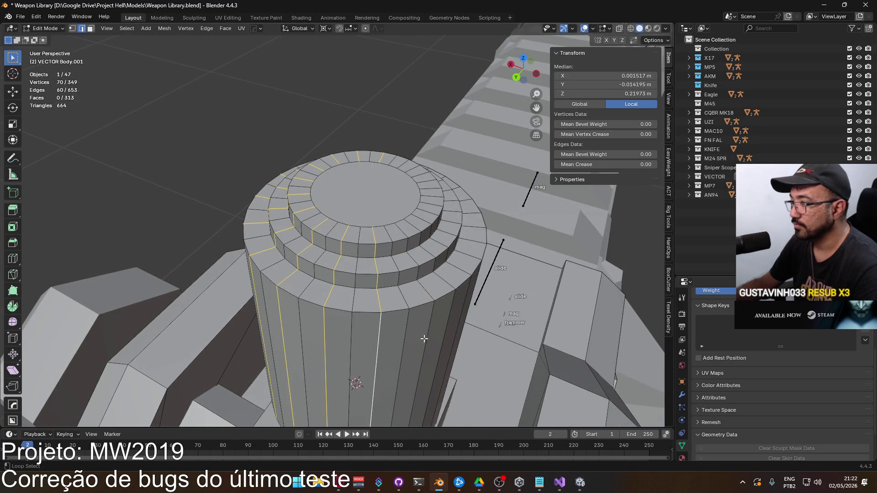
shift+middle_drag(479, 341, 379, 314)
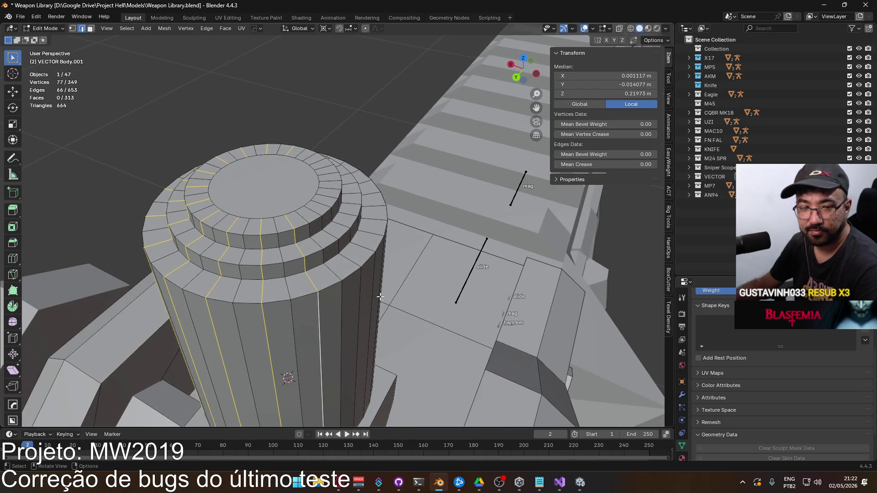
alt+shift+click(362, 296)
middle_drag(362, 296, 352, 288)
alt+shift+click(369, 277)
alt+shift+click(378, 261)
middle_drag(377, 261, 392, 272)
alt+shift+click(392, 272)
alt+shift+click(436, 265)
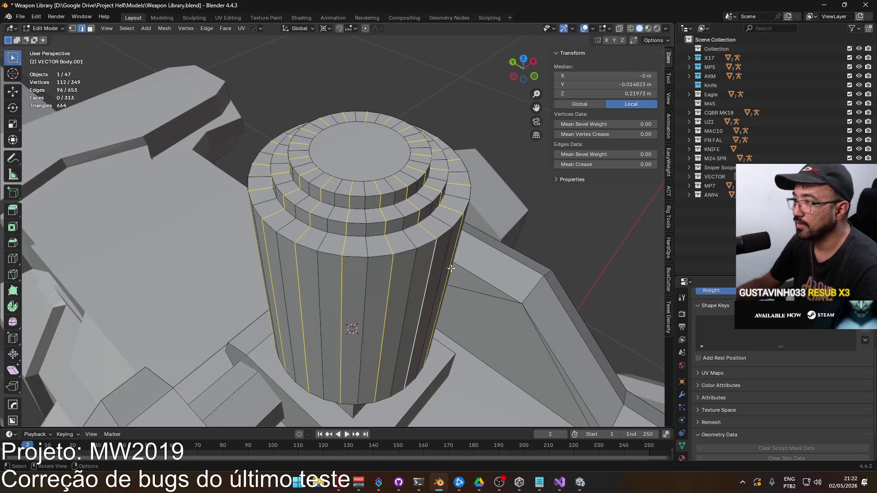
middle_drag(450, 268, 434, 258)
Dissolve the selected vertical edge loops and compare with the reference images.
key(ctrl+e)
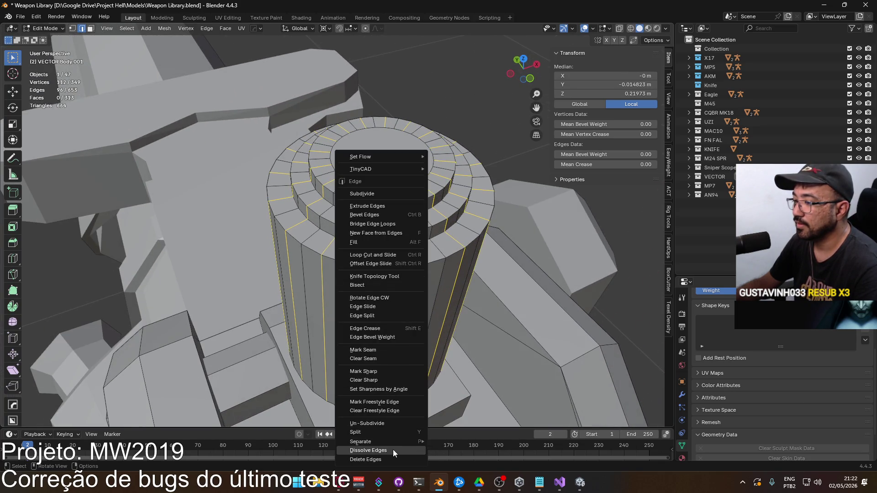
click(393, 450)
mouse_move(397, 297)
middle_down()
mouse_move(401, 272)
mouse_move(381, 274)
middle_up()
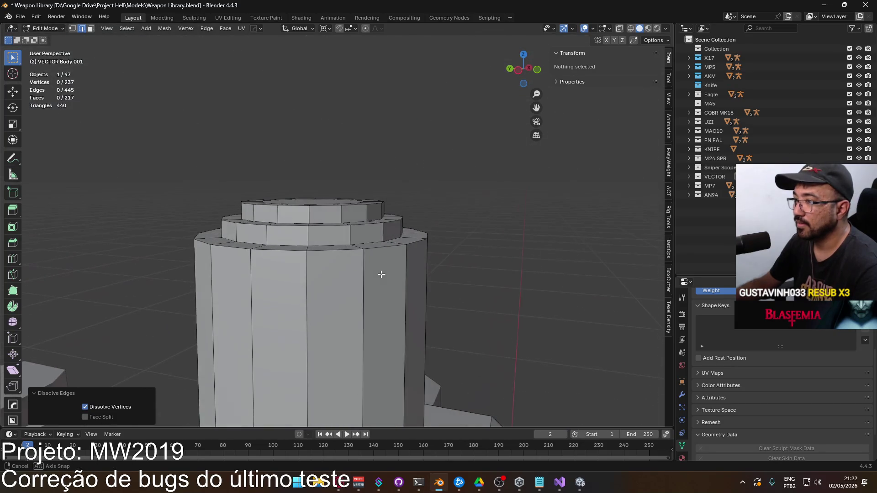
key(alt+Tab)
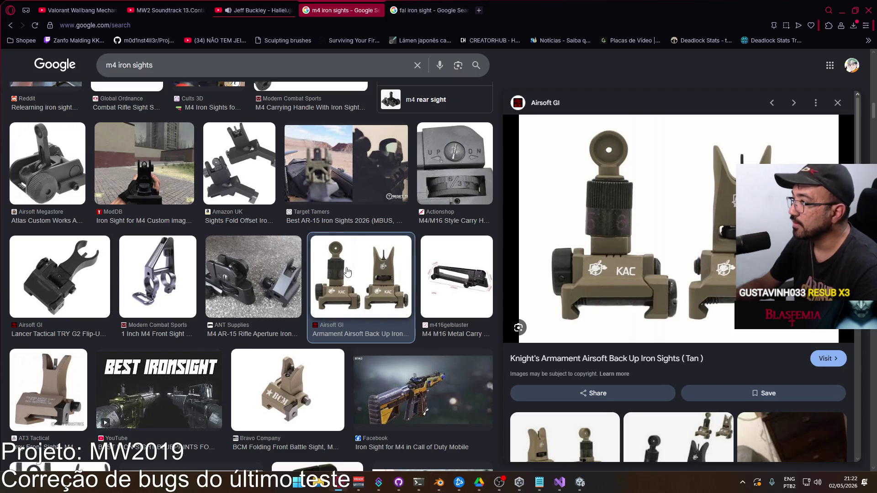
key(alt+Tab)
Select the cap's lower edge ring and trial a bevel on it, then undo it.
alt+click(294, 228)
key(ctrl+e)
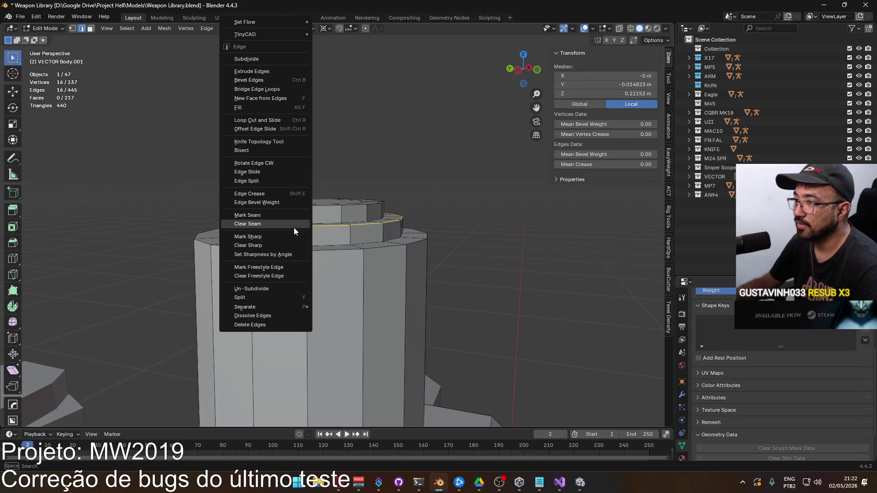
click(264, 80)
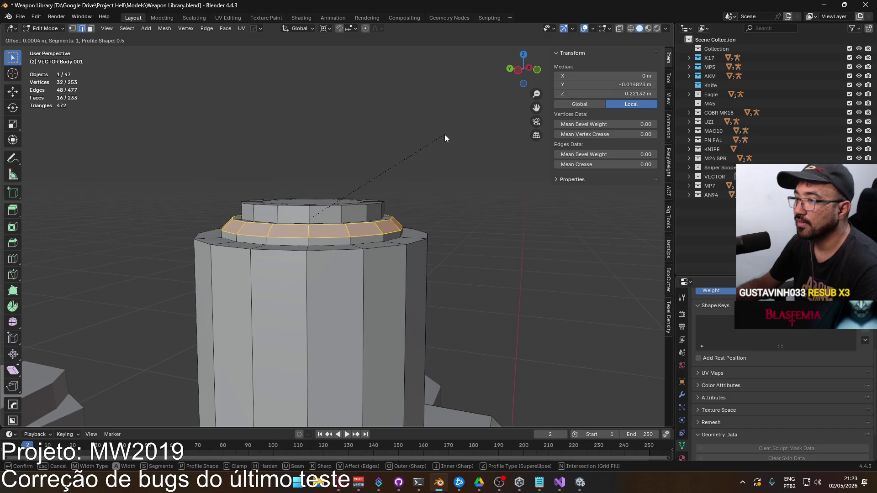
click(429, 145)
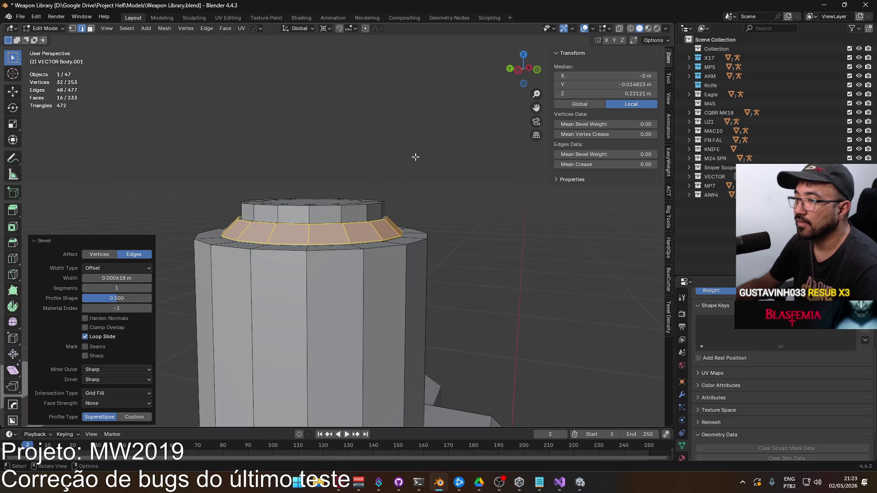
key(ctrl+z)
key(ctrl+shift+z)
key(ctrl+z)
Bevel the cap's lower edge ring and raise the Segments to 4.
right_click(267, 226)
click(261, 214)
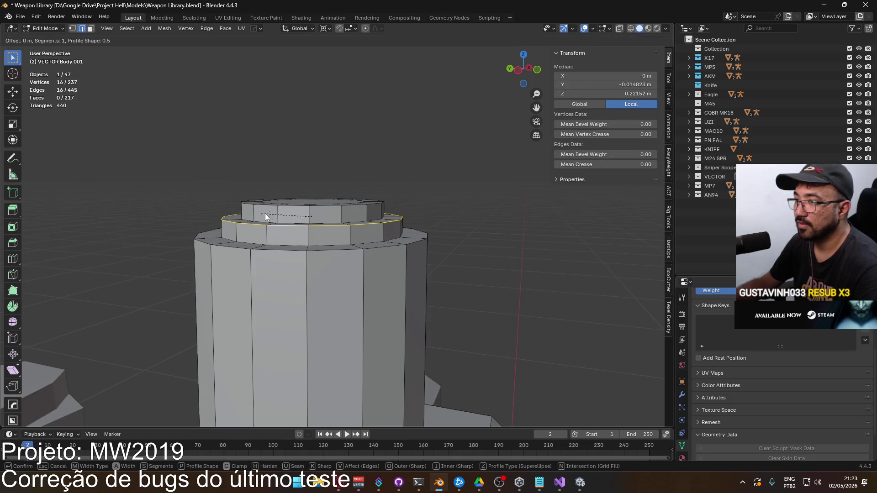
click(420, 175)
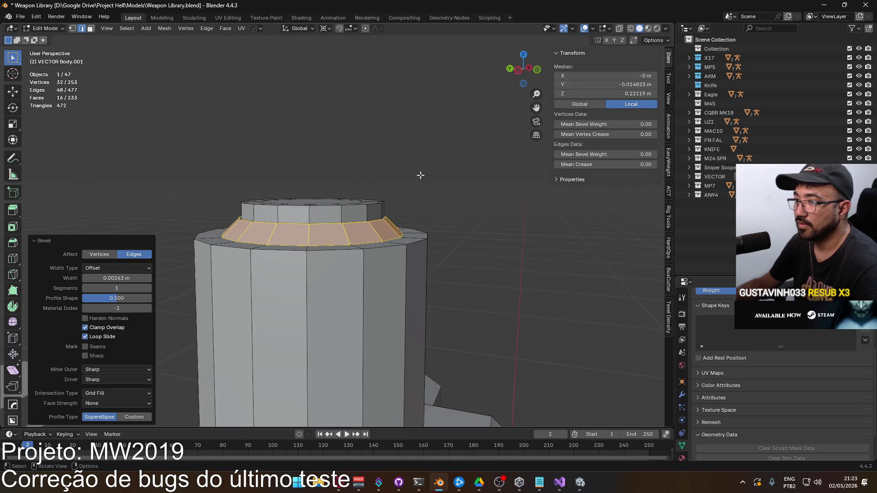
click(148, 288)
click(149, 288)
click(149, 288)
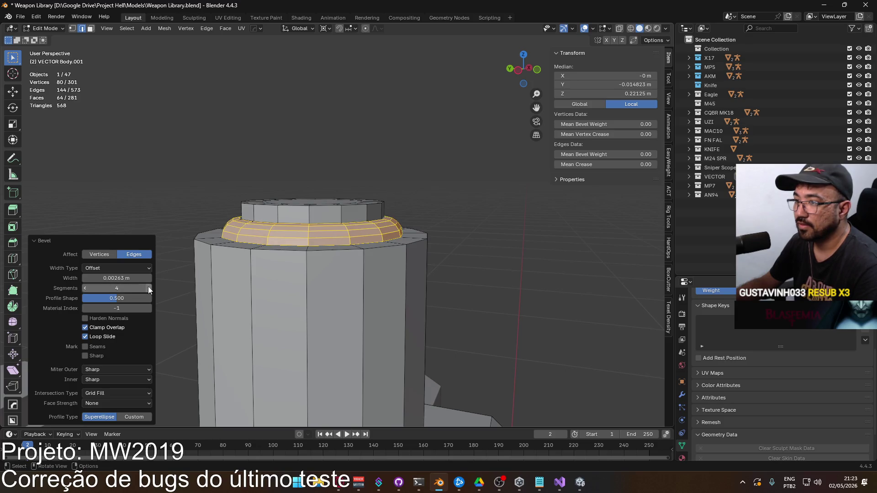
mouse_move(191, 256)
middle_down()
mouse_move(212, 222)
mouse_move(198, 229)
middle_up()
Clear the selection and select two edge loops on the rounded ring.
key(alt+Tab)
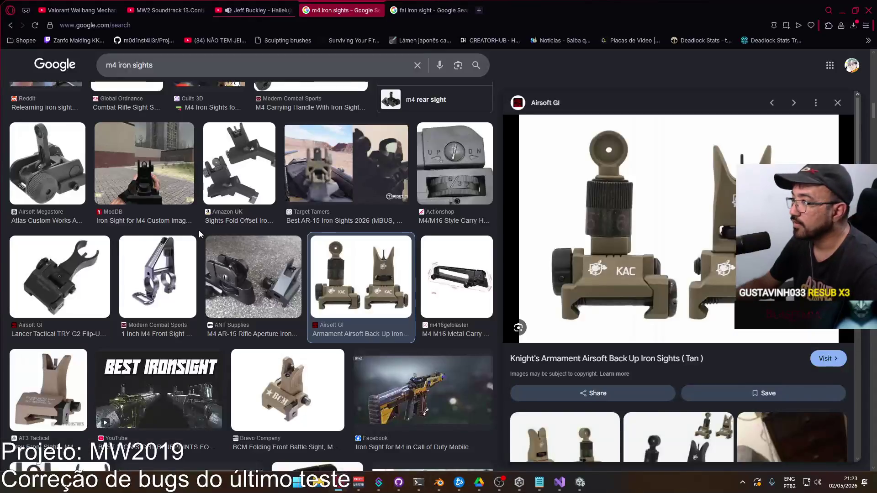
key(alt+Tab)
key(alt+a)
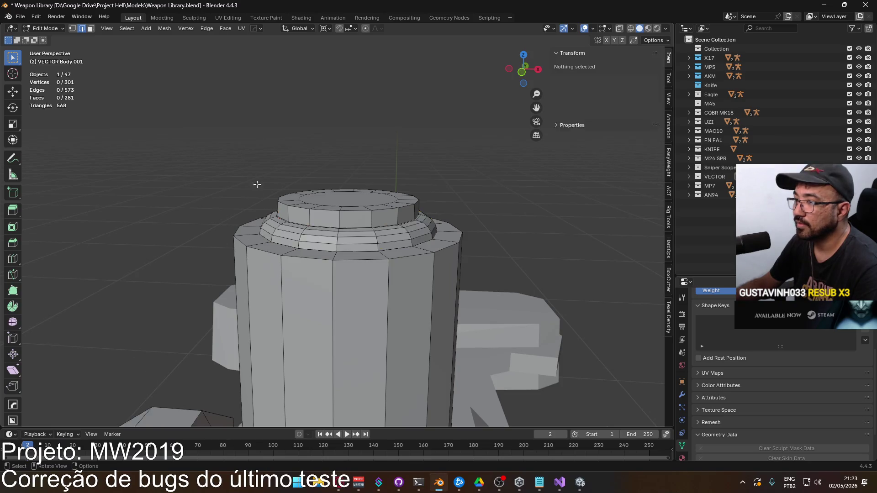
middle_drag(286, 223, 279, 224)
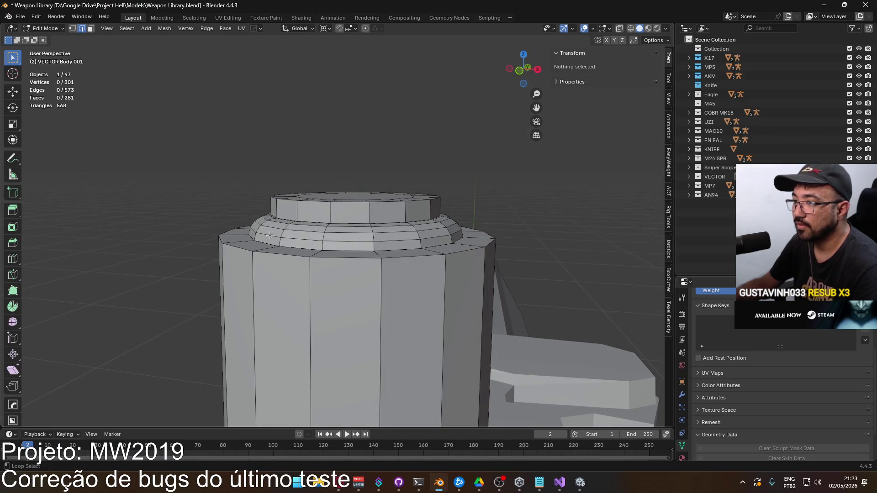
alt+click(292, 238)
alt+shift+click(292, 225)
right_click(276, 222)
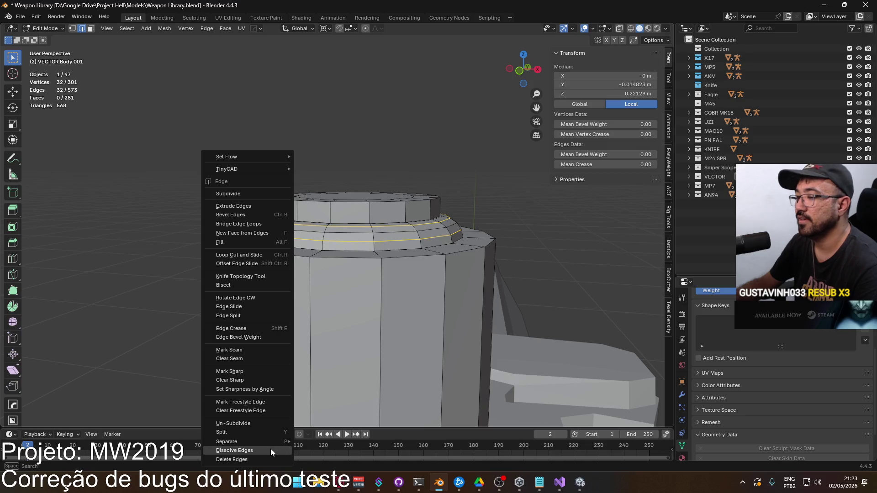
Dissolve the two selected ring loops, then select the upper cap's face loop.
click(270, 450)
mouse_move(319, 263)
middle_down()
mouse_move(334, 261)
mouse_move(323, 266)
middle_up()
scroll(323, 265, down, 3)
key(3)
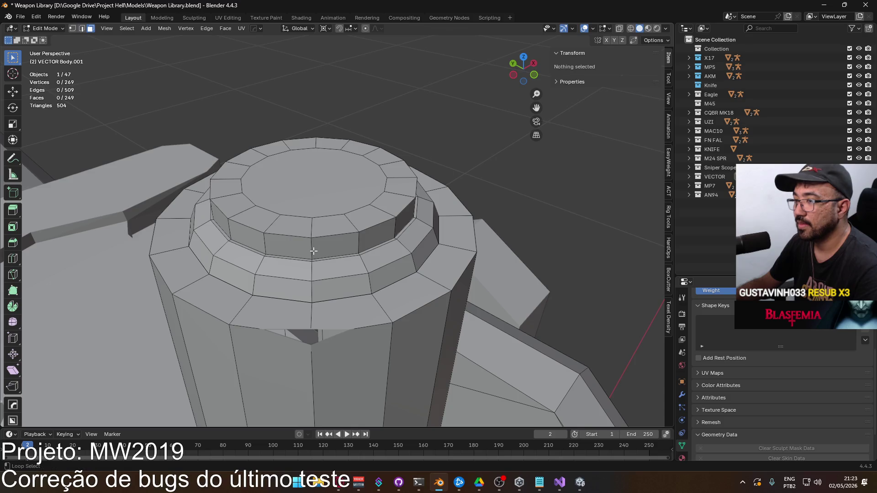
alt+click(315, 248)
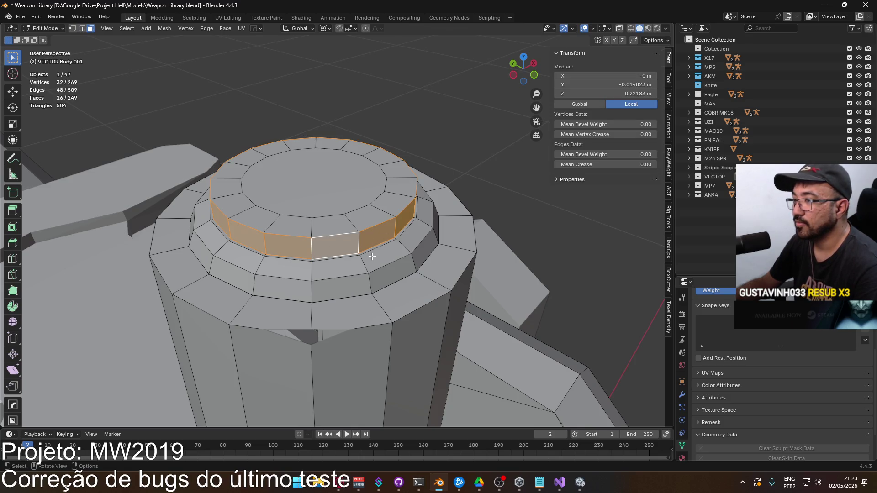
key(alt+Tab)
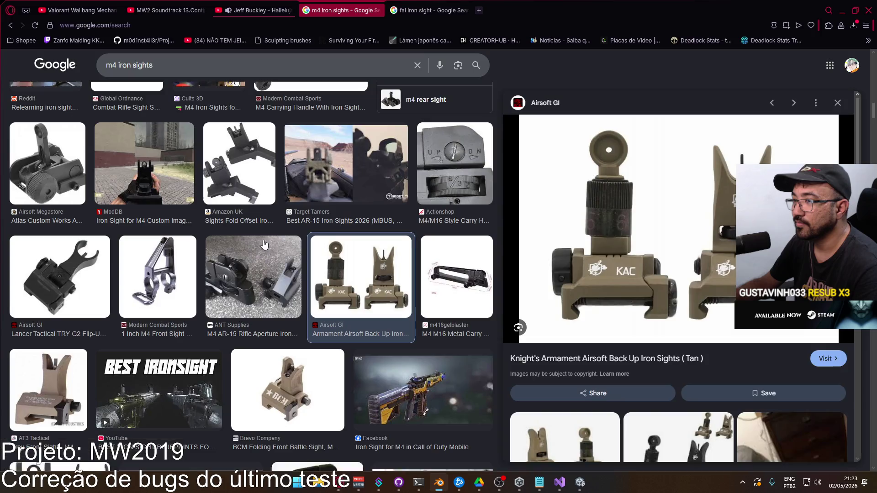
key(alt+Tab)
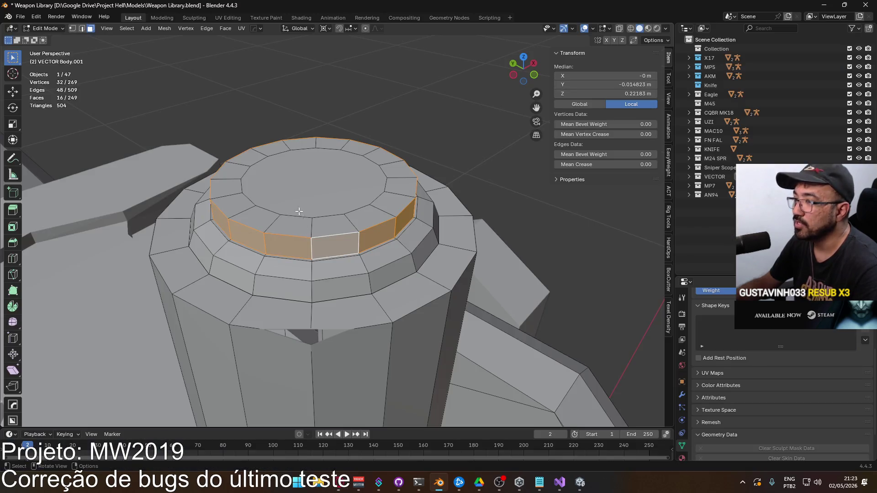
In front X-ray view, raise the cap's top row of vertices slightly along Z.
key(KP_1)
key(alt+z)
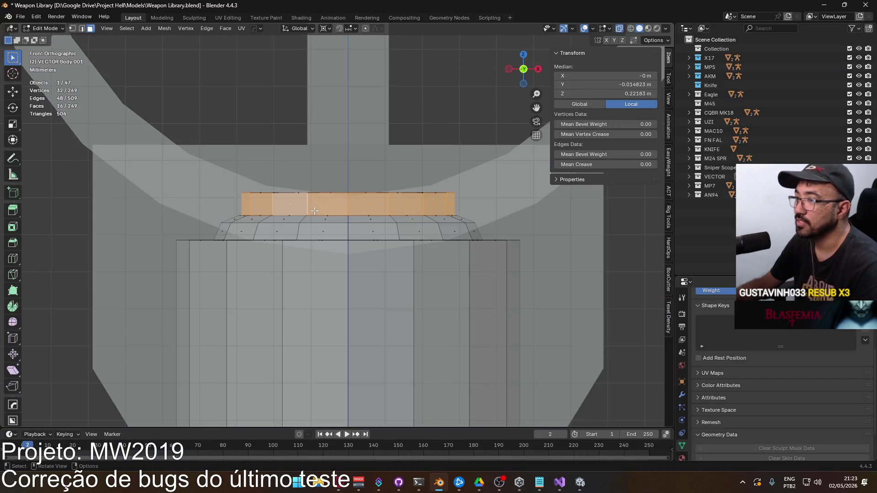
scroll(316, 215, up, 1)
shift+middle_drag(274, 189, 259, 226)
click(268, 202)
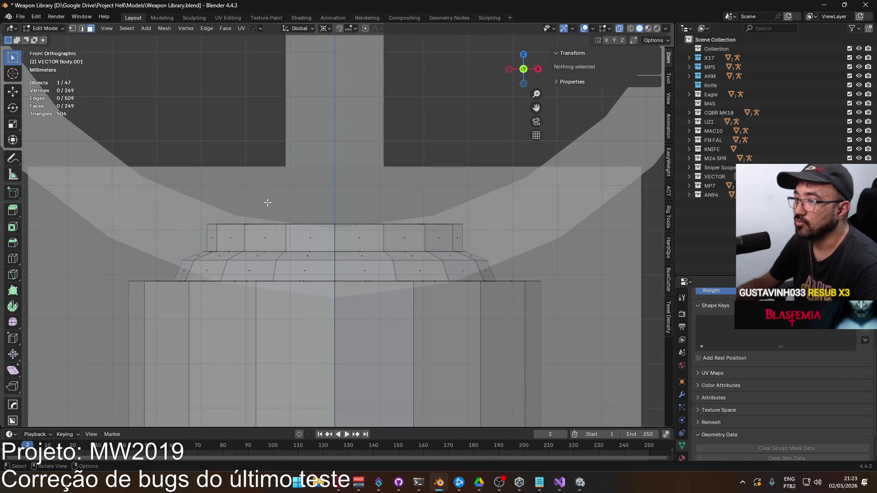
mouse_move(167, 208)
mouse_down()
mouse_move(516, 231)
mouse_move(502, 231)
mouse_up()
key(g)
key(z)
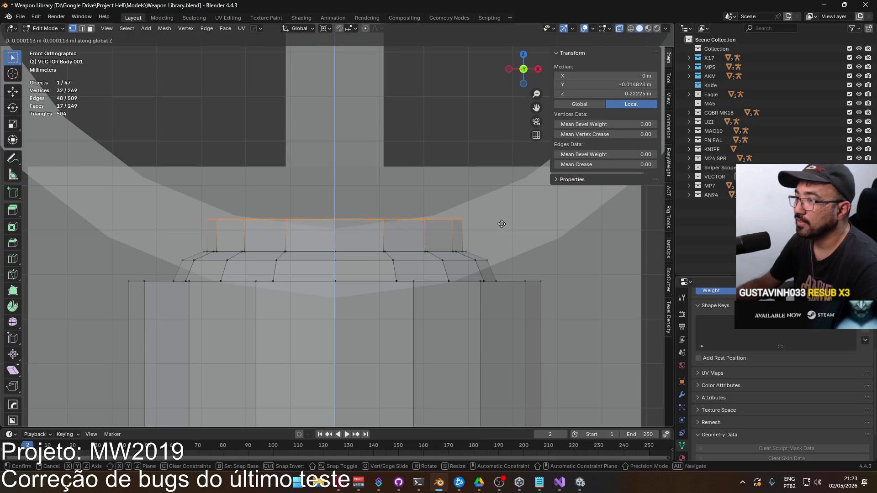
click(502, 224)
Select the cap's top edge loop and bring up the edge operations.
click(352, 180)
middle_drag(353, 180, 382, 235)
mouse_move(350, 290)
middle_down()
mouse_move(240, 224)
mouse_move(320, 218)
middle_up()
alt+click(320, 217)
key(ctrl+e)
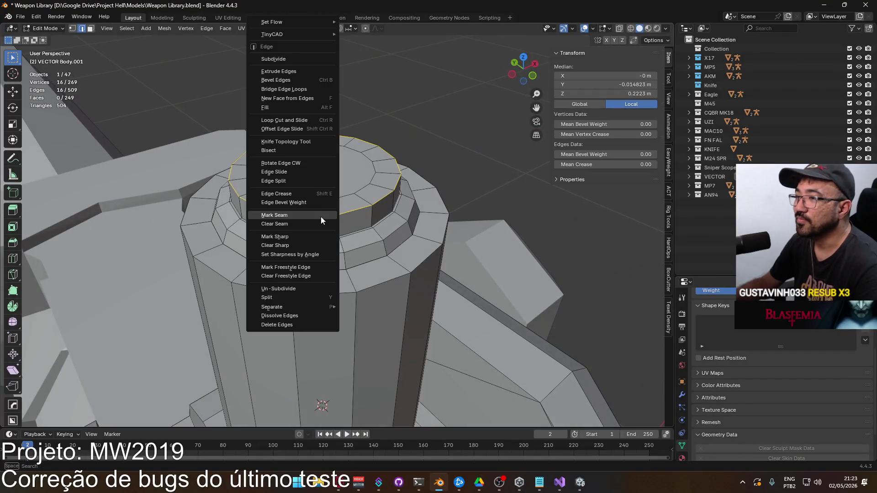
Bevel the cap's top edge loop.
click(310, 81)
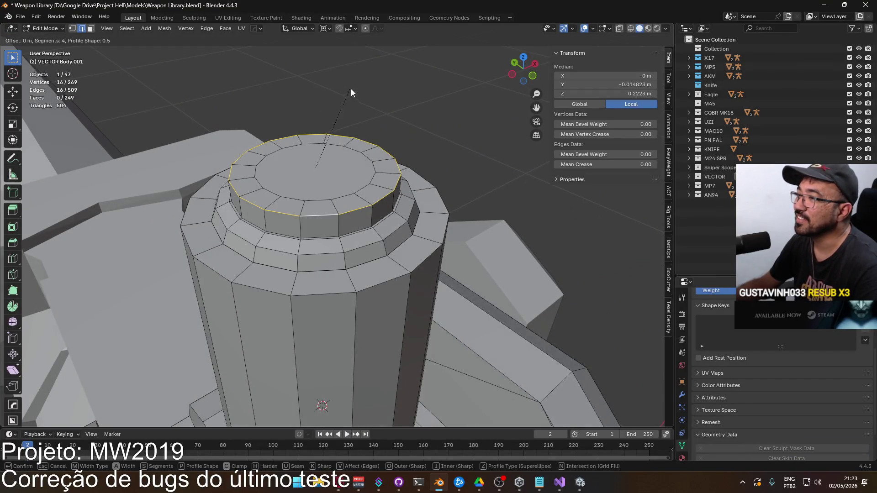
click(400, 82)
click(400, 82)
middle_drag(400, 83, 274, 221)
Dissolve the edge loop around the top face, then undo that dissolve.
alt+click(274, 221)
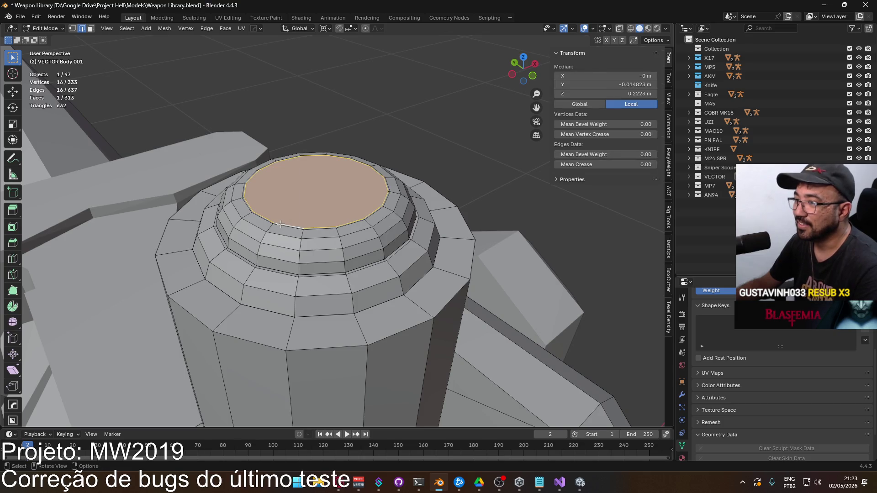
right_click(275, 221)
mouse_move(260, 444)
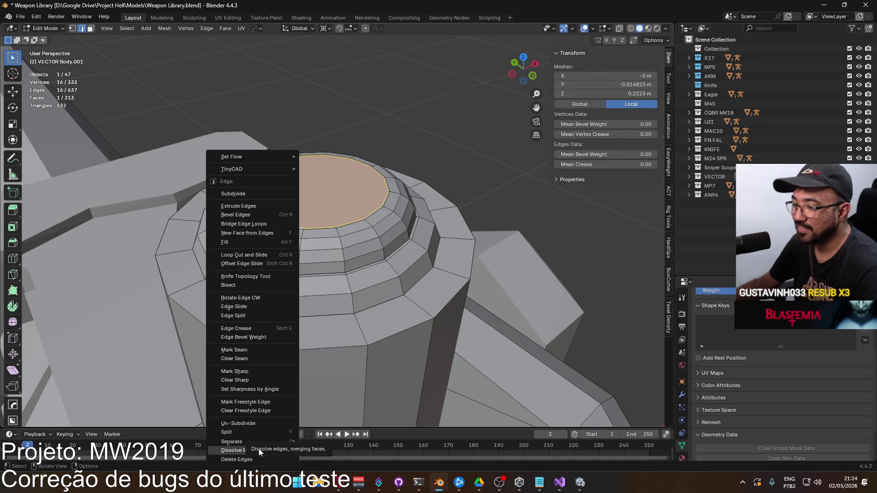
click(235, 450)
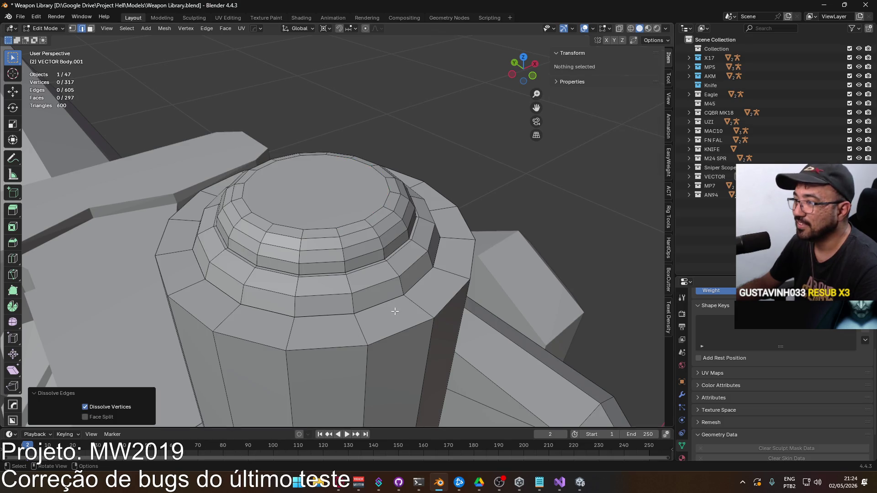
mouse_move(338, 280)
middle_down()
mouse_move(319, 271)
mouse_move(310, 280)
middle_up()
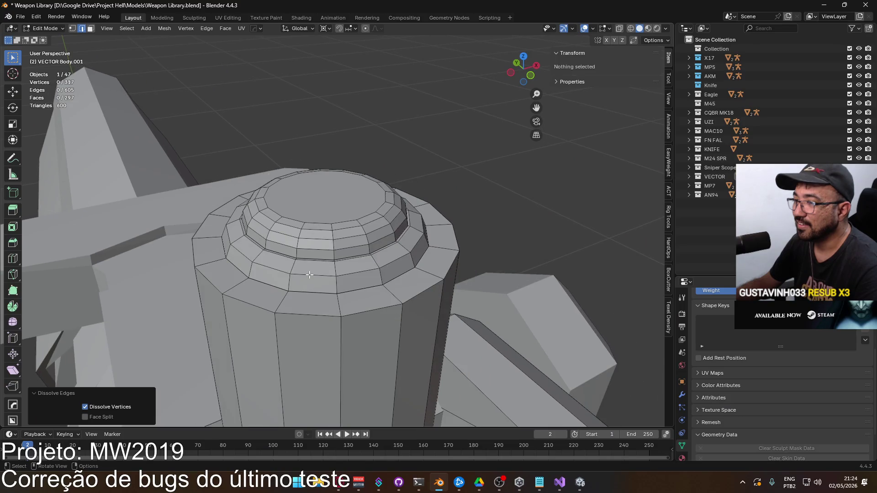
scroll(310, 274, up, 1)
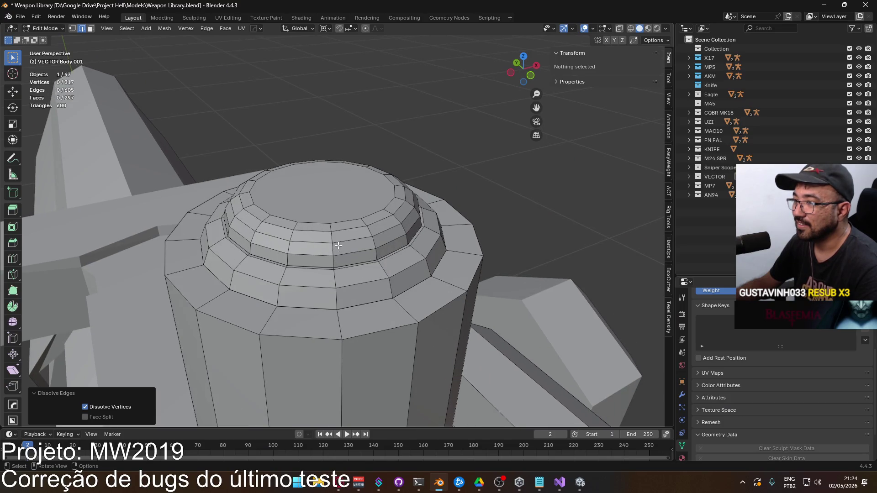
key(ctrl+z)
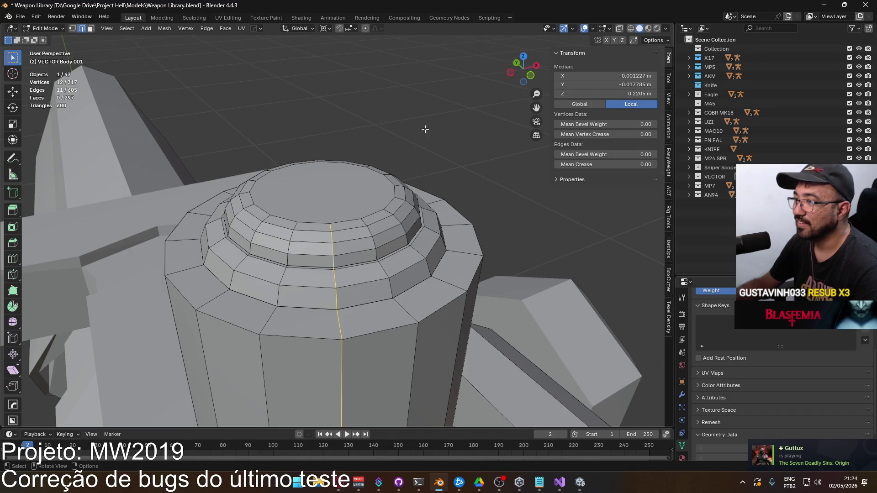
Clear the cap face-loop selection and set up a front X-ray view.
key(3)
alt+click(381, 242)
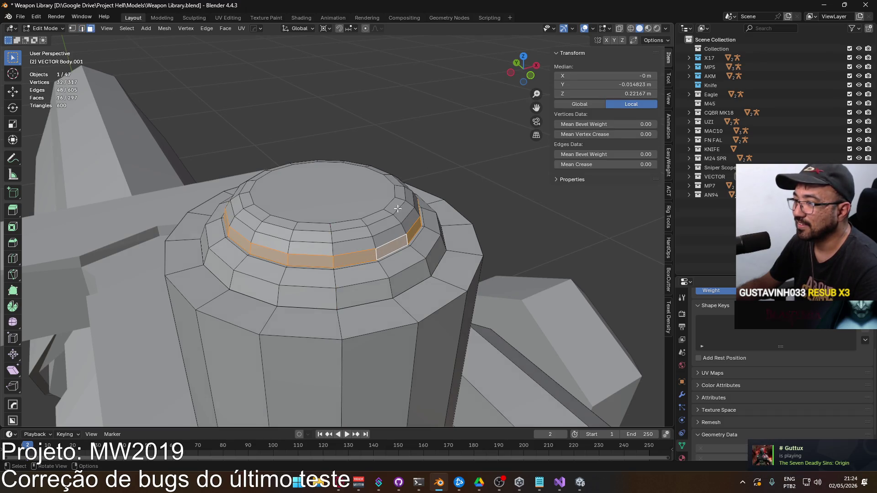
key(ctrl+z)
mouse_move(366, 175)
middle_down()
mouse_move(330, 158)
mouse_move(340, 153)
mouse_move(341, 164)
middle_up()
scroll(335, 182, down, 1)
key(KP_1)
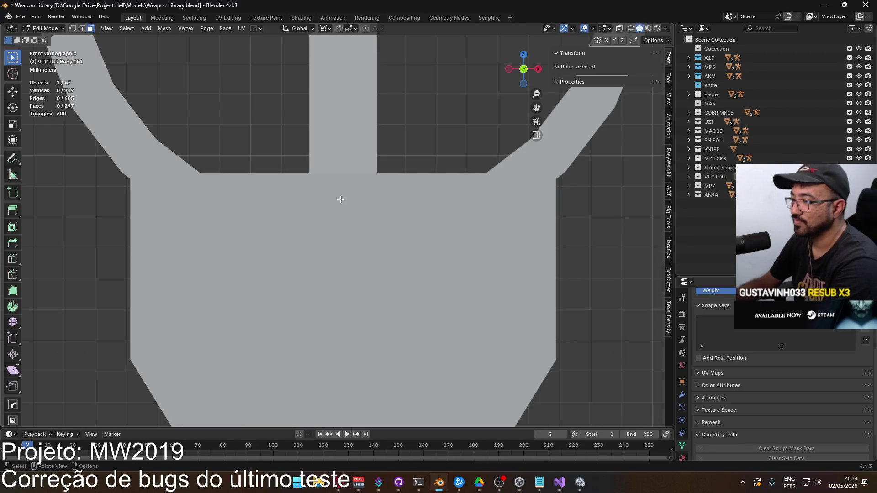
key(alt+z)
Box-select the cap's upper vertex rows and lower them slightly along Z.
key(1)
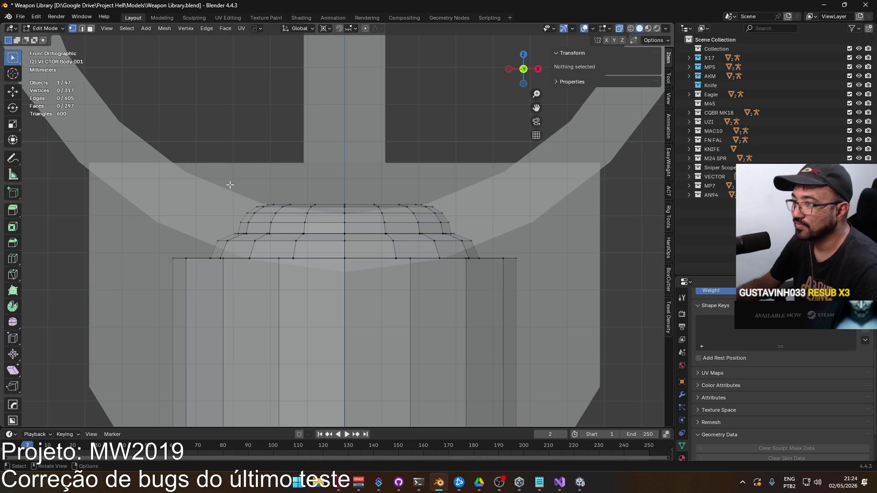
drag(221, 184, 493, 244)
key(g)
key(z)
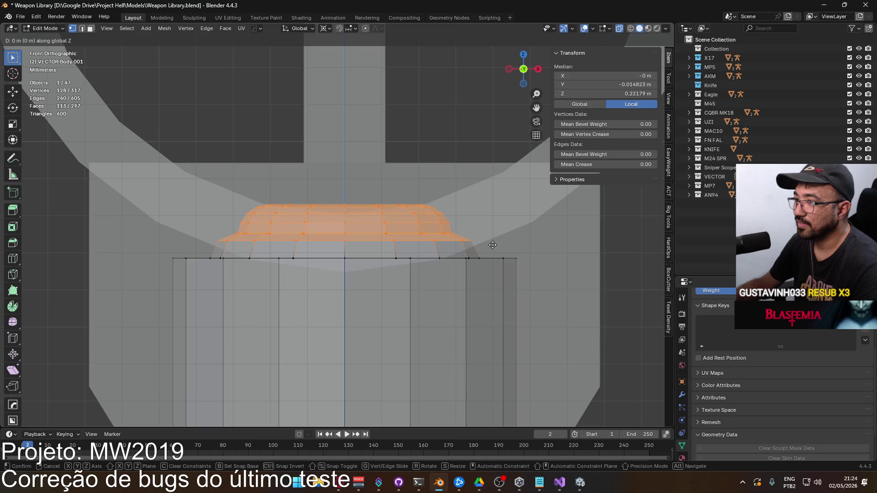
mouse_move(492, 250)
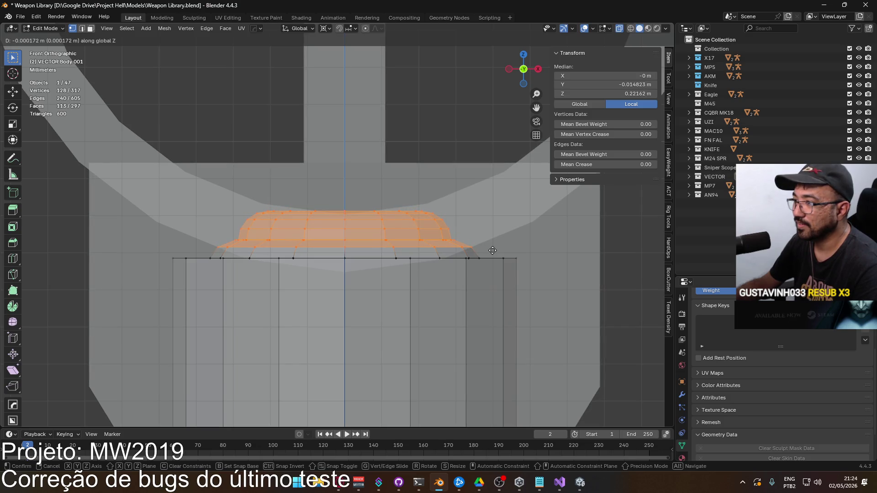
click(493, 251)
key(alt+a)
key(alt+z)
Compare the post with the M4 iron sight reference photos.
mouse_move(366, 143)
middle_down()
mouse_move(370, 182)
mouse_move(231, 177)
mouse_move(292, 183)
middle_up()
key(alt+Tab)
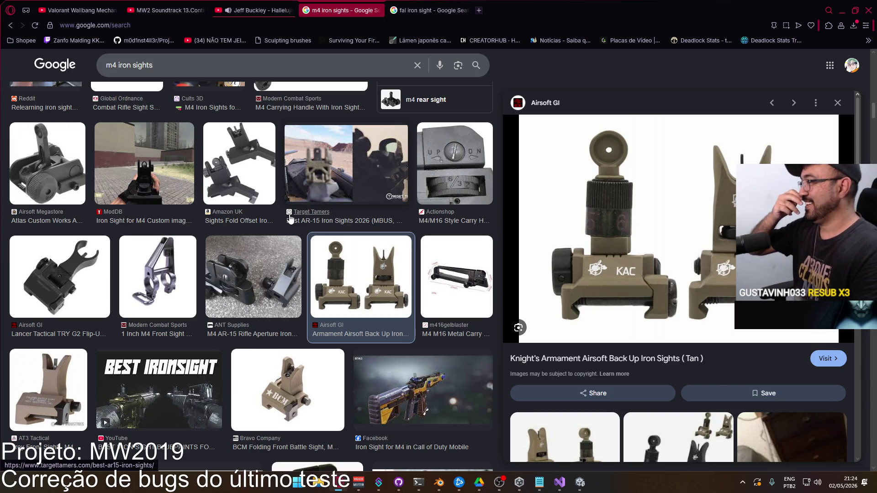
key(alt+Tab)
key(alt+Tab)
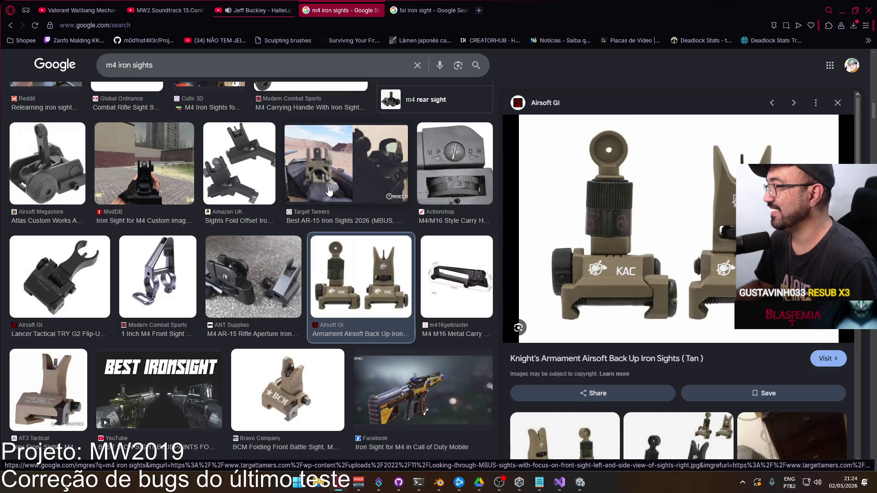
key(alt+Tab)
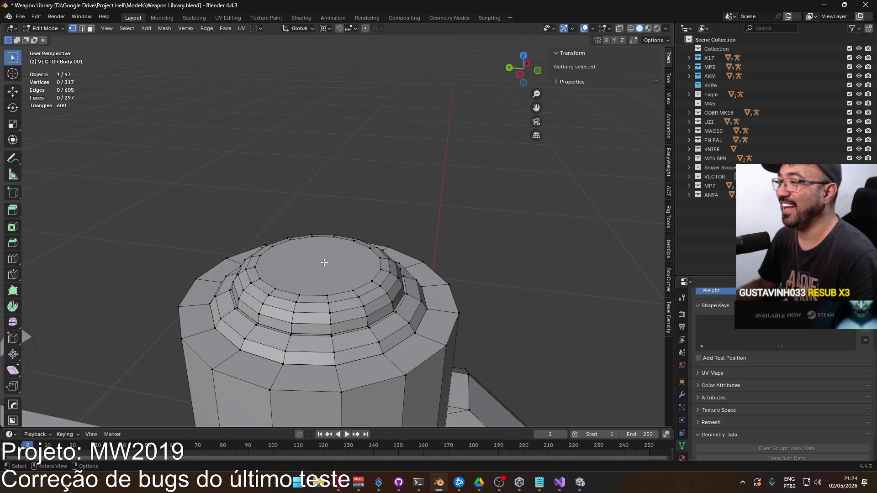
Inset the post's top cap face with 0.00045 m thickness.
key(3)
click(328, 258)
key(KP_1)
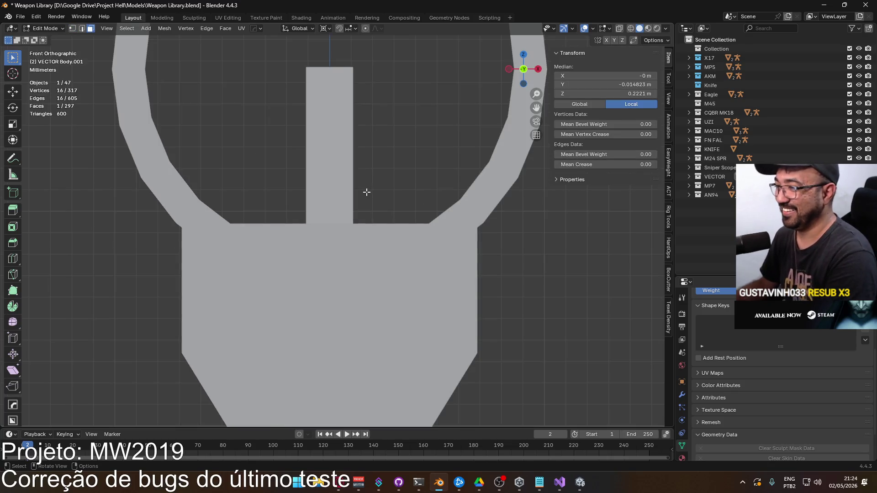
key(alt+z)
scroll(372, 194, up, 4)
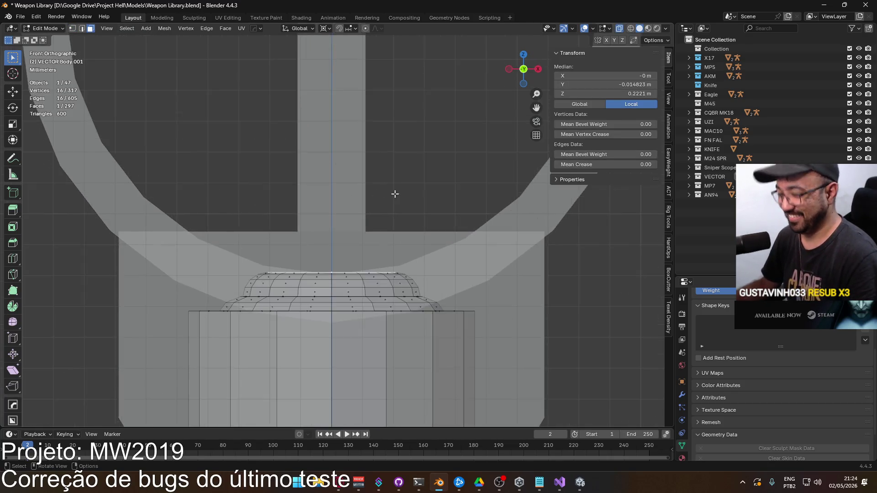
middle_drag(400, 188, 393, 197)
key(i)
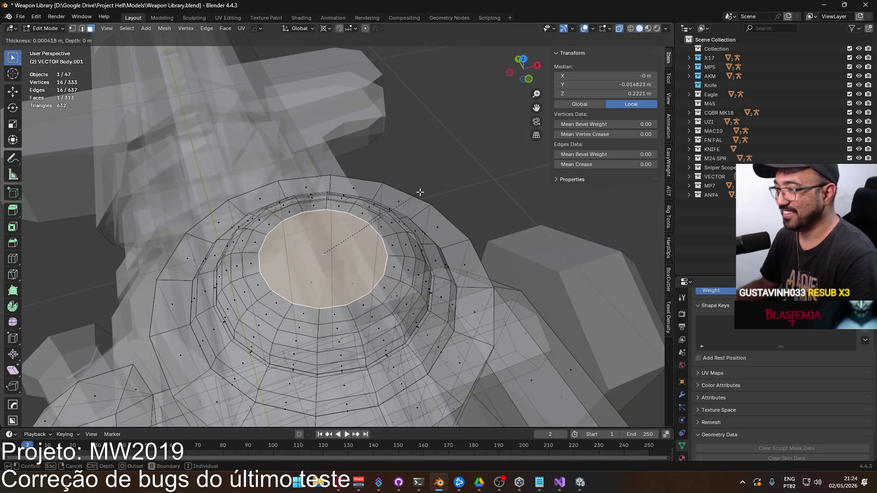
click(418, 193)
double_click(111, 369)
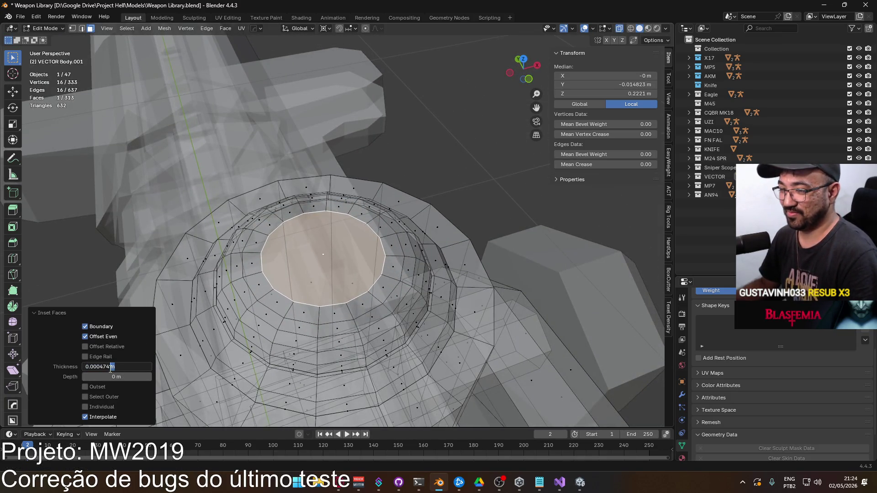
text(5)
key(Return)
Extrude the inset face upward into a pin topped at Z 0.224 m.
key(KP_1)
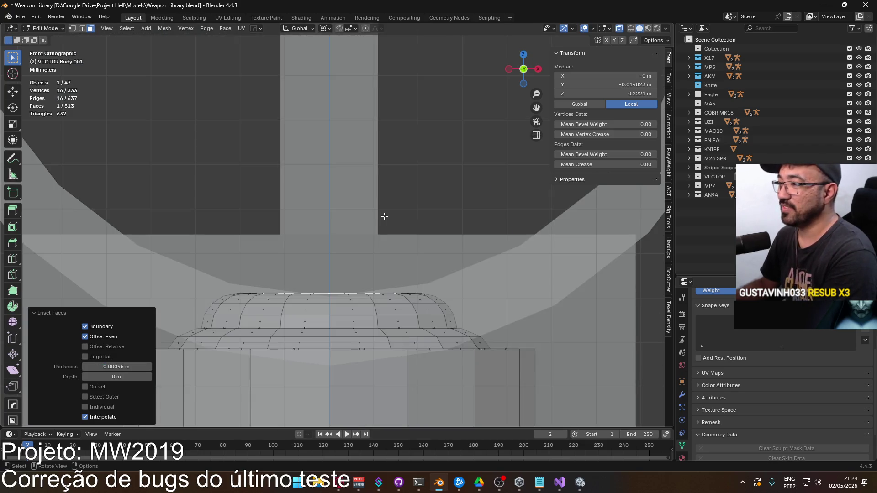
scroll(372, 286, down, 2)
key(alt+Tab)
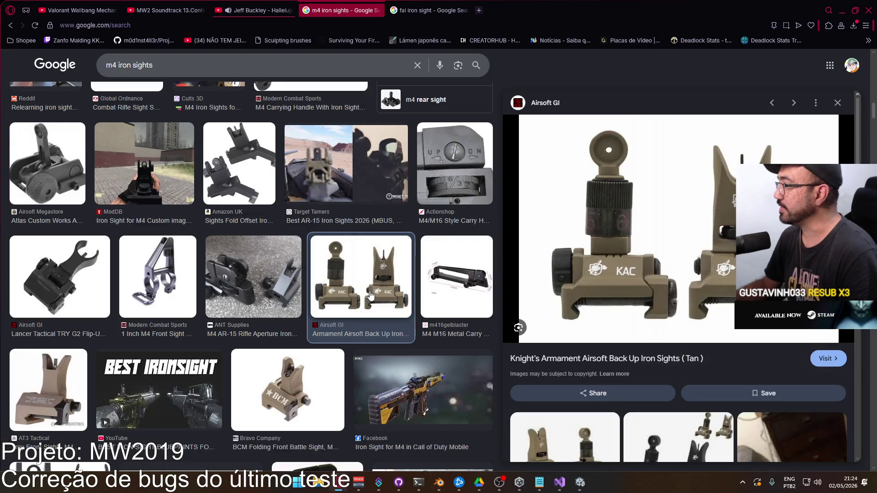
key(alt+Tab)
key(e)
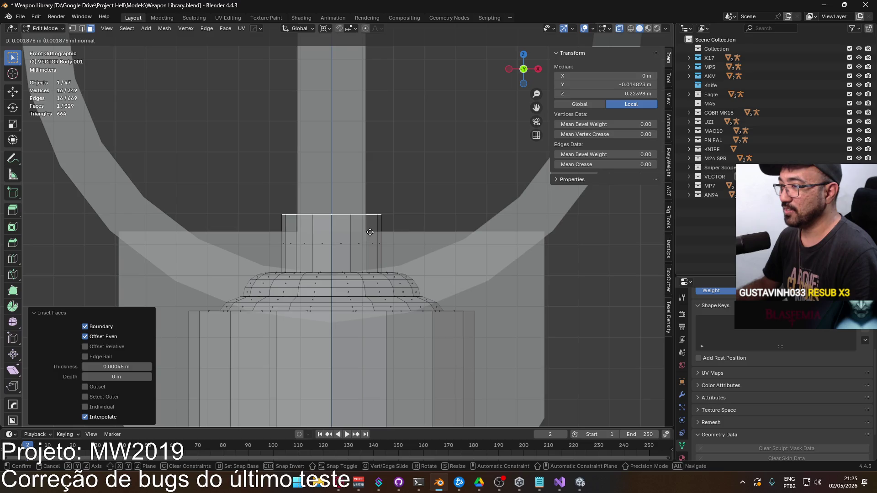
click(370, 232)
double_click(579, 93)
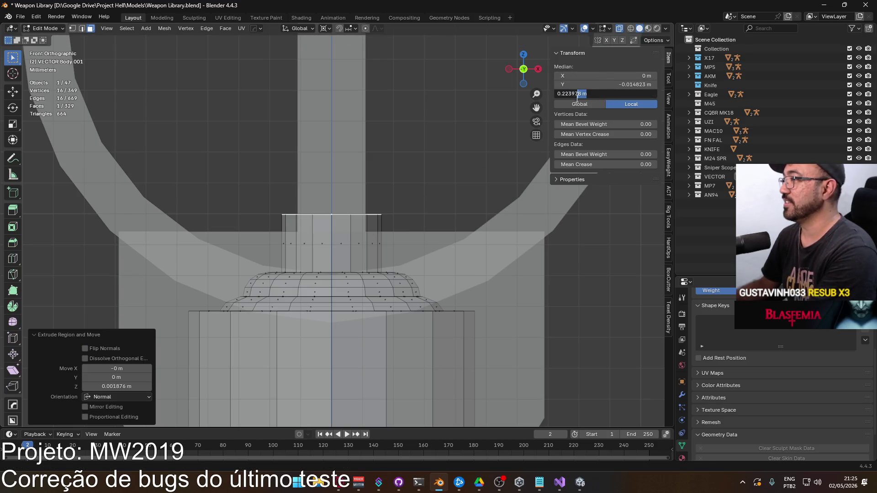
key(Return)
click(429, 147)
Check the new pin against the iron sight reference images.
mouse_move(428, 147)
middle_down()
mouse_move(300, 163)
mouse_move(368, 192)
mouse_move(364, 200)
middle_up()
key(alt+Tab)
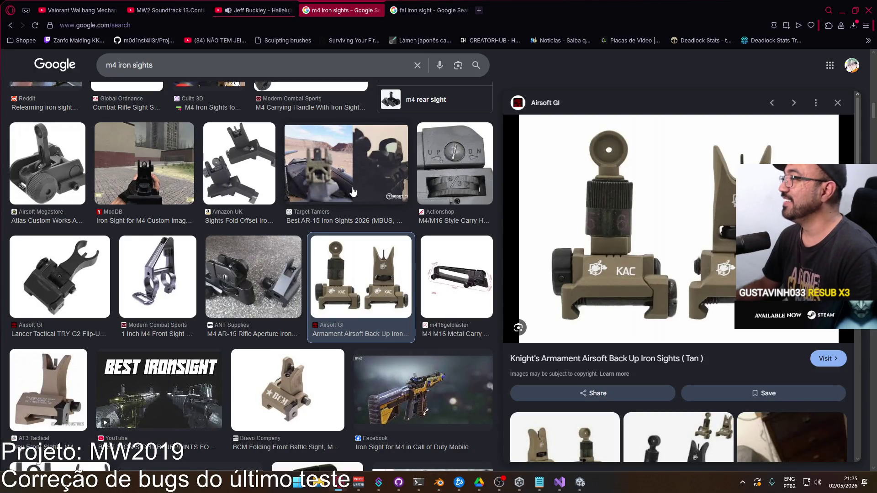
key(alt+Tab)
mouse_move(352, 191)
middle_down()
mouse_move(481, 168)
mouse_move(393, 180)
mouse_move(405, 191)
middle_up()
scroll(405, 180, down, 5)
scroll(365, 162, up, 5)
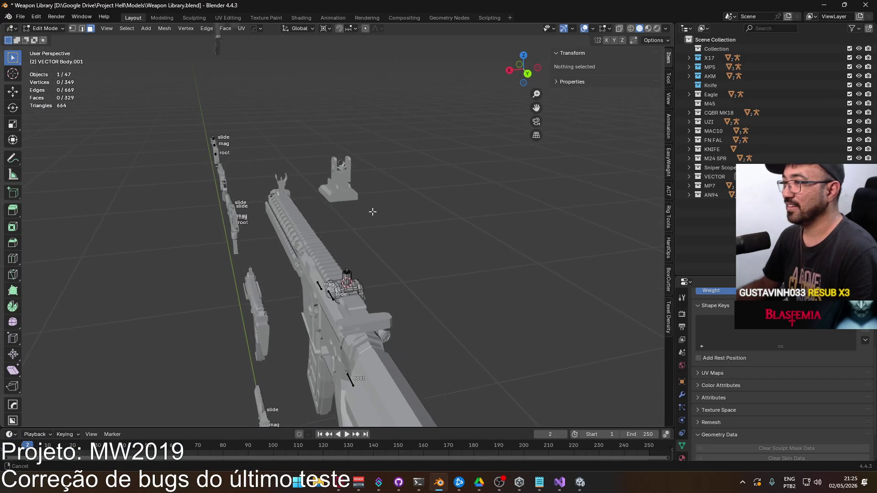
Edit MK18 Body and select the upper ring's outer edge loop.
key(Tab)
click(353, 106)
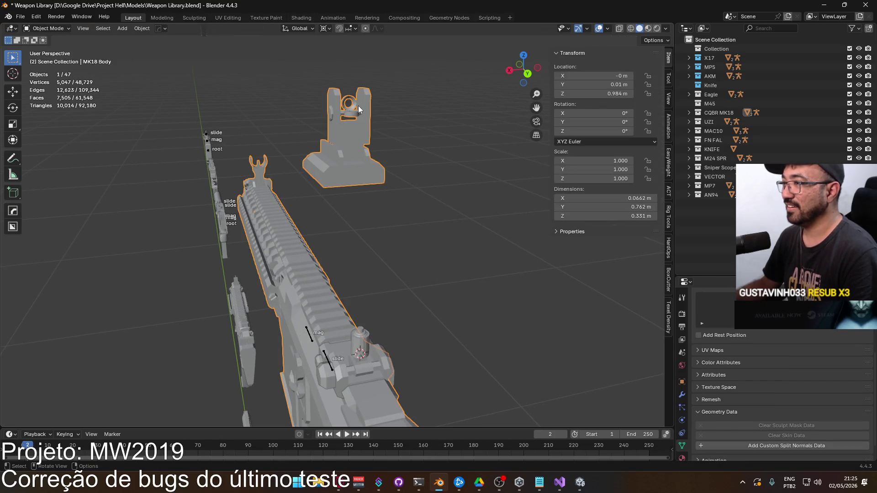
key(Tab)
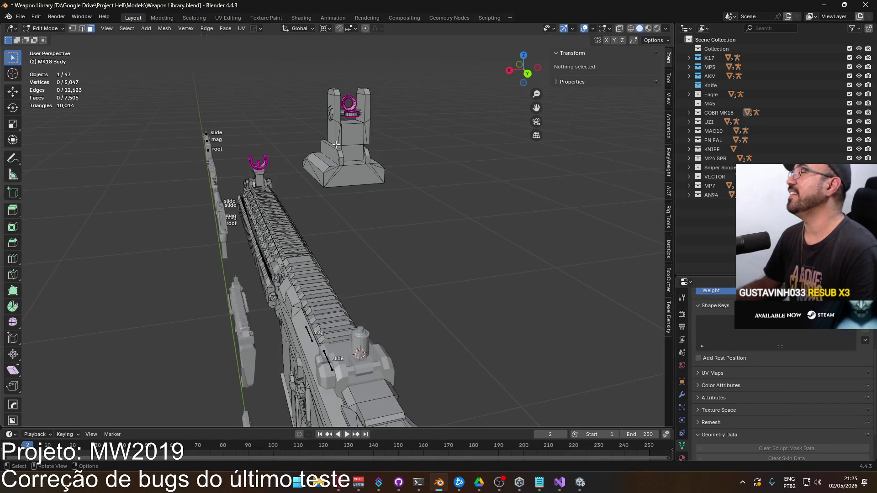
middle_drag(336, 145, 342, 182)
scroll(347, 210, up, 6)
scroll(350, 222, up, 3)
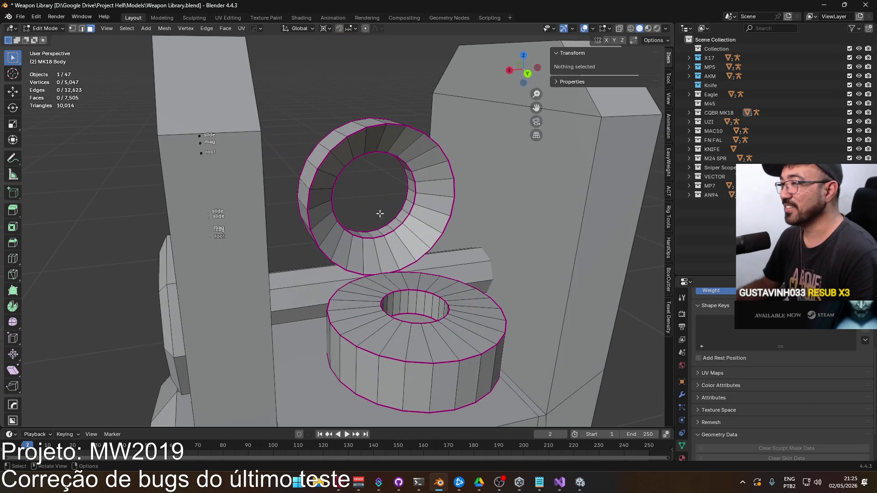
alt+click(435, 144)
scroll(430, 153, down, 5)
mouse_move(434, 173)
middle_down()
mouse_move(447, 196)
mouse_move(385, 216)
middle_up()
Duplicate the ring loop in place and separate it into MK18 Body.001.
key(shift+d)
key(Escape)
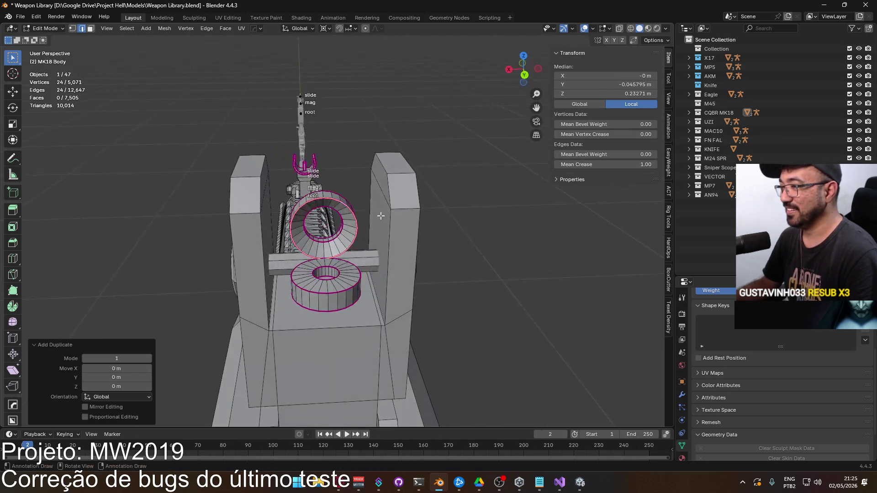
key(ctrl+e)
mouse_move(355, 303)
click(406, 307)
scroll(366, 237, down, 2)
Select the separated ring object and frame it in back view.
key(Tab)
click(315, 214)
scroll(351, 192, down, 2)
key(ctrl+KP_1)
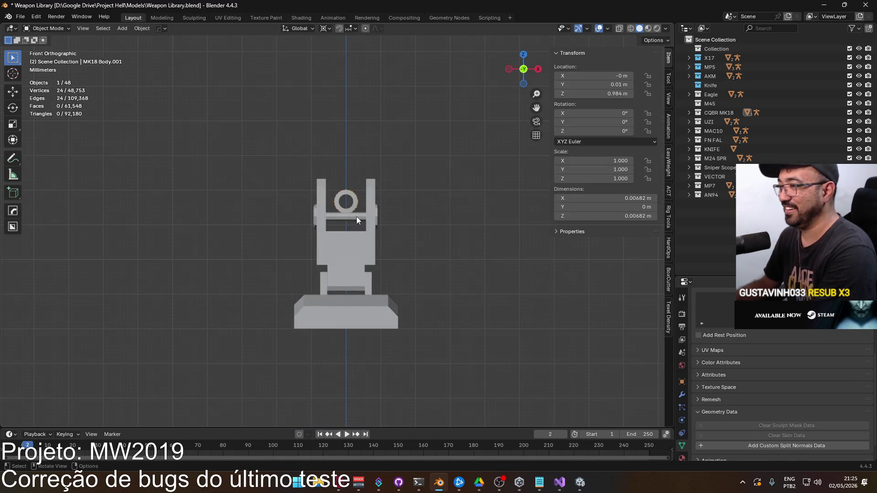
scroll(361, 215, down, 5)
shift+middle_drag(357, 215, 346, 184)
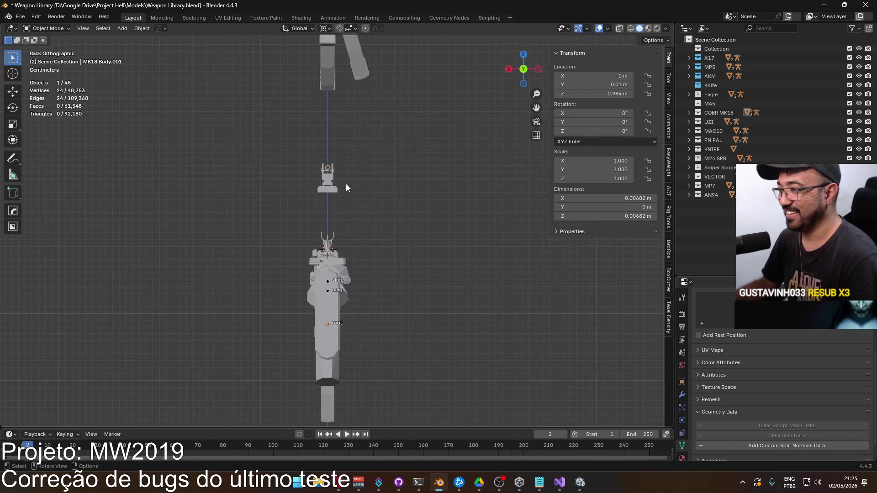
Move the ring down toward the VECTOR sight post using snapped 0.1 m steps.
key(g)
click(353, 235)
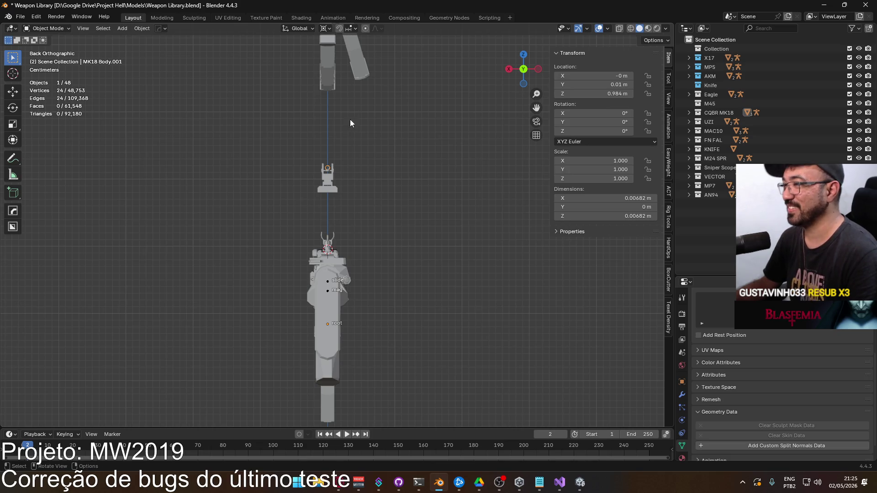
click(339, 28)
key(g)
click(360, 165)
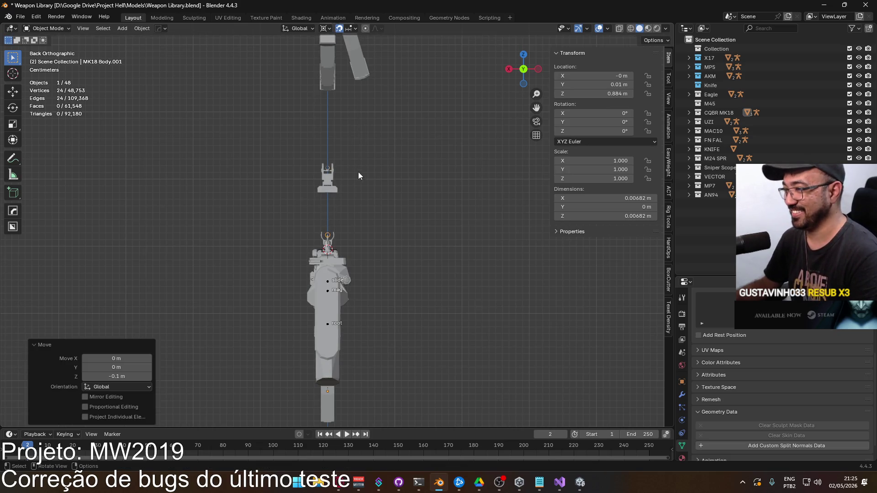
scroll(349, 241, up, 5)
scroll(349, 241, up, 8)
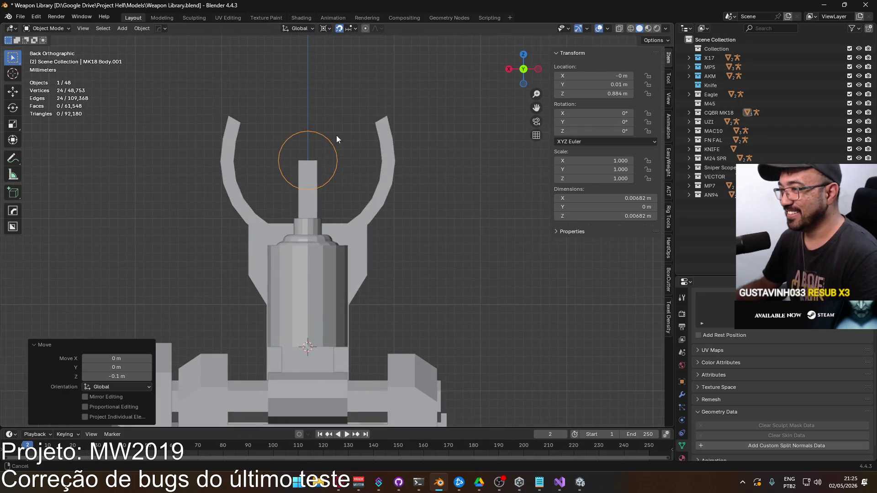
key(g)
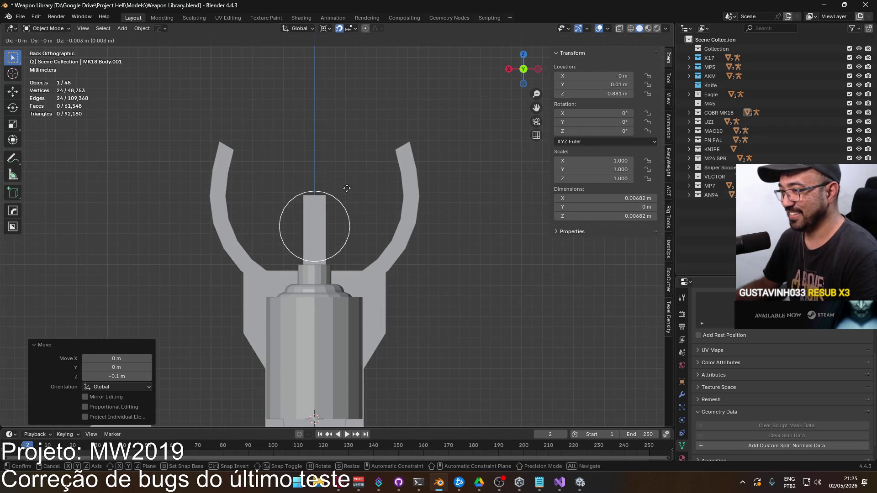
click(347, 188)
scroll(328, 111, up, 4)
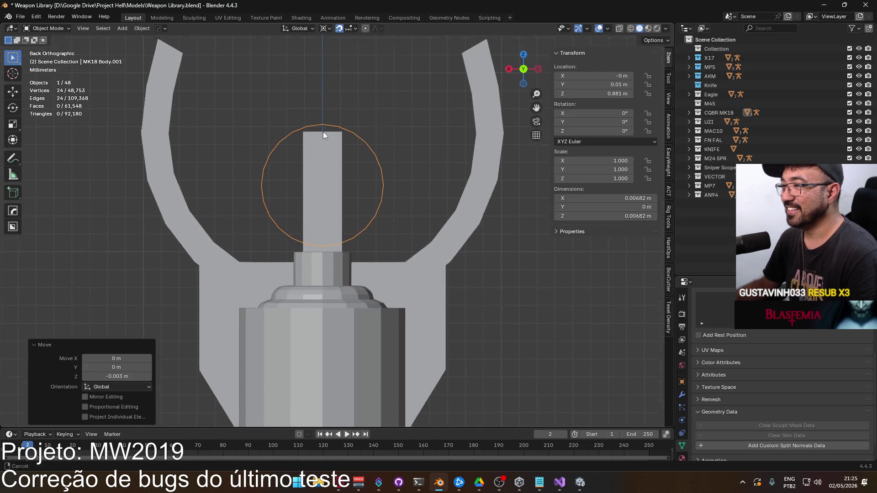
shift+middle_drag(329, 158, 339, 197)
scroll(339, 198, up, 2)
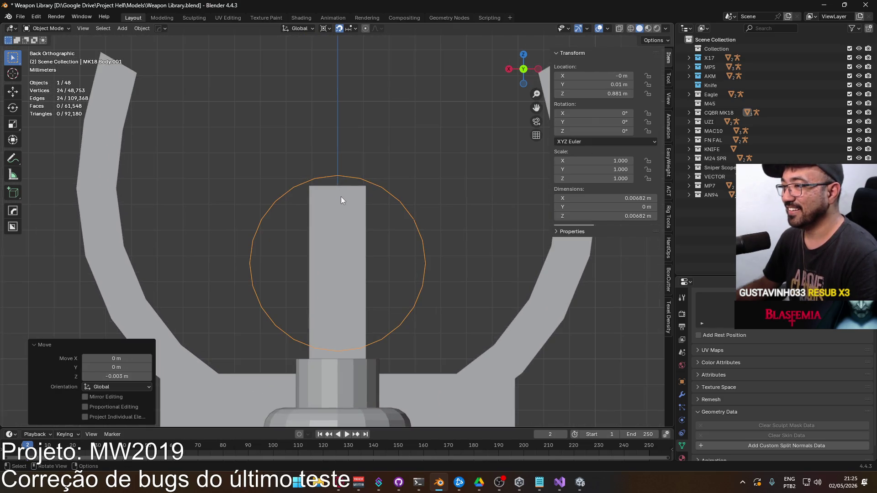
Without snapping, fine-tune the ring's height along Z above the post.
click(338, 29)
key(g)
key(z)
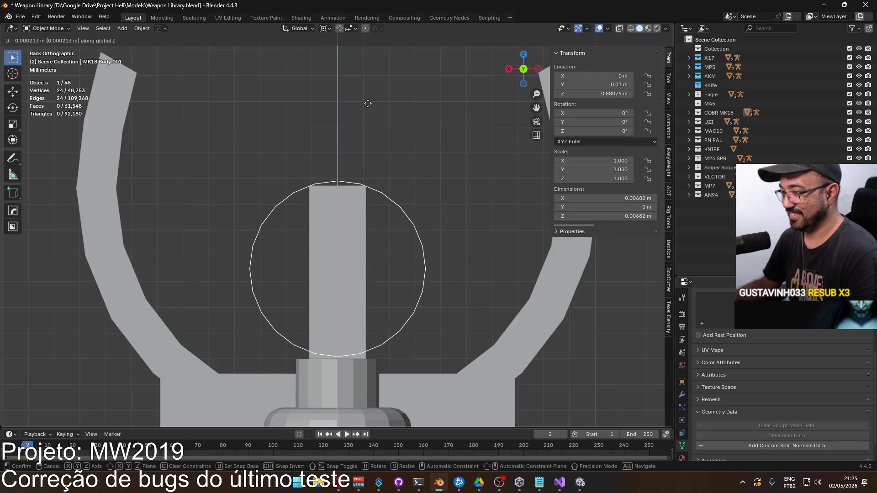
click(367, 104)
scroll(311, 155, down, 3)
mouse_move(312, 155)
middle_down()
mouse_move(338, 169)
mouse_move(386, 236)
mouse_move(443, 252)
mouse_move(301, 226)
middle_up()
In right side view, slide the ring along Y to 0.03096 m over the post.
key(KP_3)
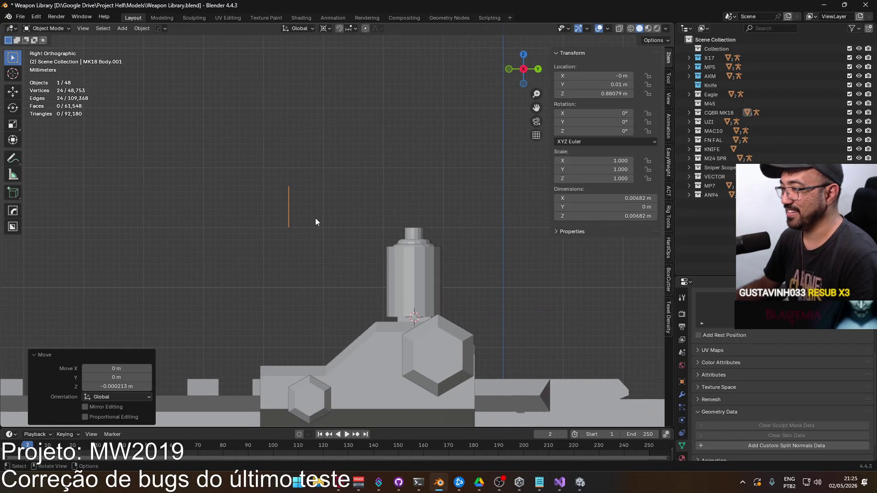
key(g)
key(y)
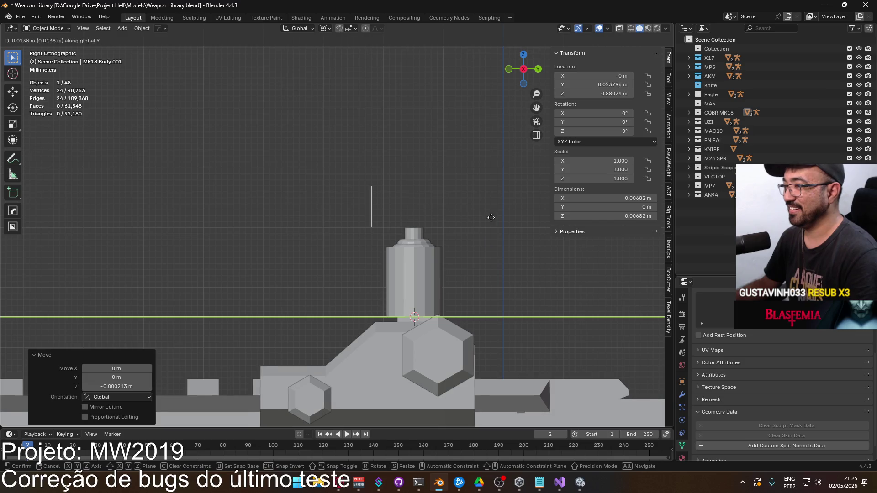
click(531, 218)
scroll(424, 229, up, 5)
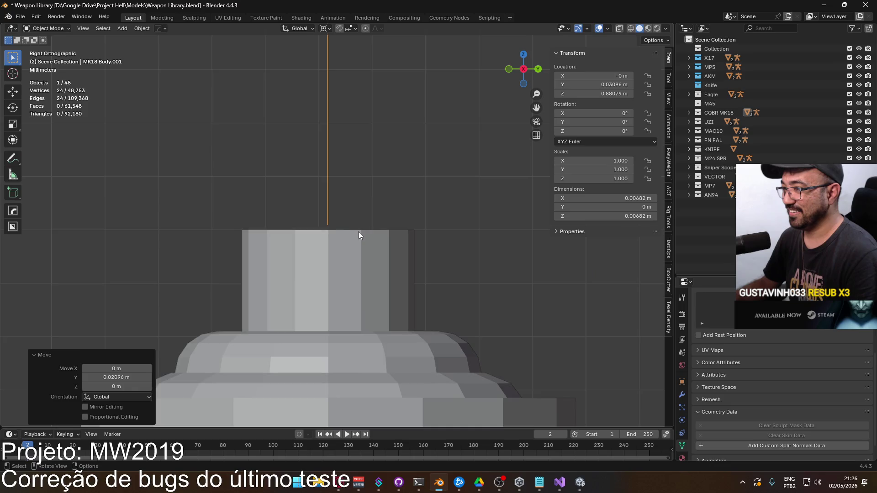
Join the ring into VECTOR Body.001 and return to Edit Mode.
shift+click(356, 242)
scroll(356, 250, up, 2)
key(ctrl+j)
scroll(352, 241, down, 3)
key(Tab)
Box-select the circle's vertices, check the selection in 3D, then return to side view.
click(329, 228)
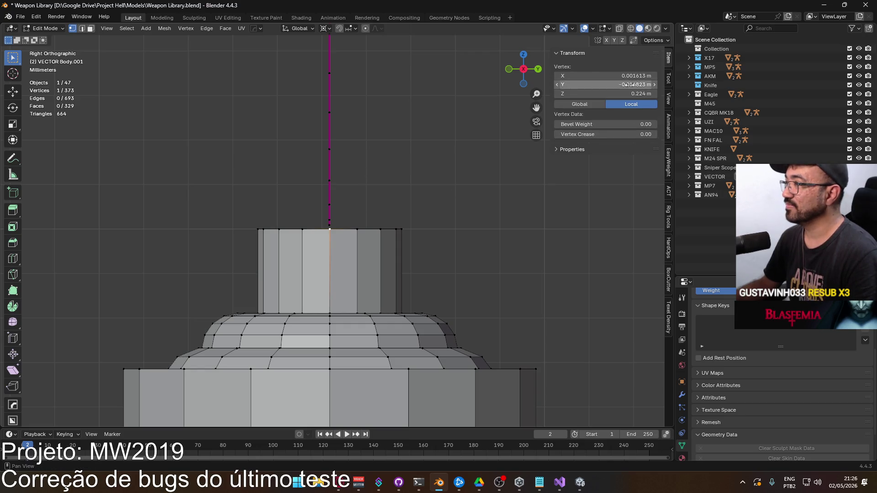
scroll(384, 146, down, 3)
click(357, 118)
mouse_move(280, 104)
mouse_down()
mouse_move(382, 245)
mouse_move(383, 269)
mouse_up()
scroll(386, 256, up, 3)
scroll(378, 255, up, 2)
scroll(371, 233, down, 3)
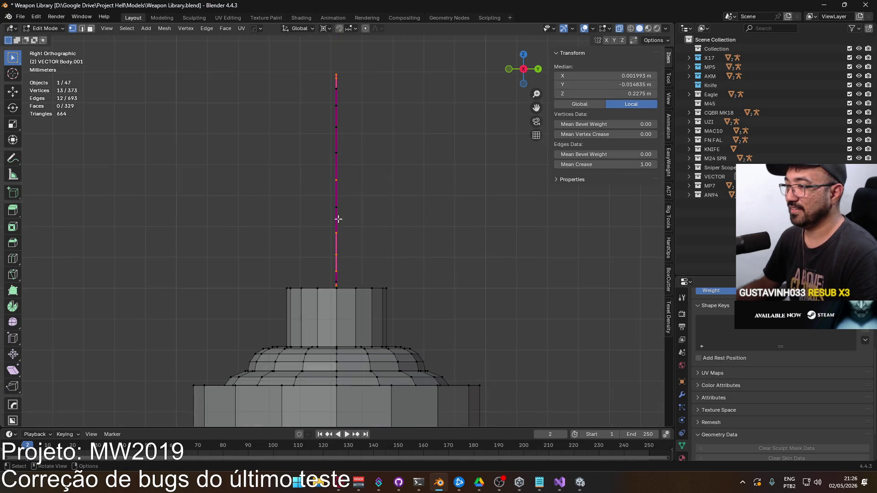
scroll(339, 224, down, 2)
mouse_move(294, 101)
mouse_down()
mouse_move(402, 258)
mouse_move(392, 268)
mouse_up()
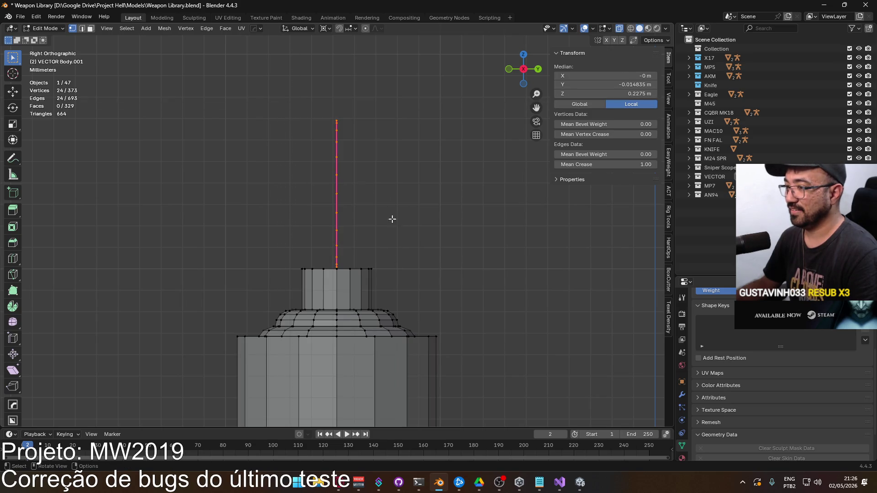
mouse_move(403, 155)
middle_down()
mouse_move(394, 165)
mouse_move(417, 163)
middle_up()
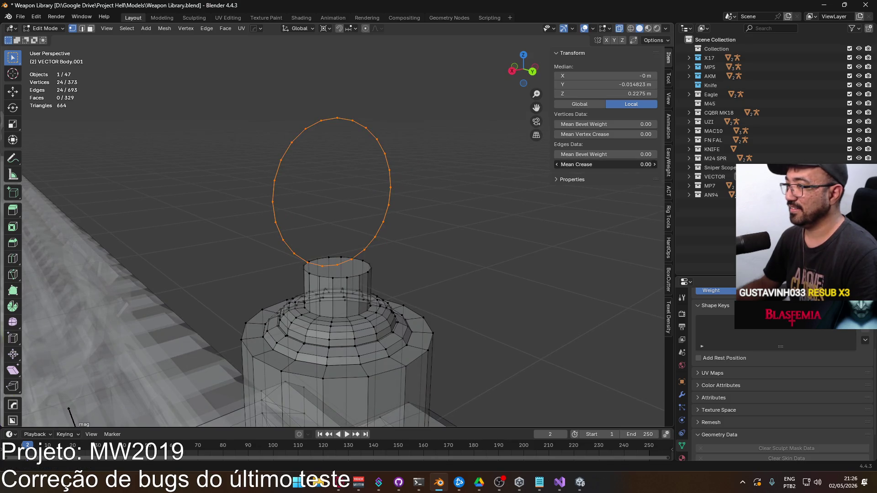
click(535, 167)
mouse_move(508, 150)
alt+middle_down()
mouse_move(480, 143)
mouse_move(462, 161)
alt+middle_up()
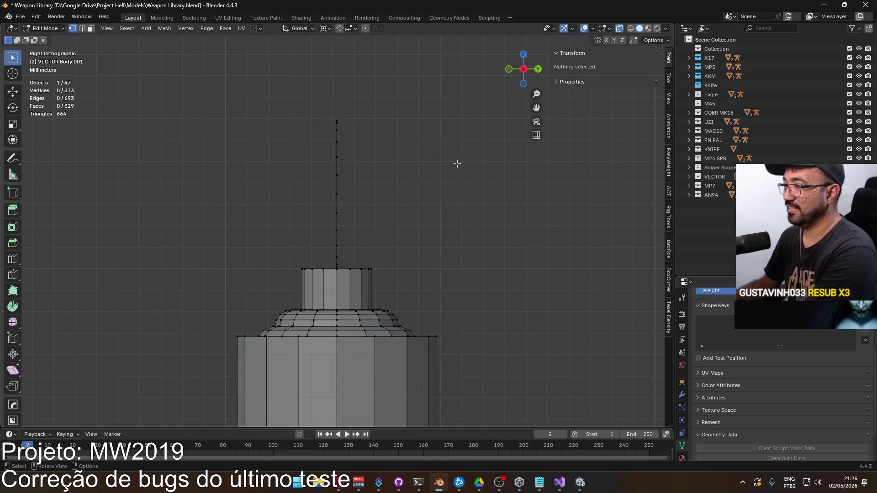
Extrude the circle's edge loop and slide the new loop sideways along Y.
alt+click(338, 157)
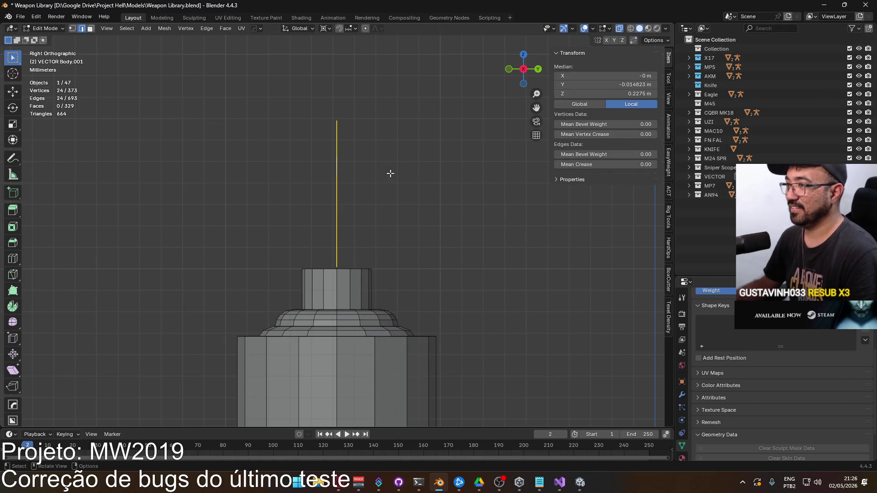
scroll(382, 194, up, 2)
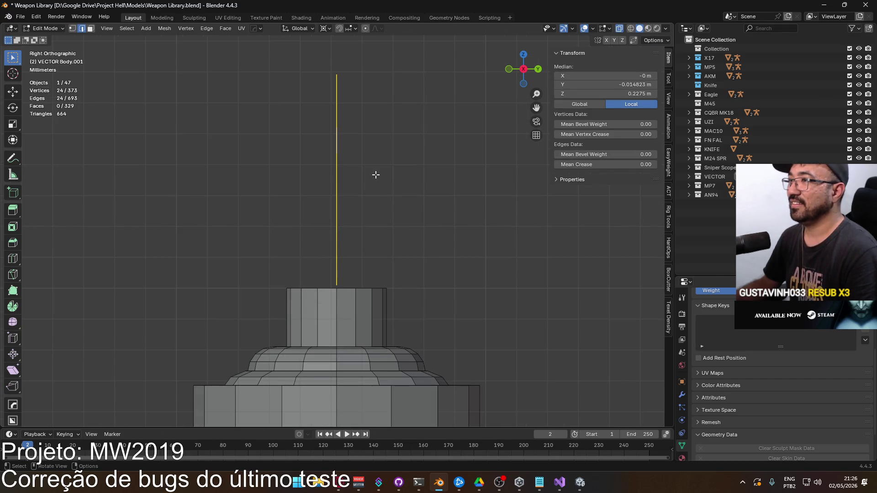
key(e)
right_click(392, 176)
key(g)
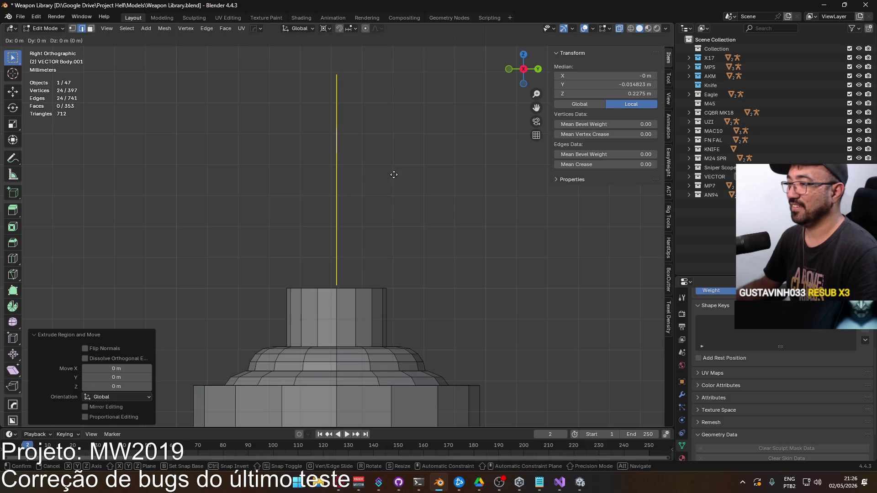
key(y)
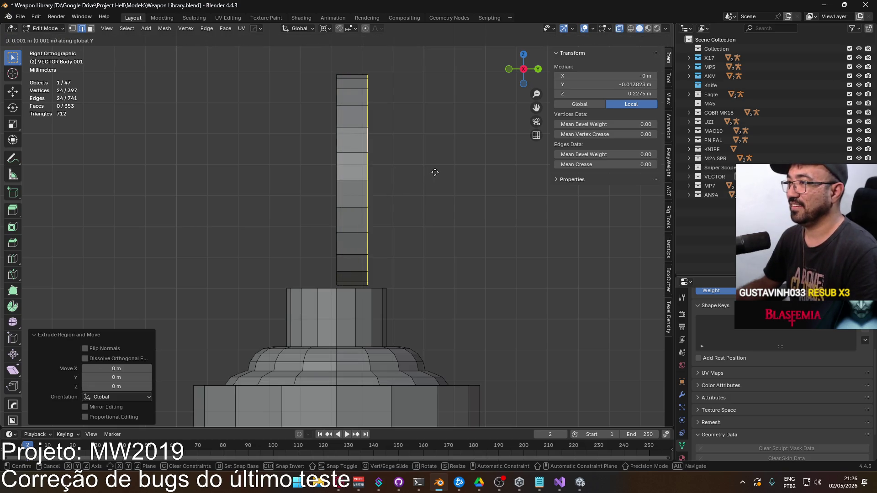
right_click(432, 172)
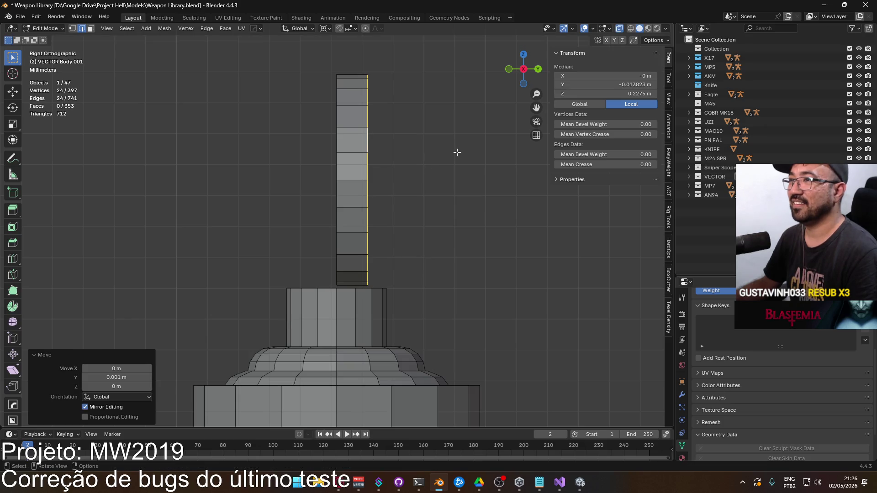
Move the band's other edge loop the opposite way to widen the ring.
click(399, 156)
alt+click(338, 146)
key(g)
right_click(455, 166)
key(g)
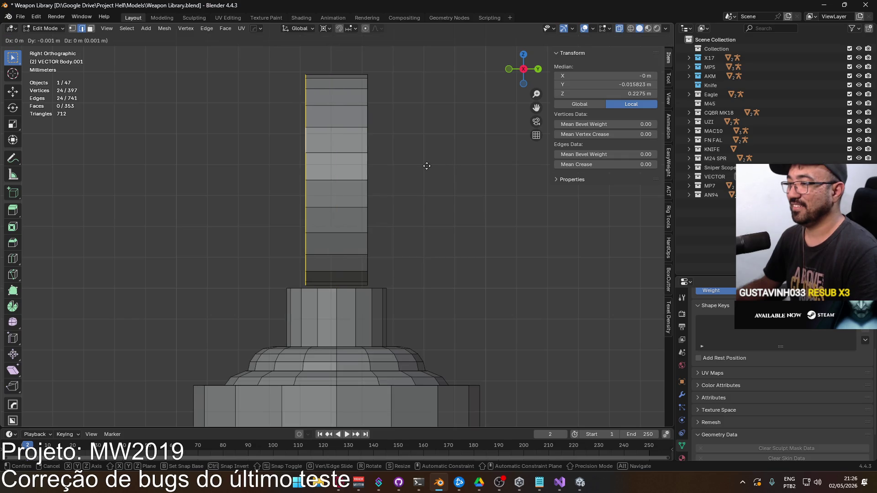
click(426, 166)
click(460, 167)
middle_drag(459, 167, 394, 191)
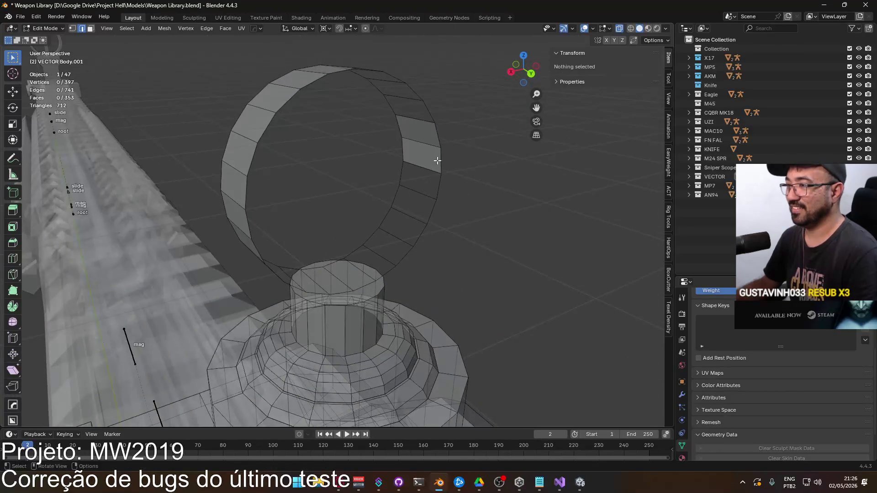
Select the whole ring and recalculate its normals to point inside.
key(l)
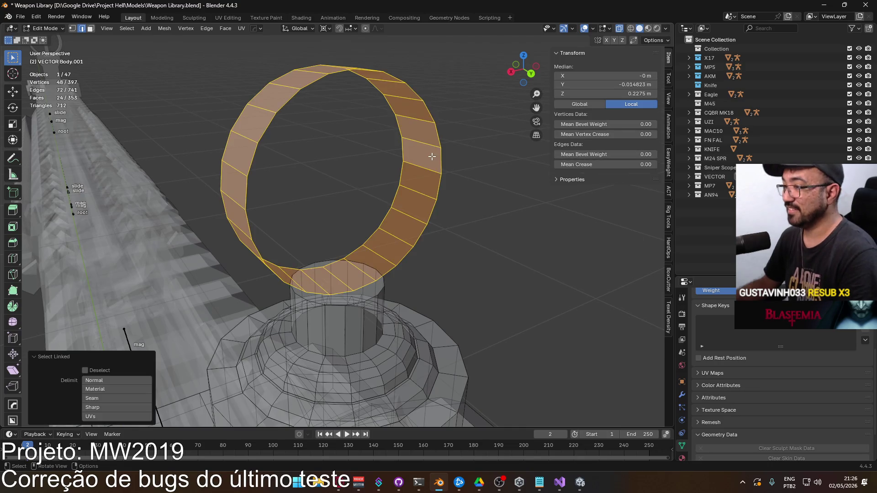
key(alt+n)
click(430, 159)
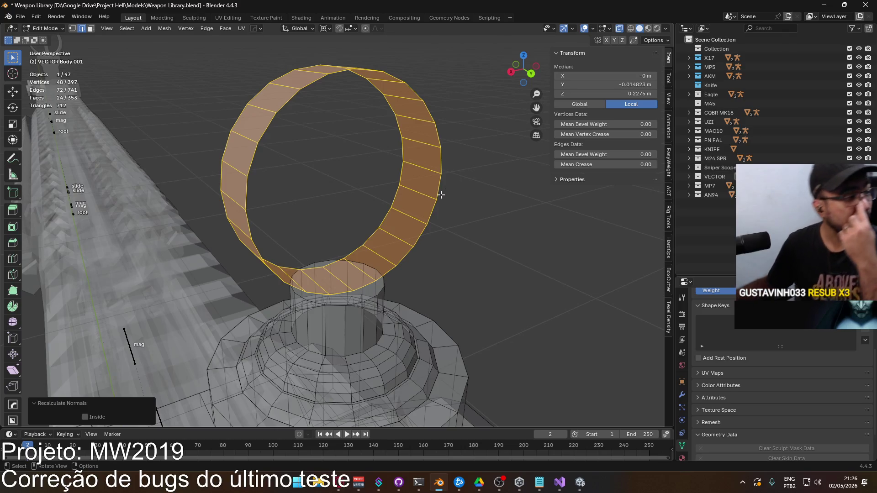
mouse_move(453, 163)
middle_down()
mouse_move(407, 156)
mouse_move(471, 181)
mouse_move(470, 190)
middle_up()
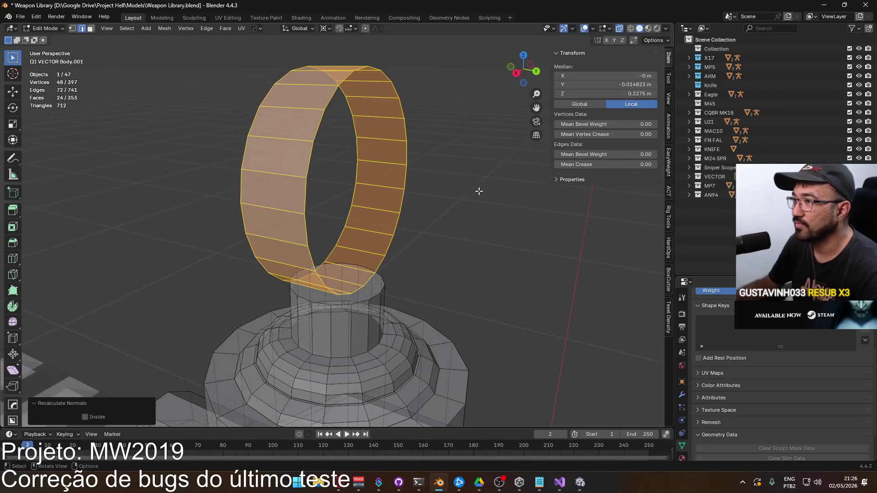
key(alt+n)
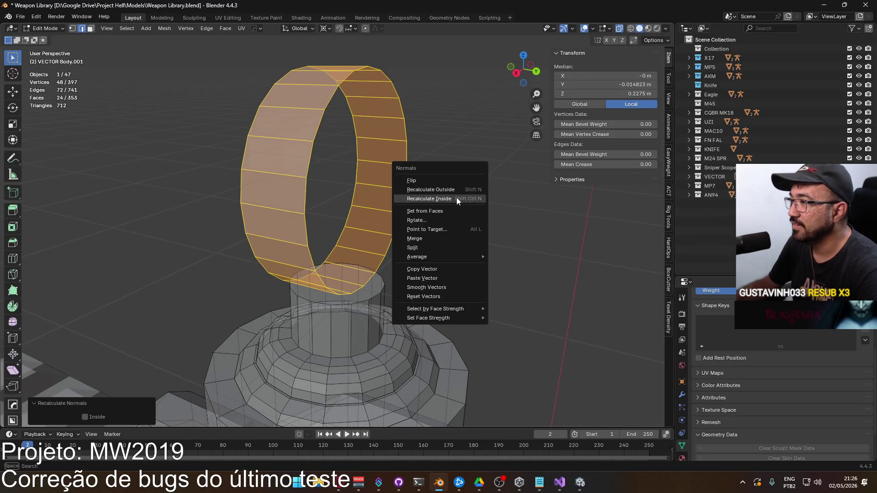
click(457, 198)
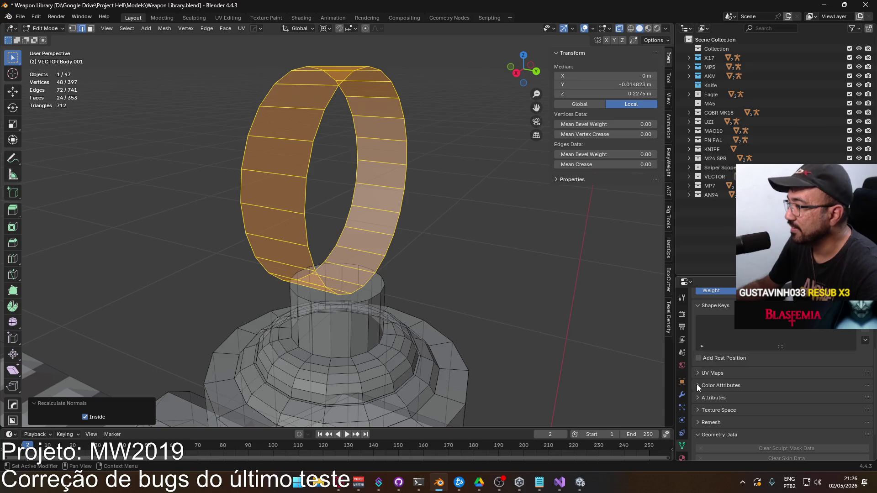
Bring up the Modifier properties and the list of modifiers to add.
click(682, 394)
key(ctrl+x)
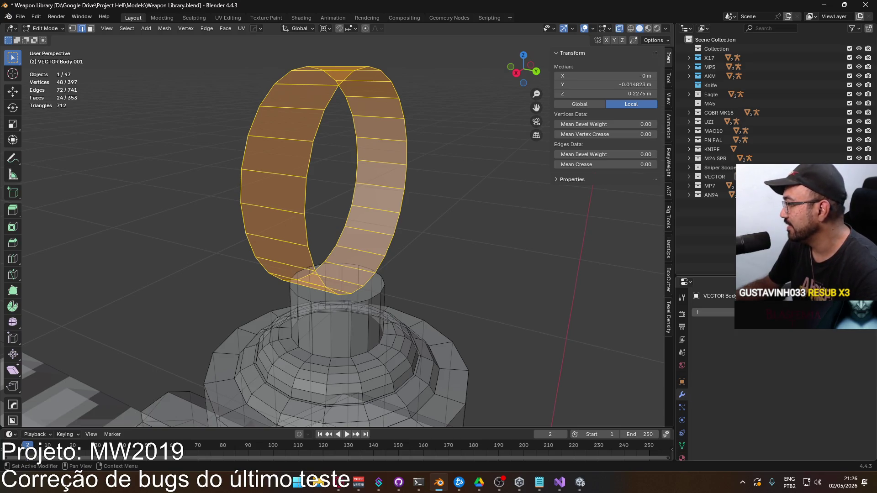
click(777, 313)
Add a Solidify modifier to the ring with a 0.001 m thickness.
mouse_move(776, 315)
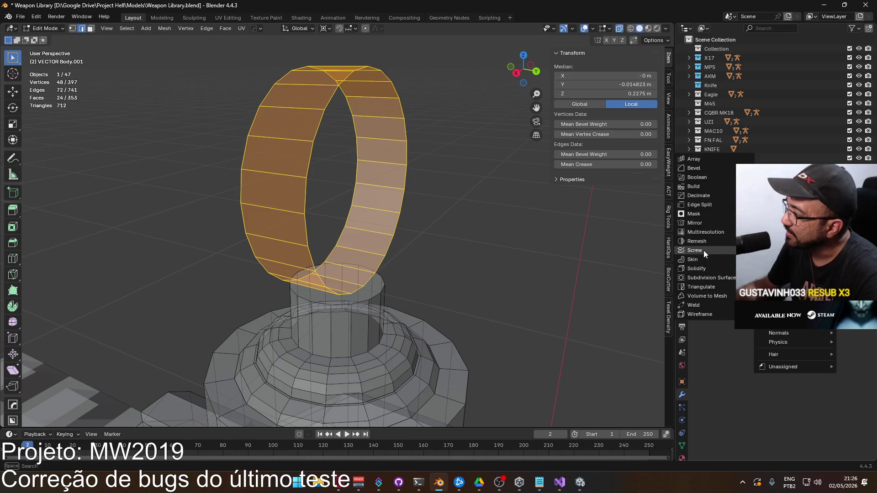
click(703, 268)
scroll(489, 229, down, 3)
mouse_move(489, 229)
middle_down()
mouse_move(410, 225)
mouse_move(425, 226)
middle_up()
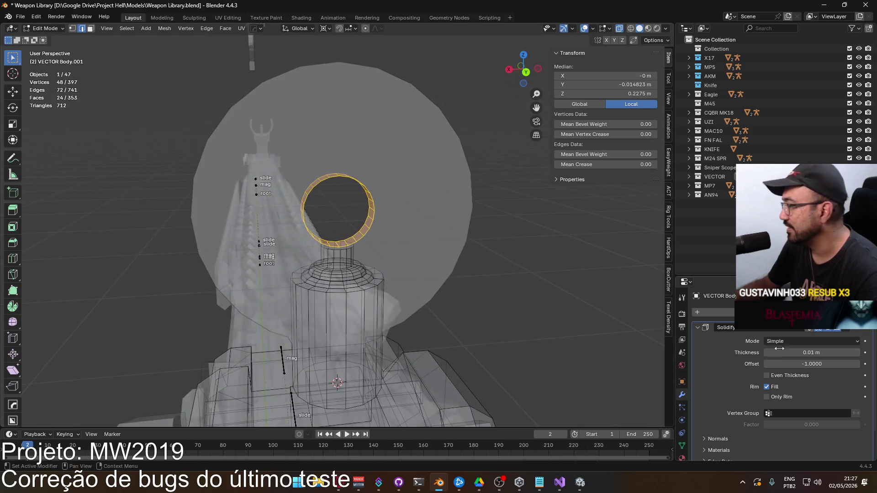
click(805, 353)
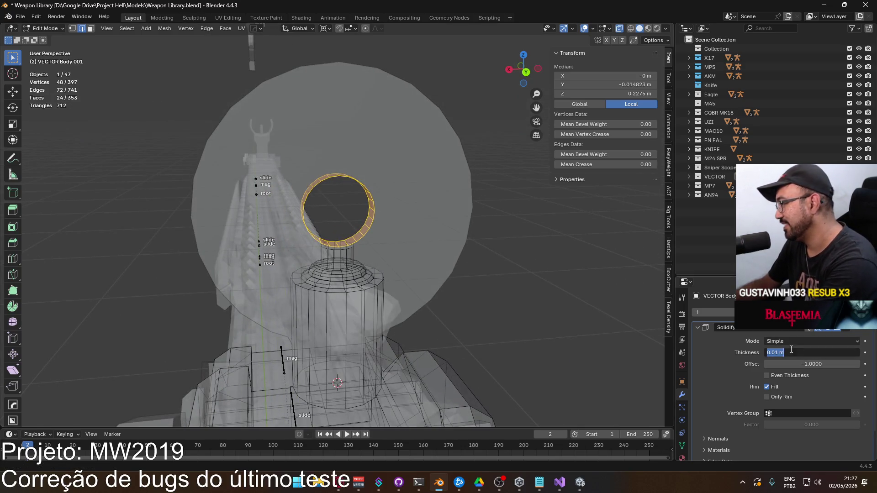
text(0)
key(Return)
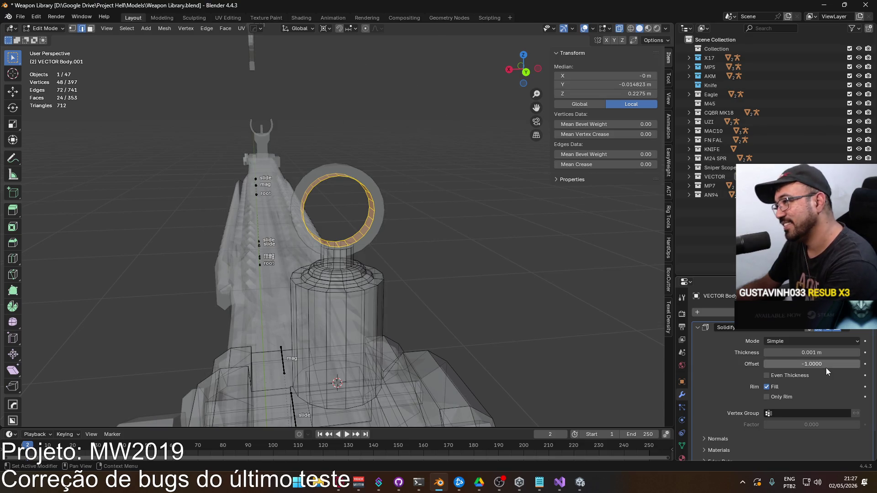
mouse_move(435, 196)
middle_down()
mouse_move(471, 212)
mouse_move(515, 210)
mouse_move(548, 249)
mouse_move(529, 229)
mouse_move(501, 221)
mouse_move(441, 238)
middle_up()
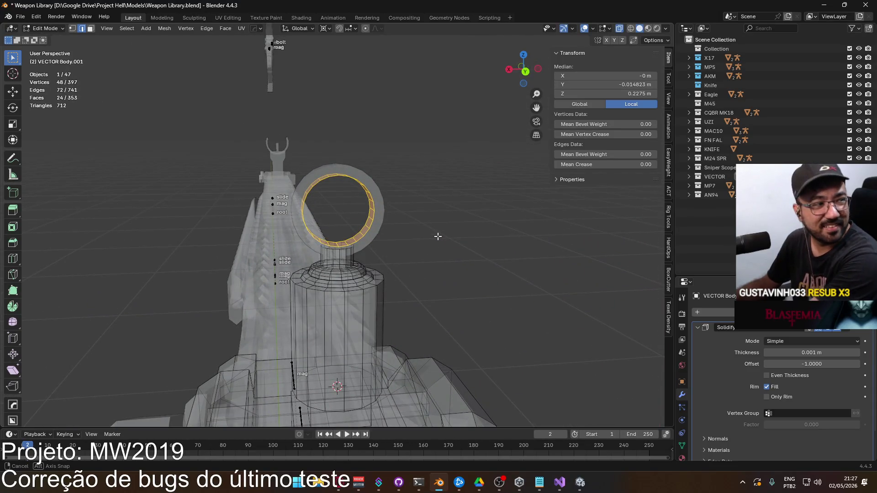
Compare the ring with the iron sight reference photos, then orbit to a front view.
key(alt+Tab)
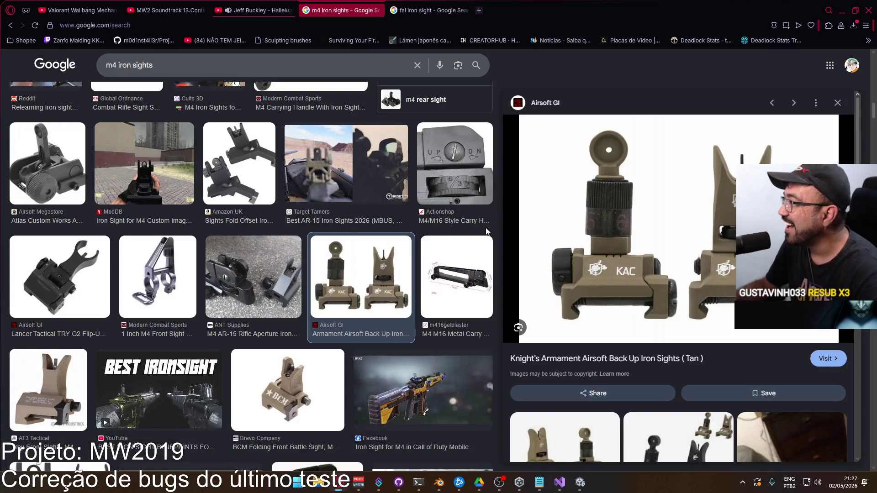
key(alt+Tab)
mouse_move(442, 225)
middle_down()
mouse_move(417, 219)
mouse_move(402, 201)
mouse_move(423, 210)
mouse_move(464, 192)
mouse_move(548, 197)
mouse_move(478, 221)
mouse_move(436, 213)
middle_up()
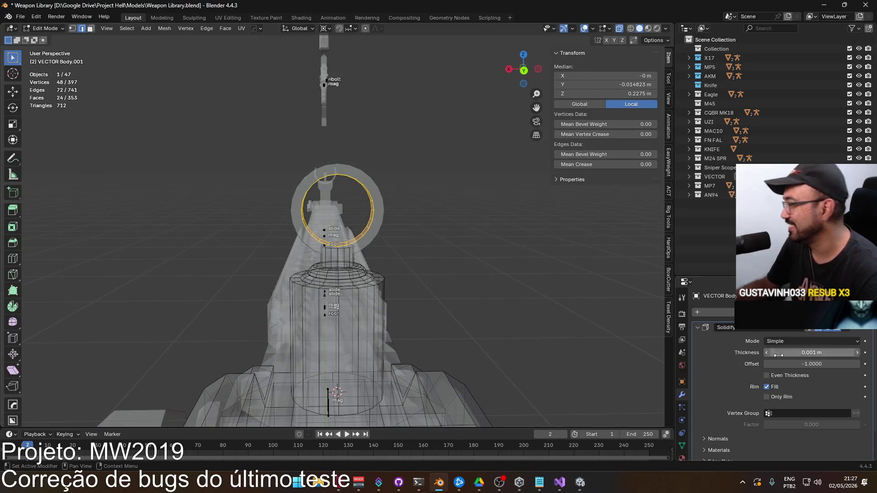
Preview the ring's Solidify thickness at 0.
click(778, 351)
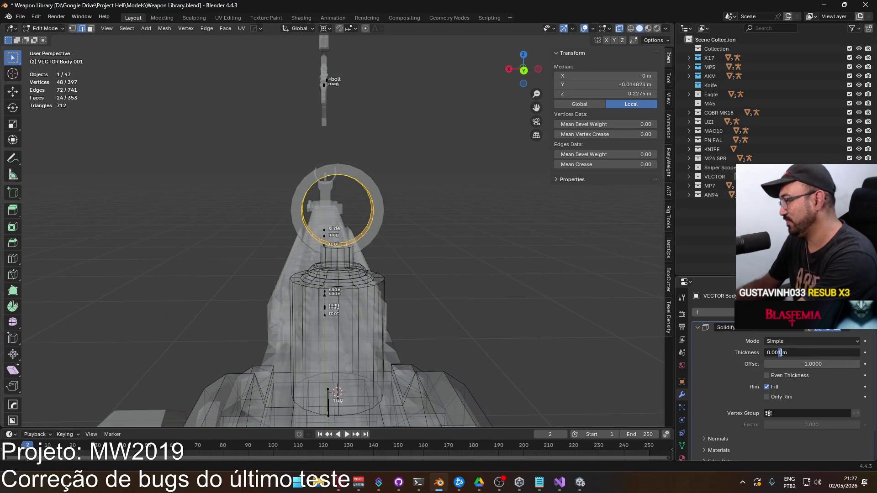
key(Return)
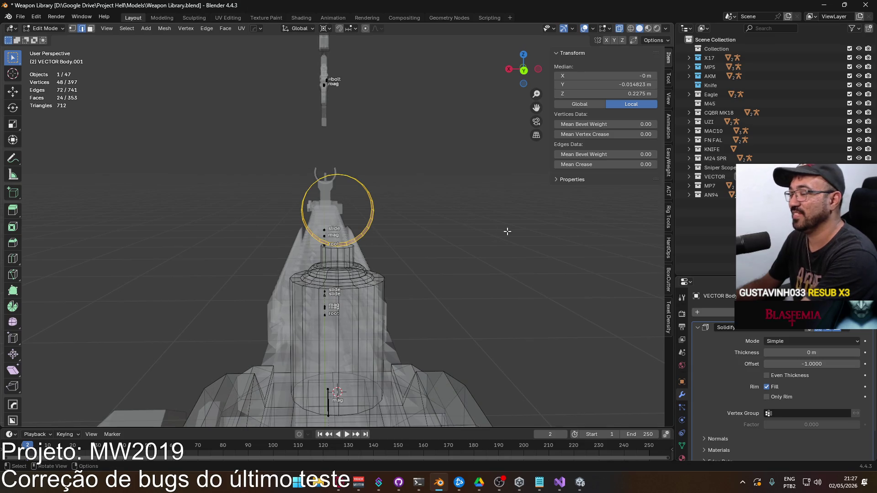
click(788, 350)
click(503, 235)
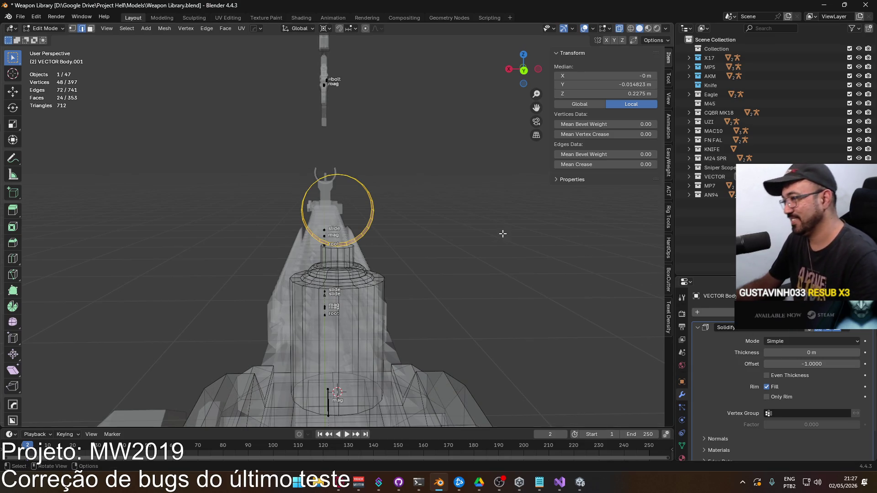
Restore the Solidify thickness to 0.001 m and switch to Object Mode.
click(802, 354)
key(BackSpace)
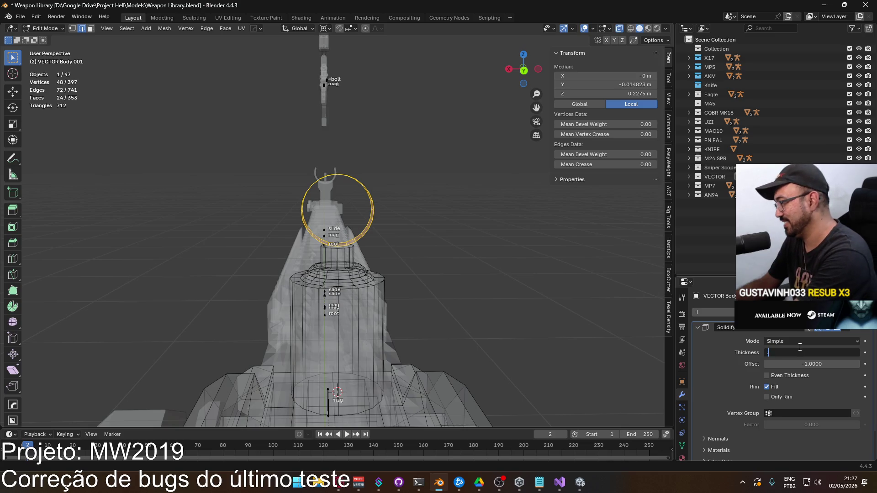
text(1)
key(Return)
mouse_move(470, 228)
middle_down()
mouse_move(461, 238)
mouse_move(495, 250)
middle_up()
click(823, 330)
click(824, 330)
click(823, 330)
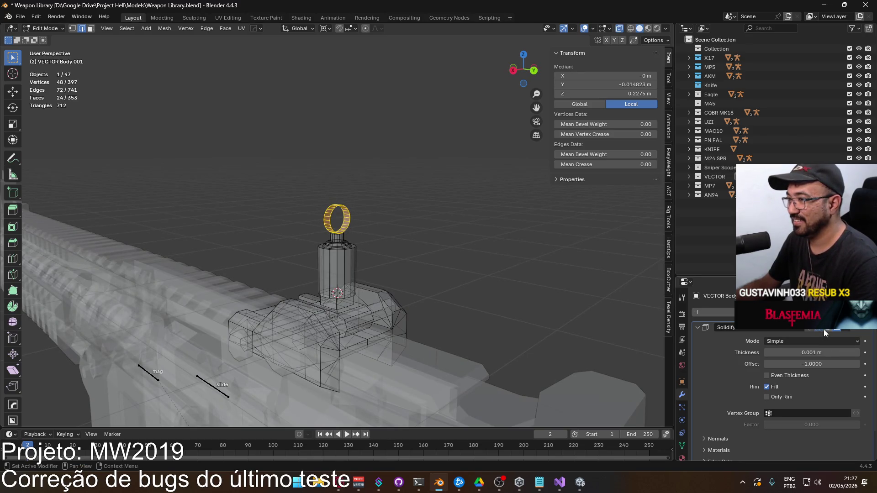
click(823, 330)
scroll(418, 221, up, 3)
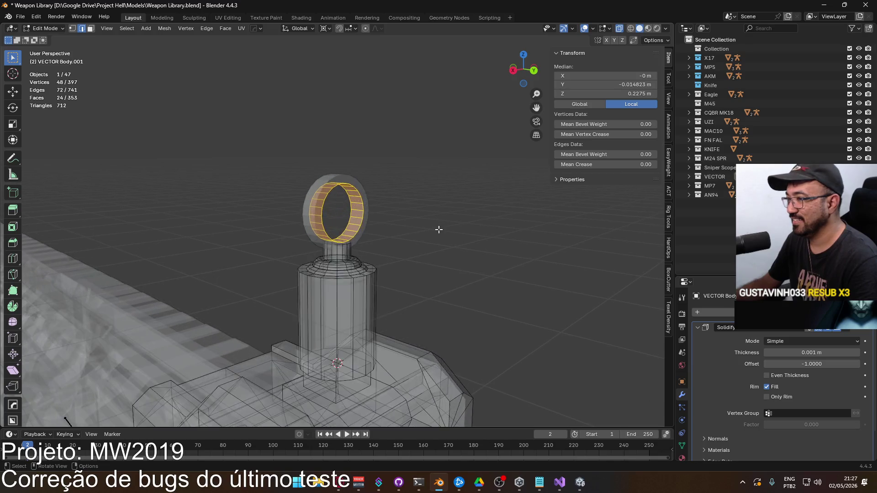
scroll(438, 235, down, 2)
key(Tab)
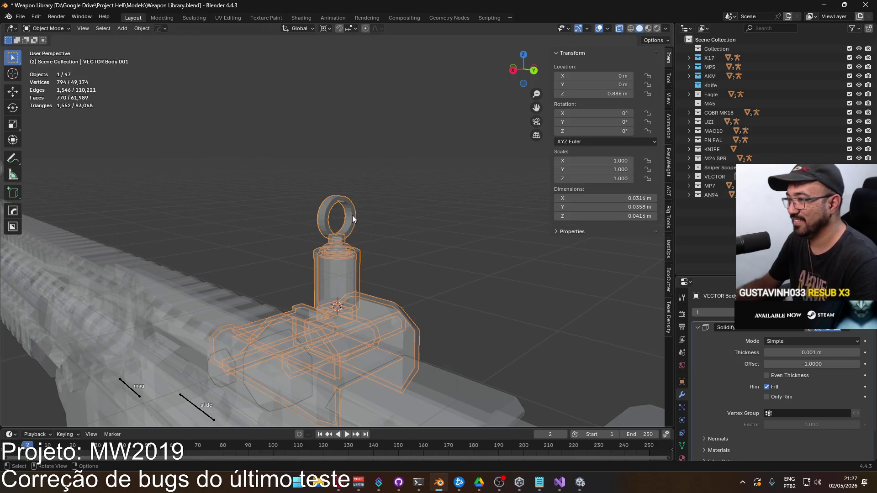
Separate the ring hood from the sight body into its own object.
key(Tab)
right_click(352, 215)
mouse_move(367, 442)
click(393, 421)
Apply the separated ring's Solidify modifier and enter Edit Mode on it.
key(Tab)
click(354, 218)
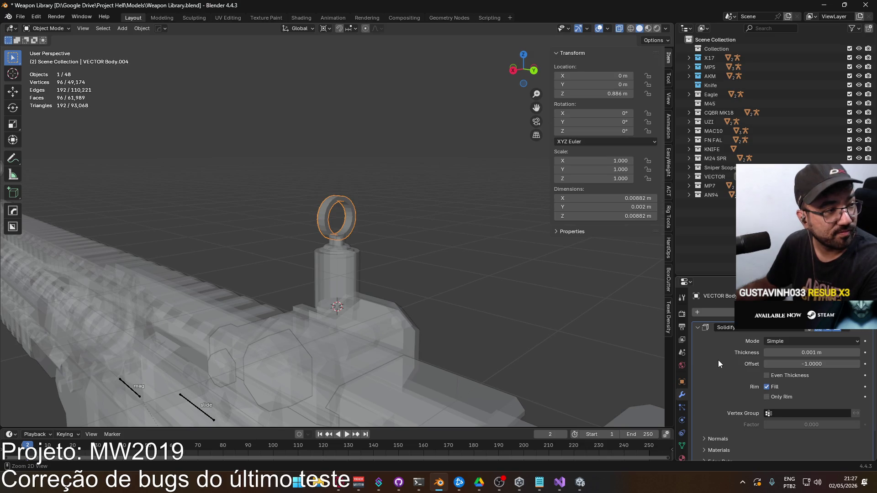
key(ctrl+a)
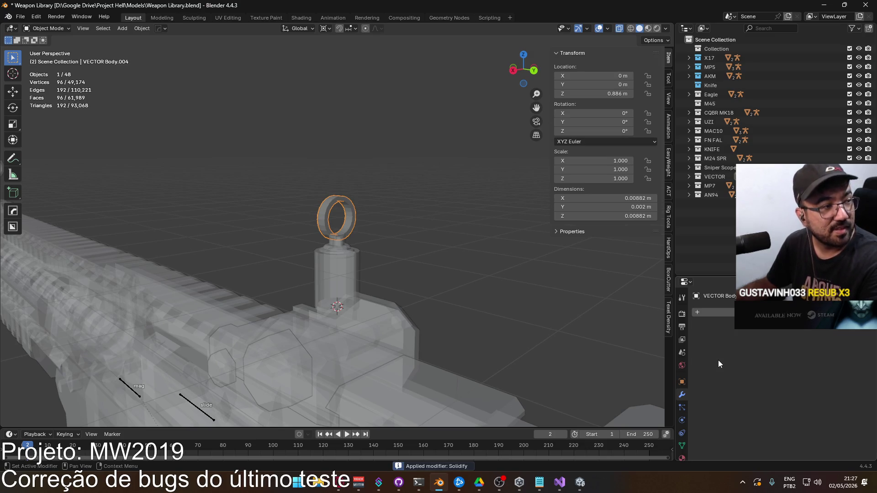
scroll(366, 221, up, 6)
key(Tab)
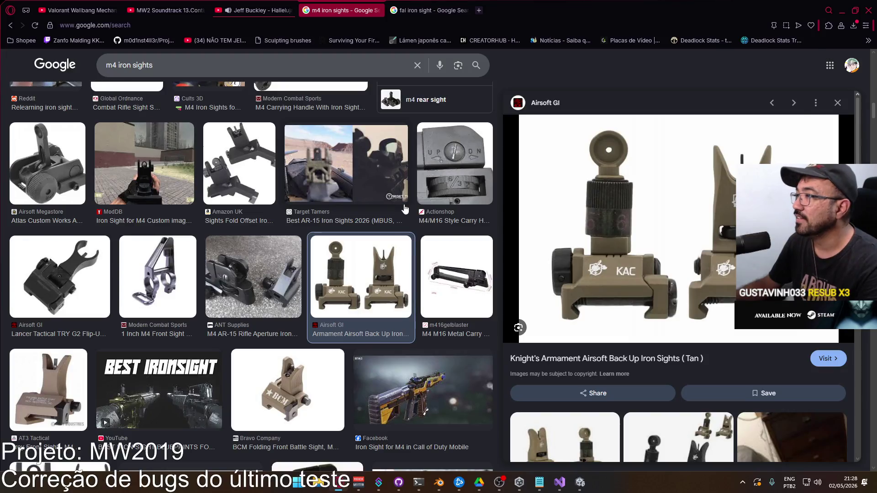
scroll(404, 206, down, 5)
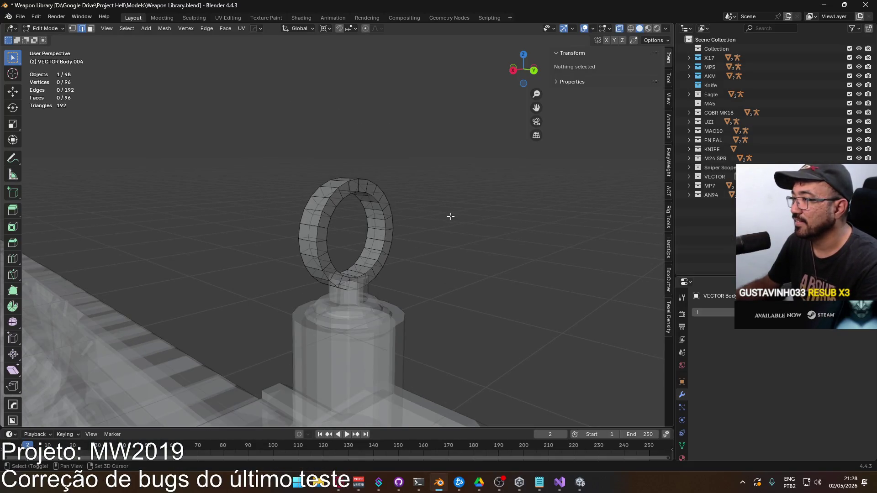
Bevel the ring's inner edge loop with a single segment.
alt+click(345, 209)
alt+click(384, 213)
mouse_move(383, 213)
middle_down()
mouse_move(395, 221)
mouse_move(354, 205)
middle_up()
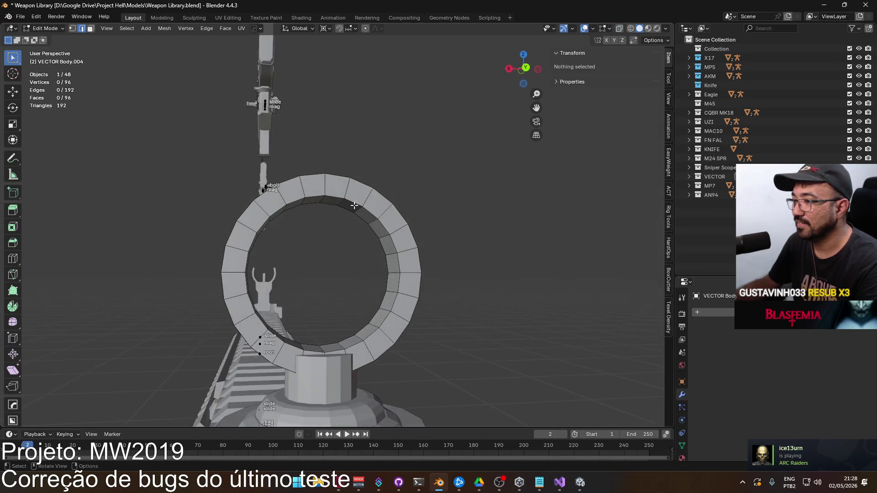
alt+click(354, 203)
key(ctrl+e)
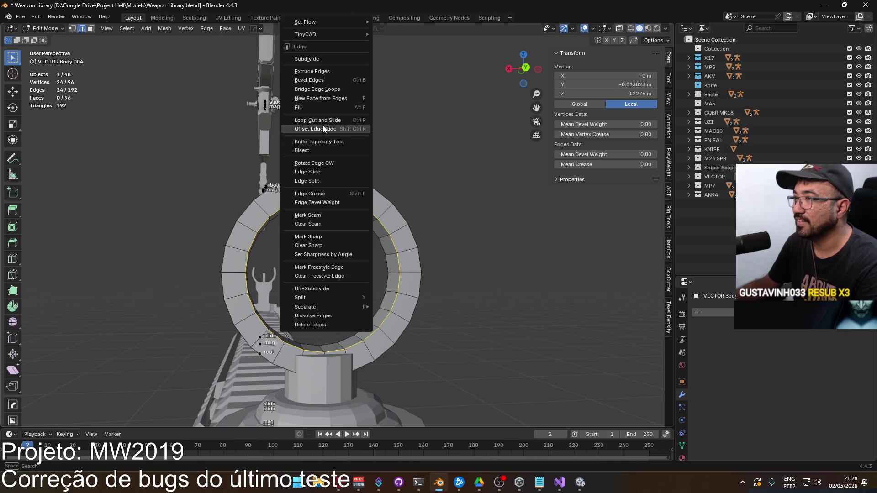
click(330, 83)
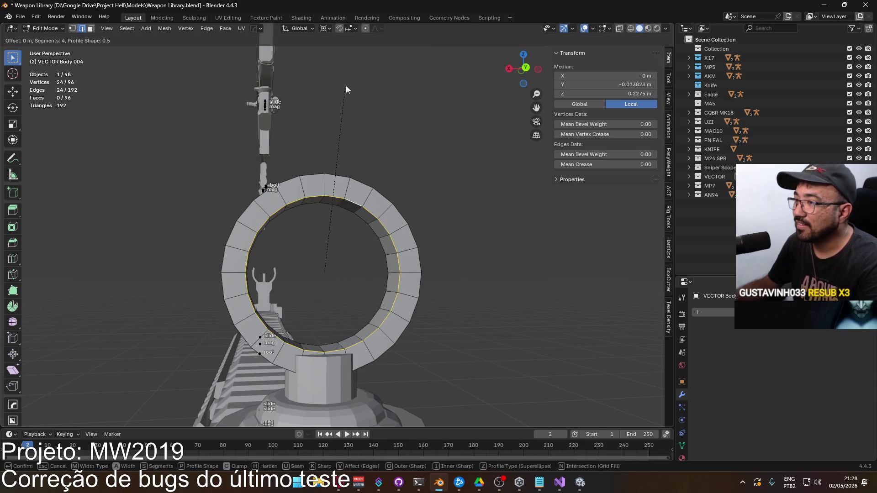
click(385, 80)
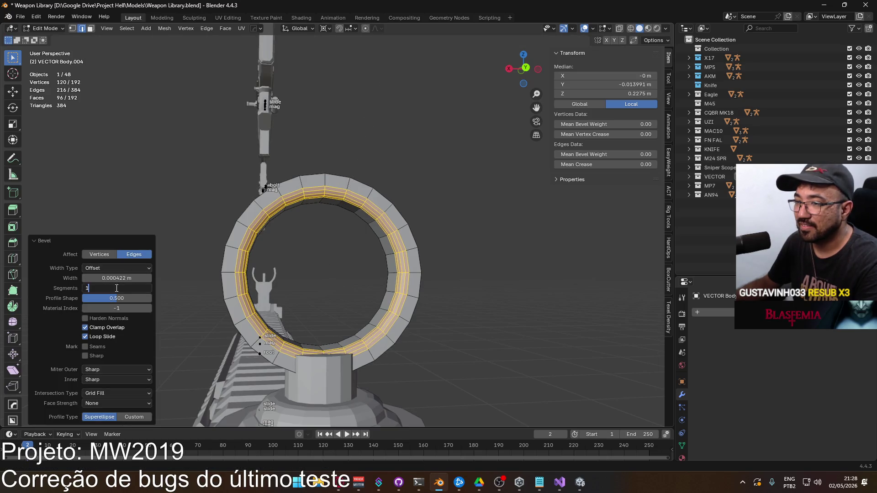
drag(124, 283, 105, 283)
click(132, 277)
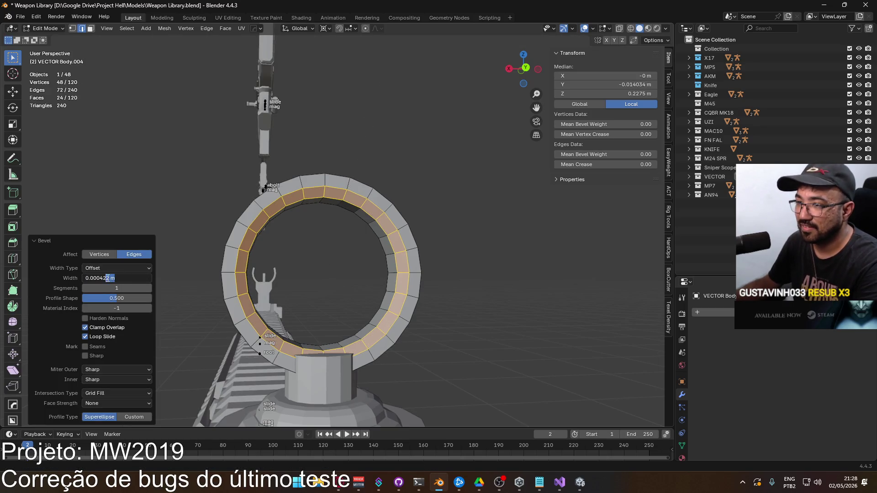
click(462, 250)
Bevel the ring's outer rim edge loop with a 0.0001 m width.
mouse_move(462, 251)
middle_down()
mouse_move(364, 252)
mouse_move(375, 214)
middle_up()
alt+click(360, 214)
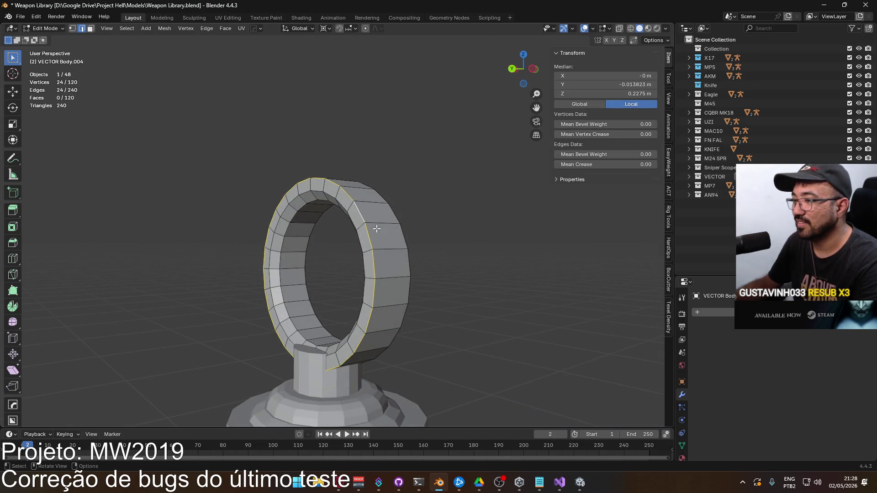
right_click(360, 237)
click(349, 216)
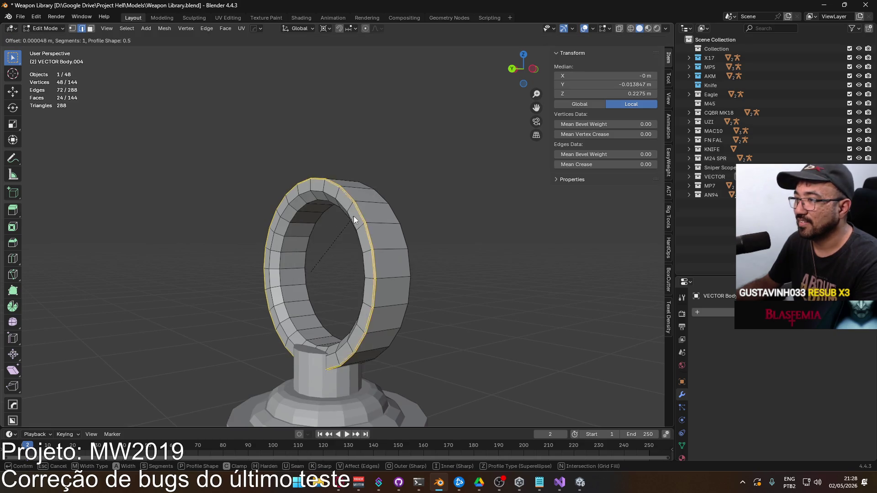
click(356, 216)
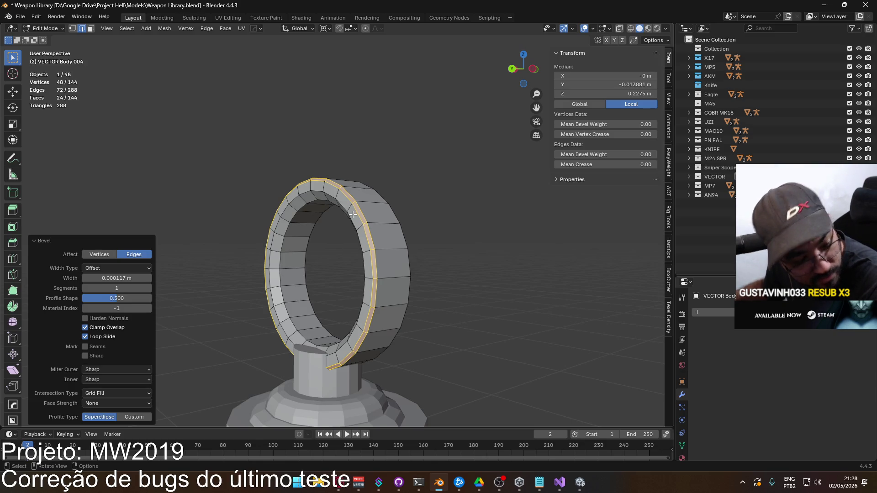
click(103, 278)
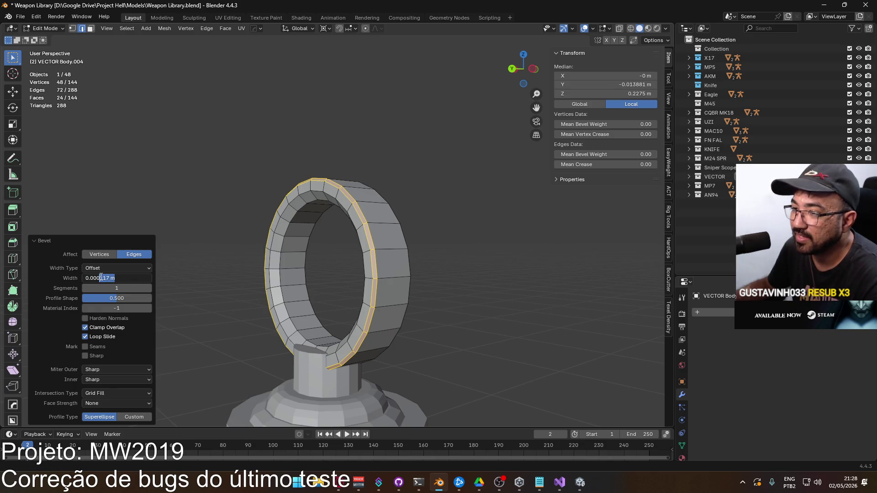
text(1)
key(Return)
click(466, 217)
mouse_move(465, 217)
middle_down()
mouse_move(393, 237)
mouse_move(228, 257)
mouse_move(292, 273)
mouse_move(492, 257)
mouse_move(508, 267)
mouse_move(435, 286)
mouse_move(433, 252)
middle_up()
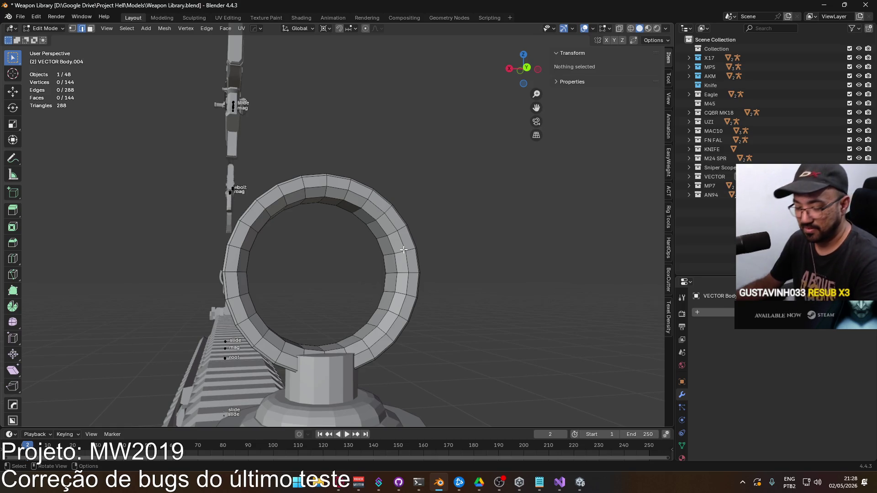
Adjust the ring's height along Z so it sits on the post.
key(l)
key(KP_1)
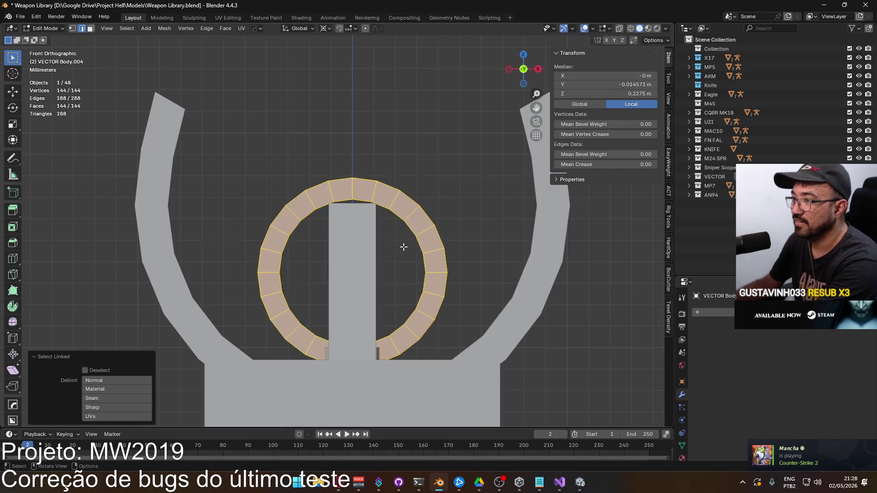
key(KP_3)
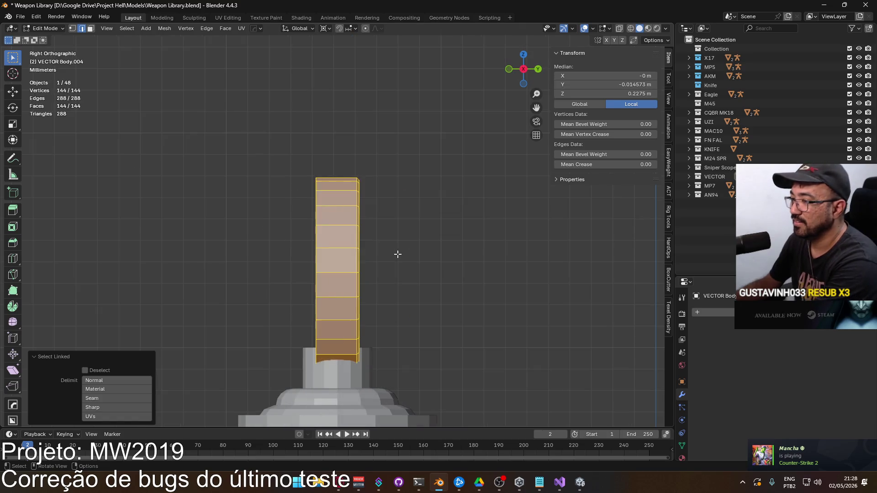
key(g)
key(z)
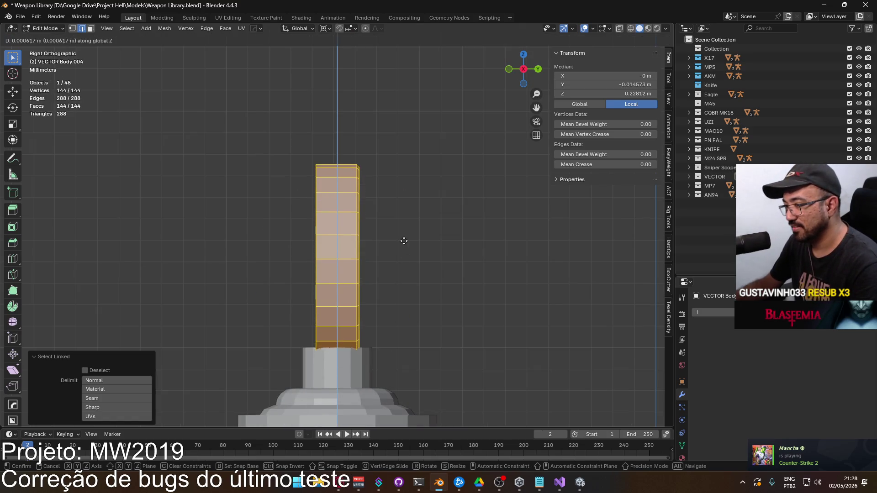
click(404, 238)
key(KP_1)
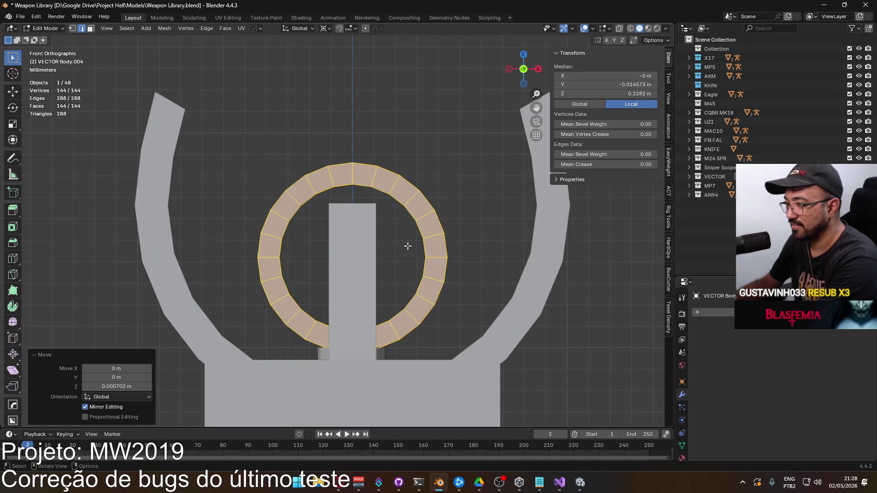
key(ctrl+KP_1)
key(g)
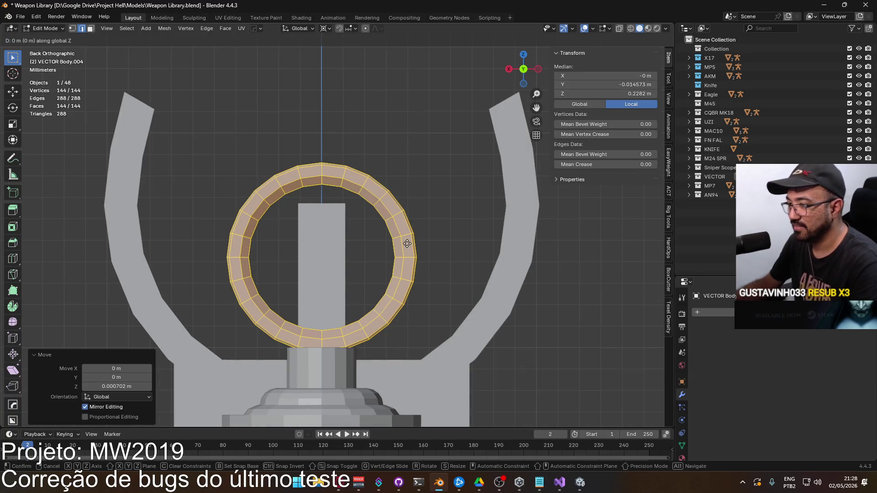
key(z)
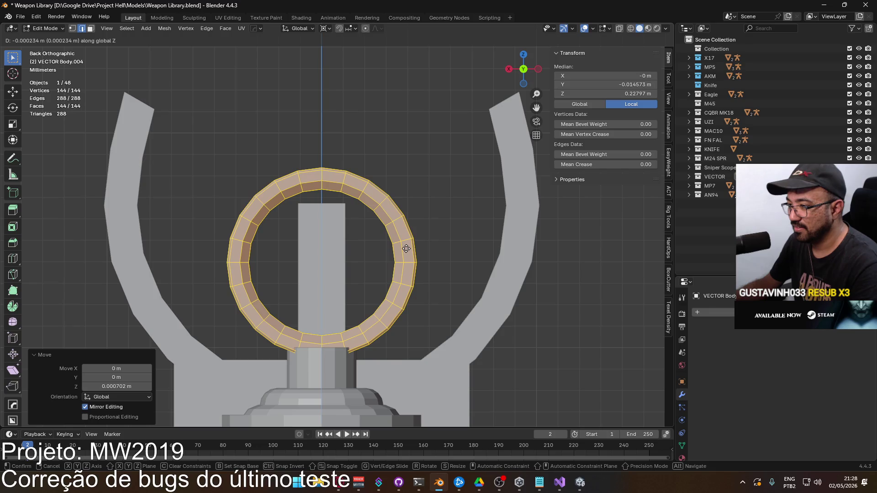
click(406, 248)
click(467, 261)
middle_drag(467, 261, 330, 372)
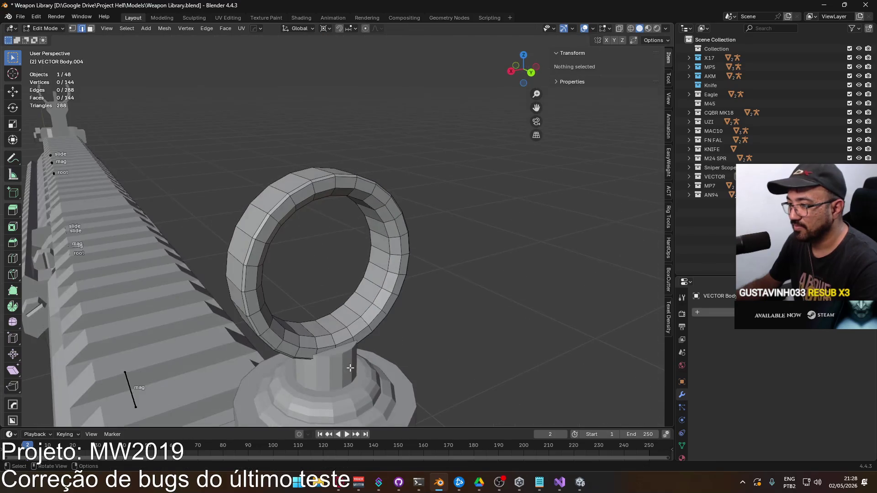
Bevel the sight post's top edge loop with a narrow width.
key(Tab)
click(329, 372)
key(Tab)
scroll(340, 281, up, 3)
scroll(340, 281, up, 2)
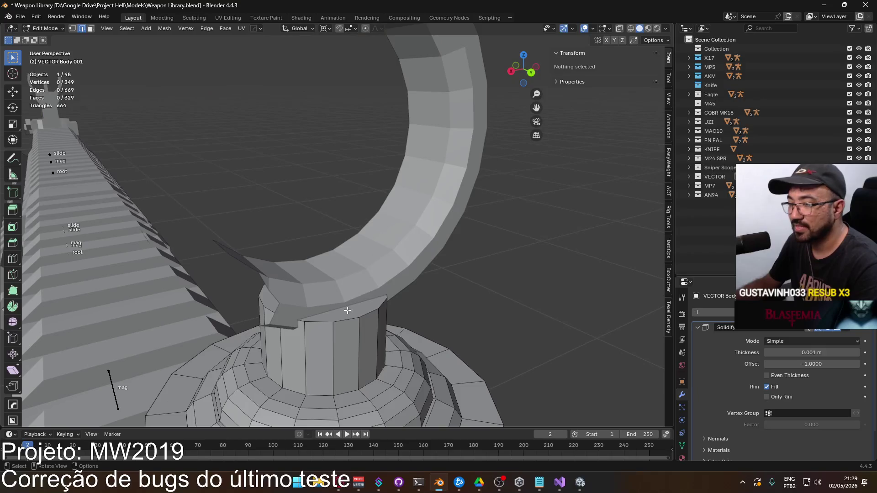
alt+click(348, 321)
right_click(347, 319)
click(330, 234)
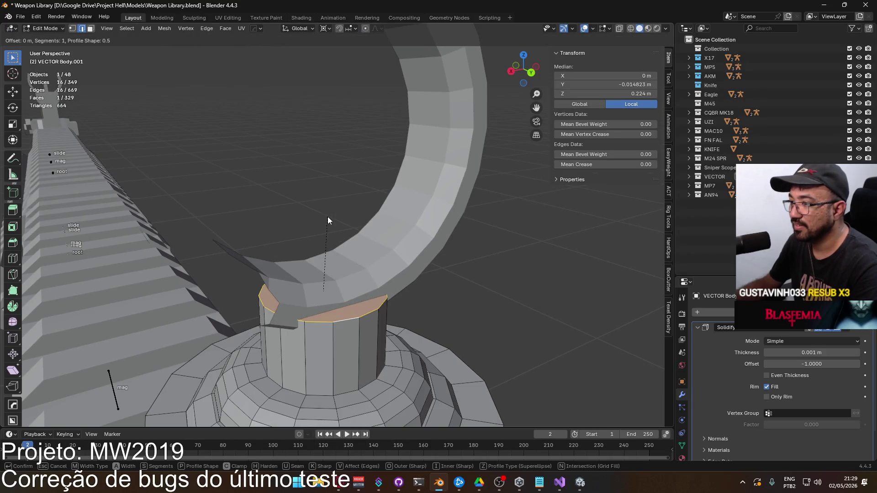
click(343, 212)
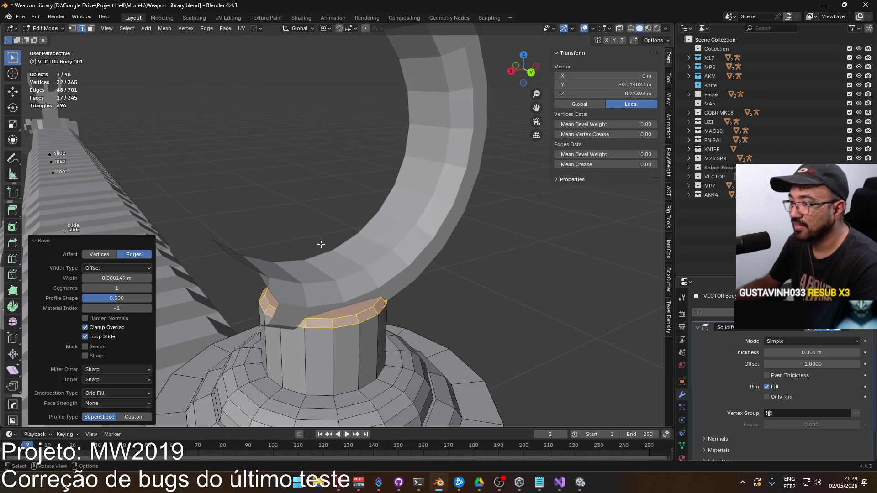
click(118, 277)
key(Return)
Return to Object Mode and view the sight from straight behind.
middle_drag(282, 211, 434, 223)
key(Tab)
mouse_move(452, 261)
middle_down()
mouse_move(361, 269)
mouse_move(290, 257)
mouse_move(341, 256)
mouse_move(358, 261)
mouse_move(355, 272)
mouse_move(384, 273)
mouse_move(374, 280)
mouse_move(371, 270)
middle_up()
key(KP_3)
key(ctrl+KP_1)
scroll(375, 269, up, 3)
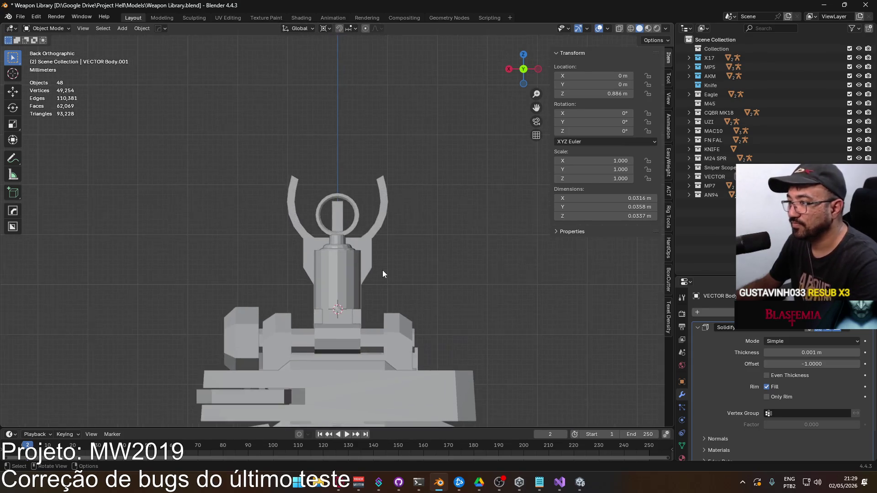
Enter vertex-select Edit Mode on the MK18 Body and frame its front sight from the back view.
click(377, 265)
key(Tab)
key(1)
scroll(411, 253, up, 3)
mouse_move(378, 260)
middle_down()
mouse_move(402, 268)
mouse_move(382, 260)
middle_up()
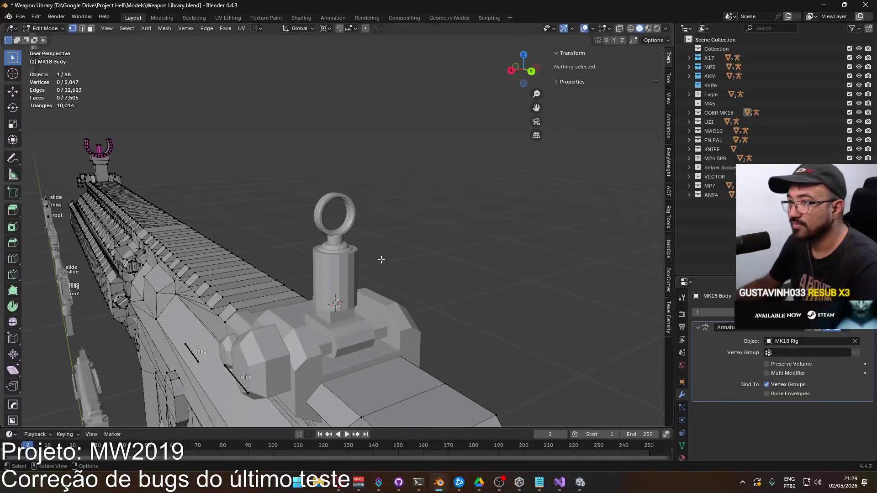
key(ctrl+KP_1)
scroll(370, 250, up, 5)
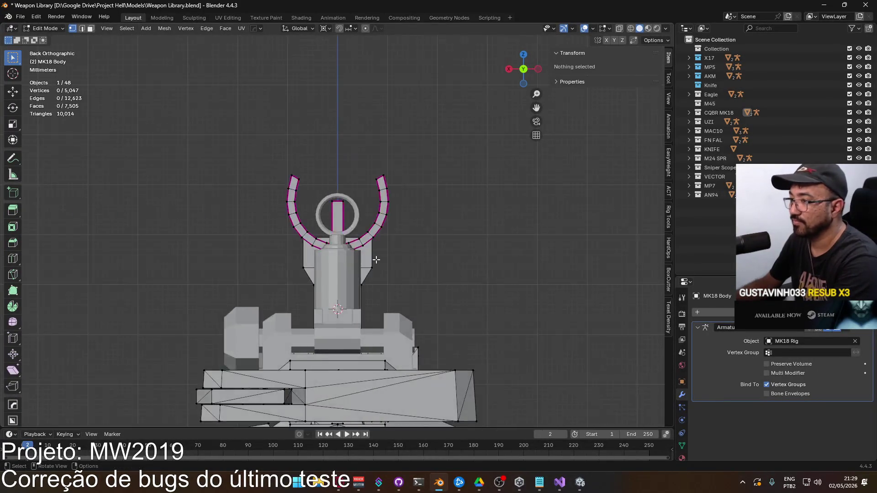
scroll(370, 250, down, 5)
scroll(344, 258, up, 2)
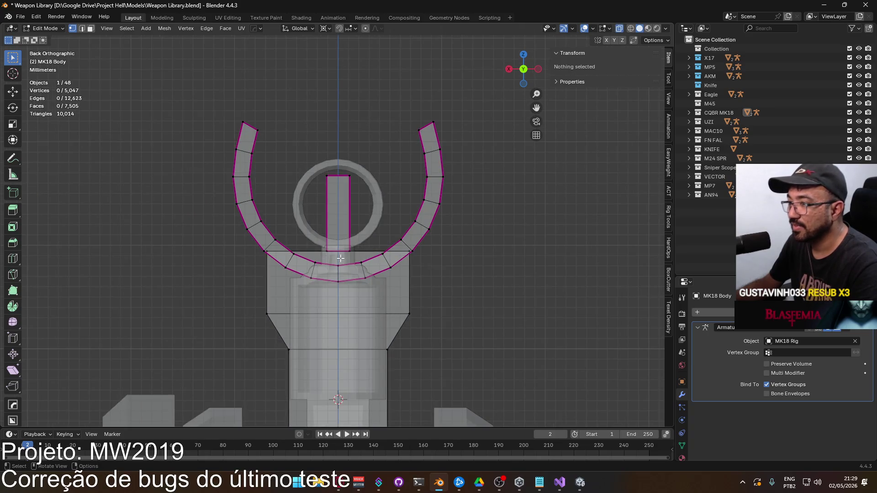
Box-select the front sight base vertices below the ring.
key(b)
drag(242, 242, 266, 282)
drag(290, 353, 289, 352)
scroll(339, 315, down, 3)
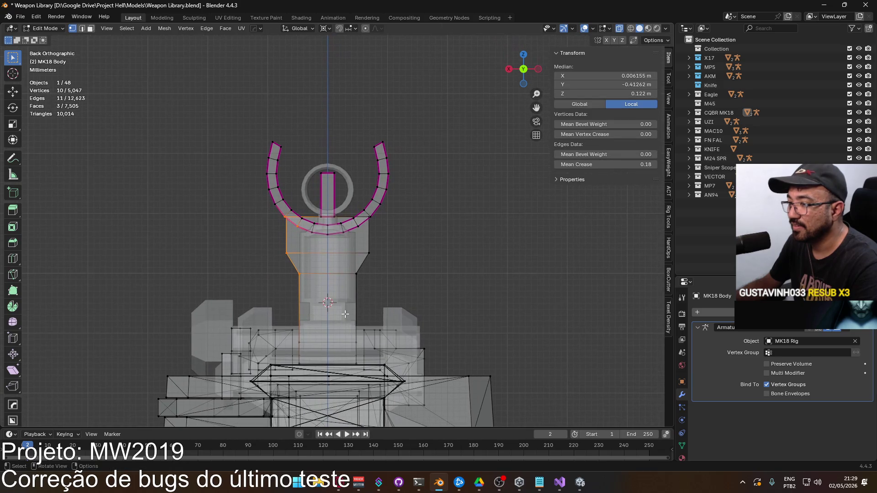
scroll(312, 281, up, 1)
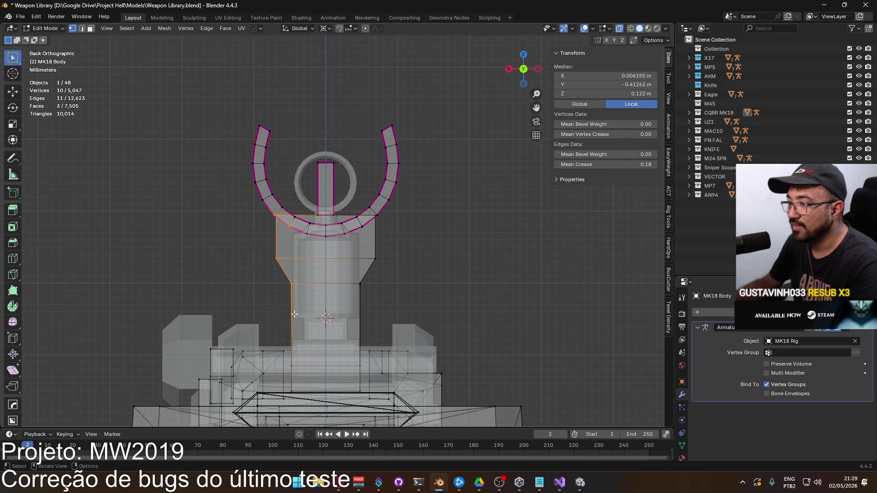
Add two missed base vertices to the selection from a lower angle.
mouse_move(287, 333)
middle_down()
mouse_move(304, 323)
mouse_move(313, 346)
mouse_move(329, 313)
middle_up()
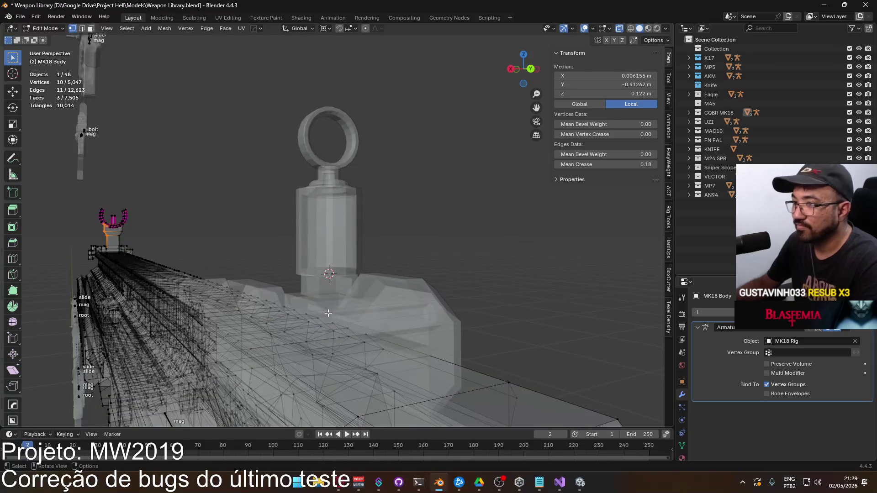
scroll(329, 313, up, 3)
scroll(325, 255, up, 3)
scroll(323, 219, down, 3)
scroll(322, 200, up, 2)
mouse_move(322, 199)
middle_down()
mouse_move(280, 261)
mouse_move(371, 256)
mouse_move(353, 287)
mouse_move(325, 283)
mouse_move(367, 236)
middle_up()
shift+click(352, 286)
shift+click(326, 283)
Deselect stray ring-arc vertices, then move the right side wall 1 mm inward (X -0.001).
key(KP_1)
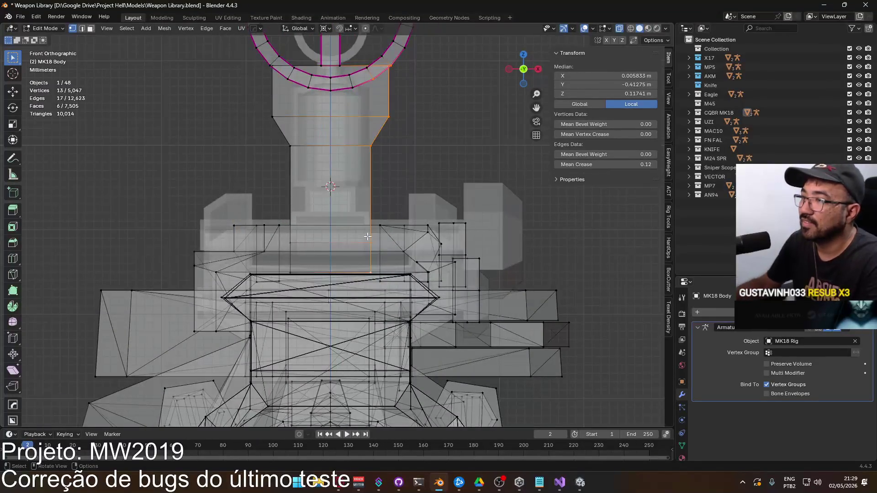
scroll(358, 182, up, 2)
key(g)
key(Escape)
key(c)
shift+drag(384, 136, 339, 155)
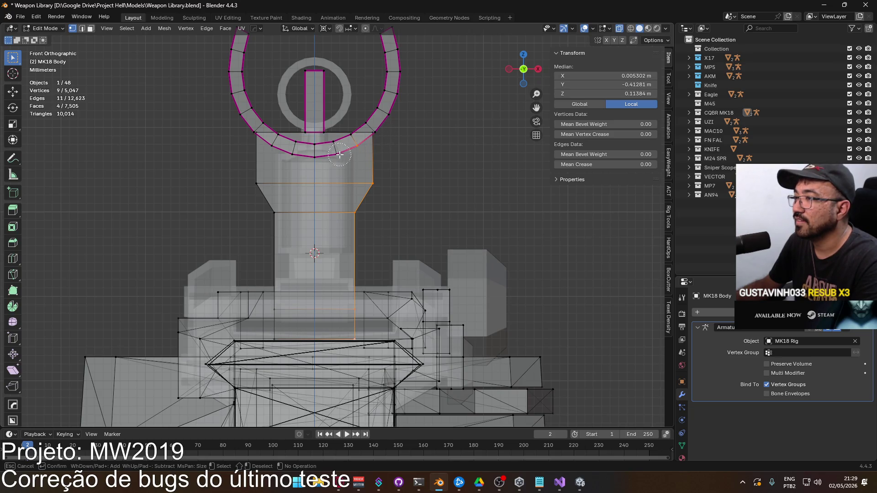
key(Escape)
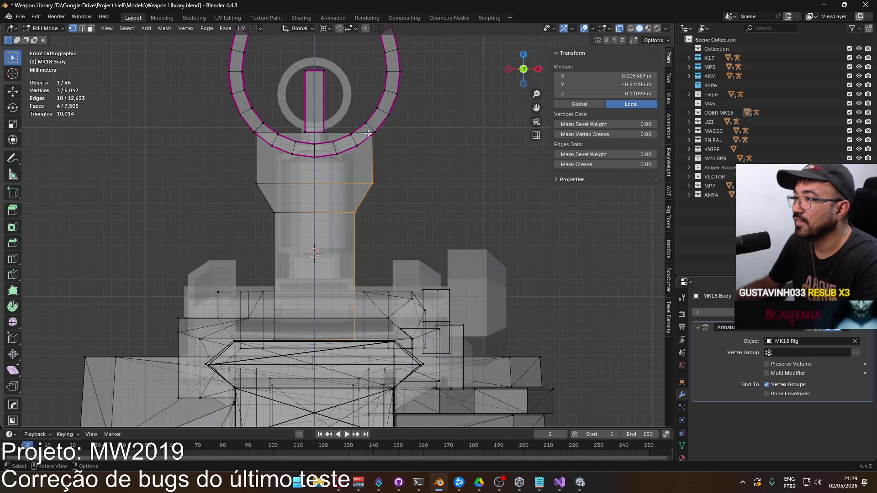
scroll(374, 124, up, 2)
scroll(374, 124, up, 2)
key(c)
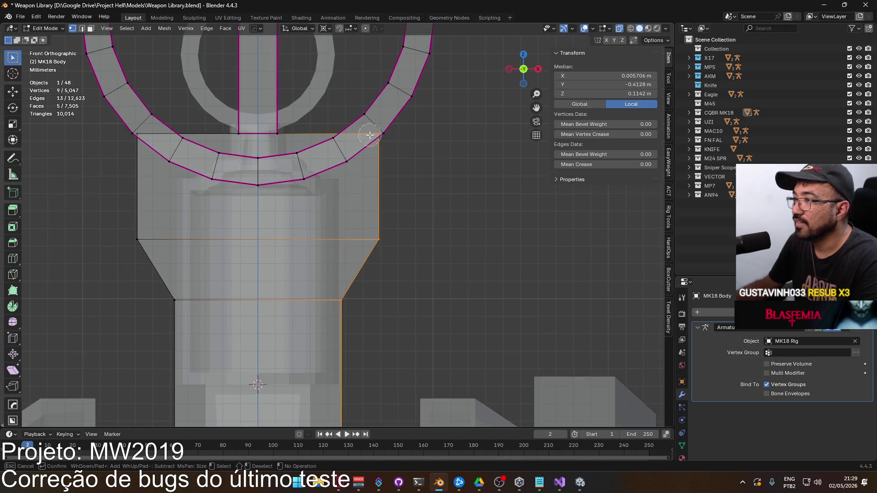
key(Escape)
scroll(407, 174, down, 7)
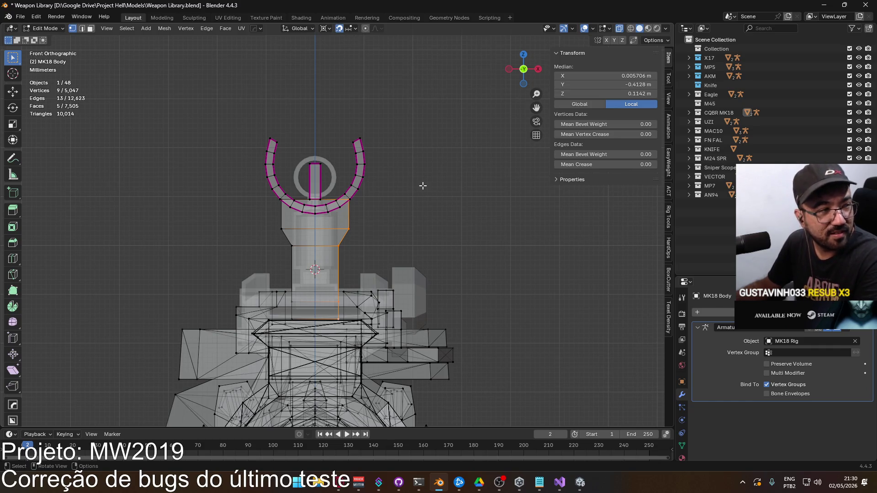
key(g)
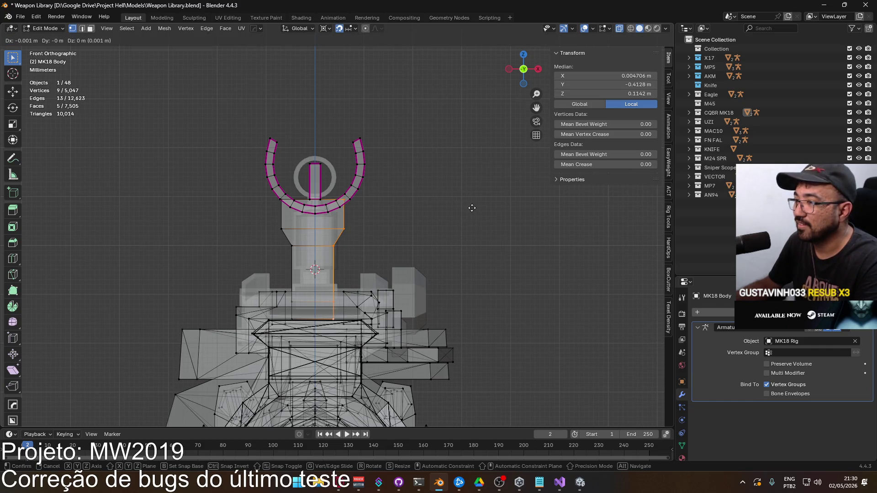
click(472, 208)
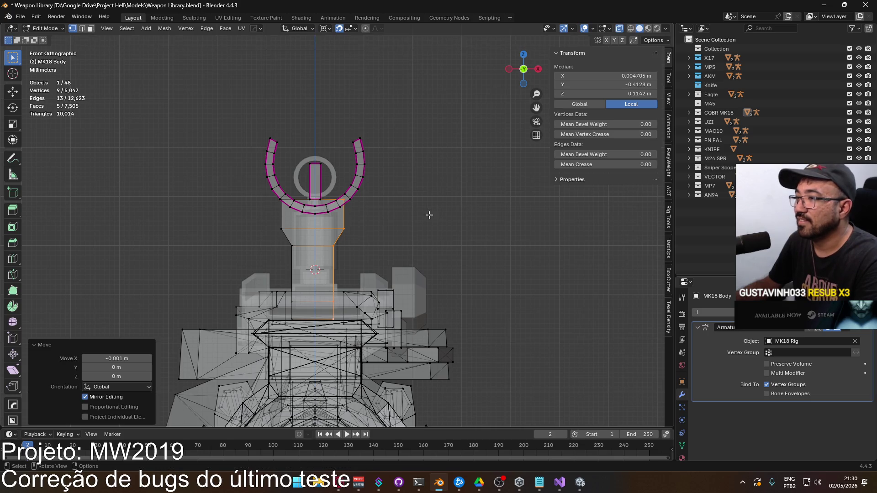
Select the left side wall vertices and move them 1 mm inward with gx.001.
click(284, 207)
ctrl+click(291, 244)
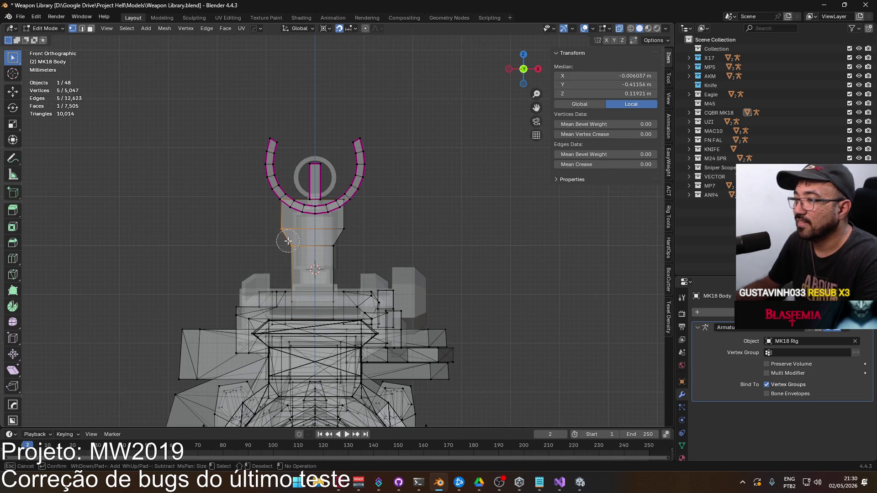
mouse_move(289, 283)
middle_down()
mouse_move(363, 312)
mouse_move(329, 308)
middle_up()
shift+click(335, 328)
shift+click(372, 325)
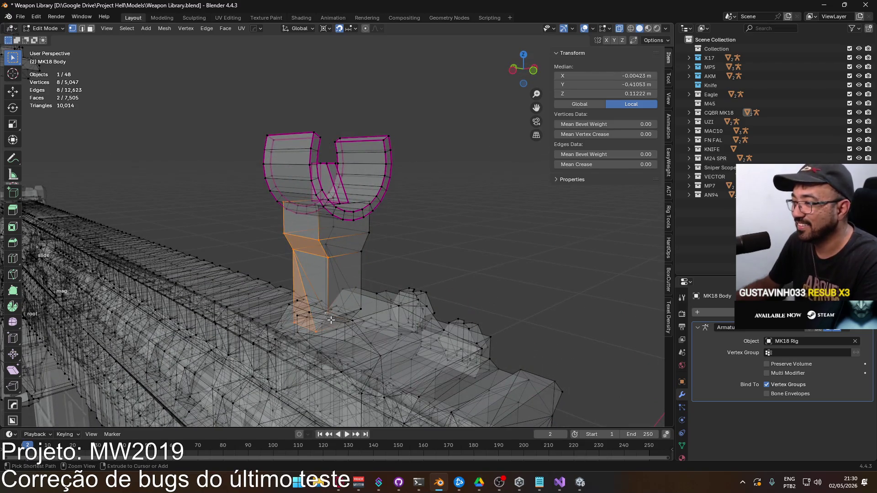
shift+click(352, 320)
mouse_move(323, 278)
middle_down()
mouse_move(353, 259)
mouse_move(367, 204)
middle_up()
shift+click(369, 208)
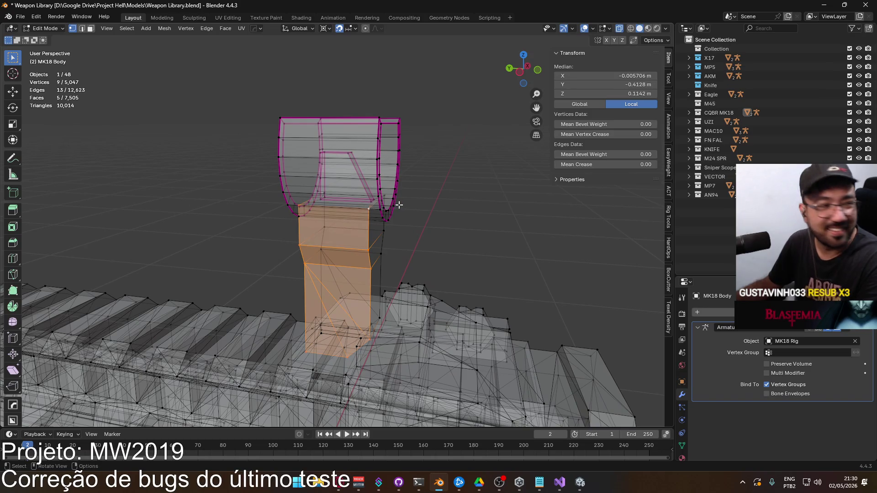
key(KP_1)
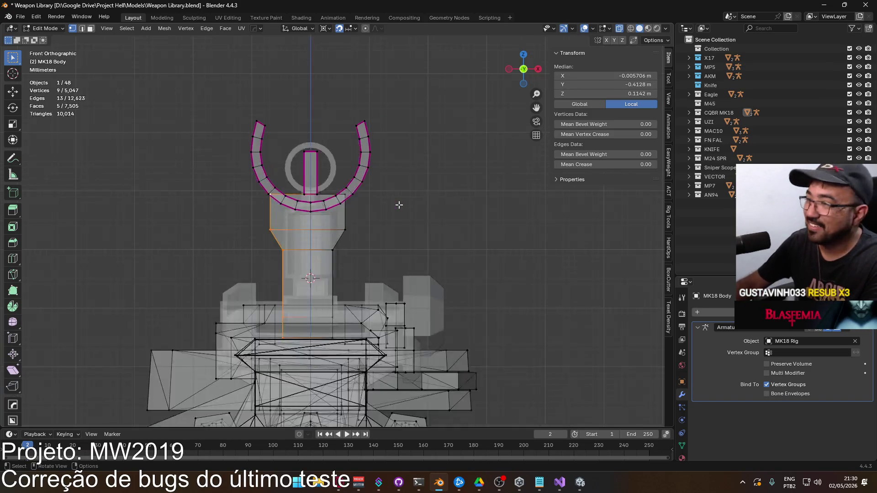
scroll(399, 205, up, 3)
text(gx.001)
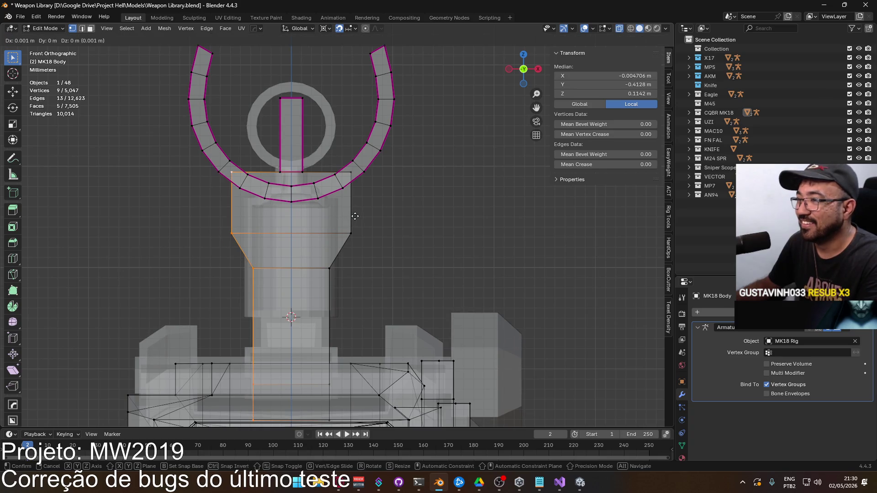
key(Return)
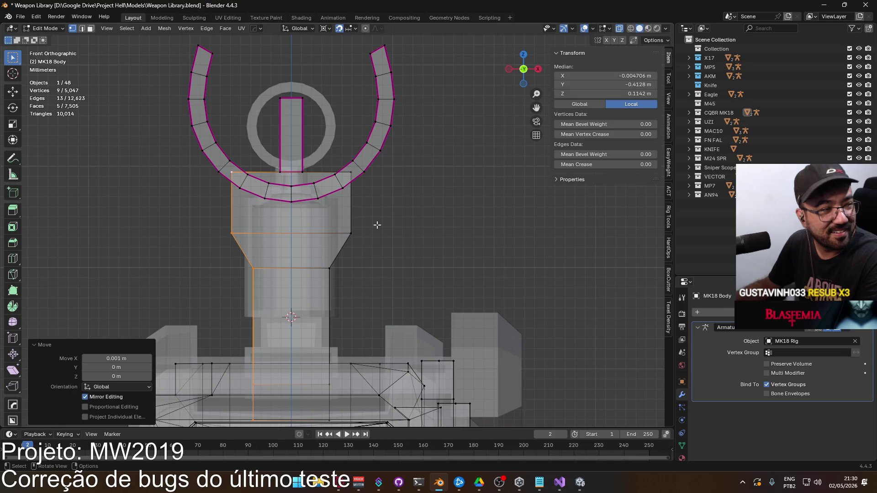
Return to Object Mode, turn off X-ray and clear the selection.
mouse_move(377, 224)
middle_down()
mouse_move(363, 228)
mouse_move(423, 207)
mouse_move(478, 211)
mouse_move(436, 229)
mouse_move(385, 222)
mouse_move(443, 220)
mouse_move(353, 254)
mouse_move(285, 261)
mouse_move(249, 237)
mouse_move(400, 234)
mouse_move(367, 224)
mouse_move(353, 237)
mouse_move(283, 245)
mouse_move(159, 227)
mouse_move(259, 236)
mouse_move(401, 269)
middle_up()
key(Tab)
key(alt+z)
key(alt+a)
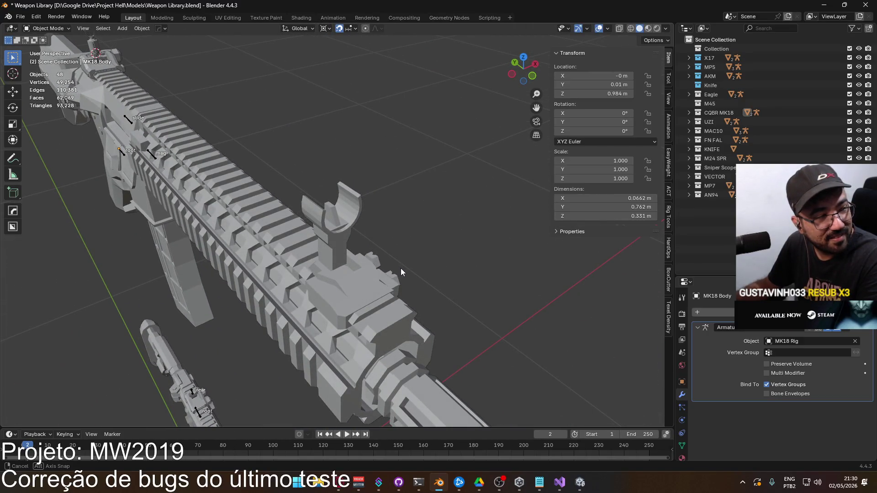
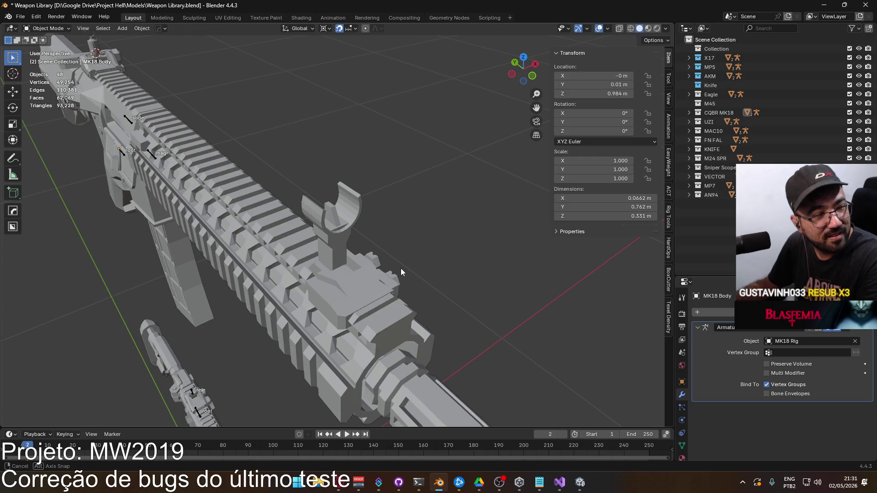
Select the whole connected front sight mount on the MK18 Body in face mode.
mouse_move(401, 272)
middle_down()
mouse_move(358, 250)
mouse_move(140, 243)
mouse_move(150, 267)
mouse_move(223, 278)
mouse_move(283, 270)
mouse_move(333, 248)
middle_up()
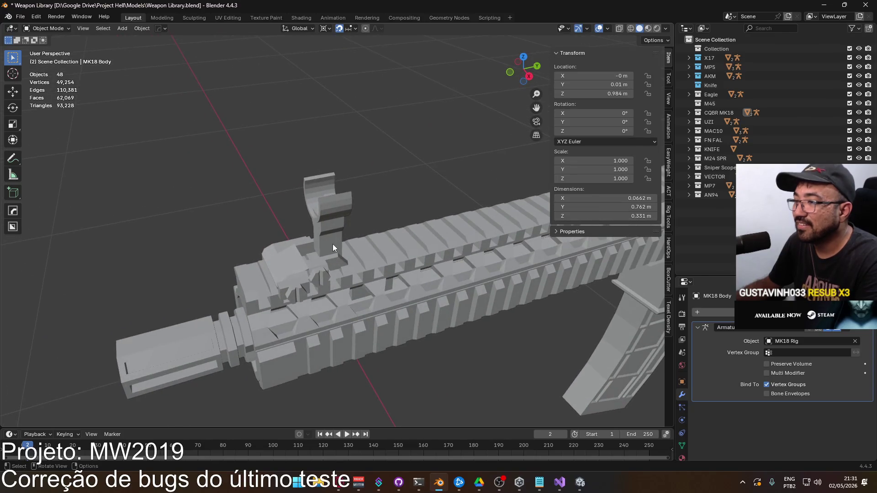
key(Tab)
key(3)
click(331, 239)
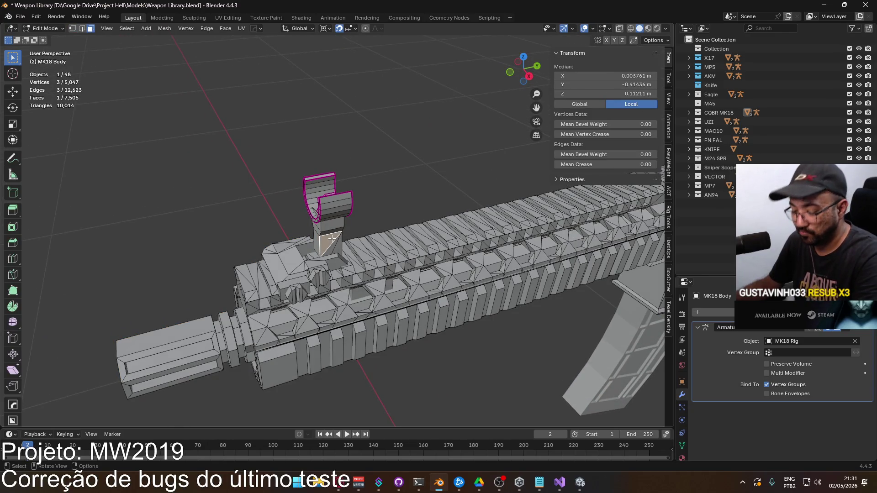
key(ctrl+l)
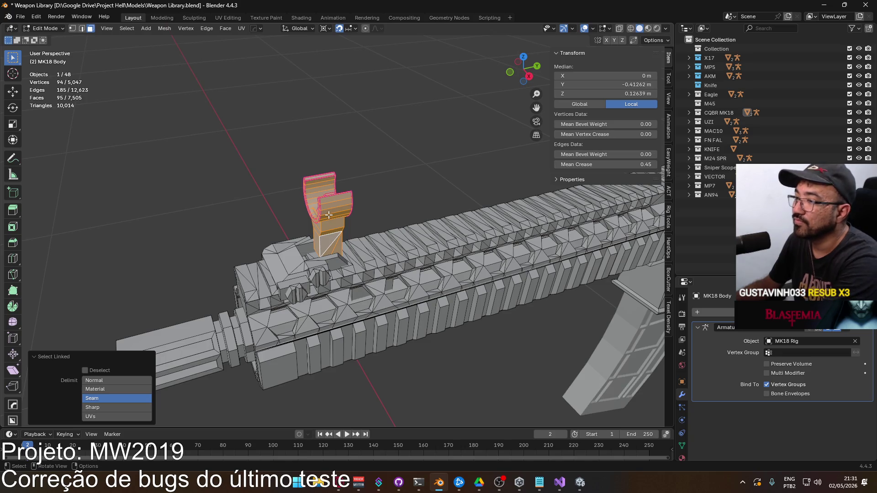
From the right orthographic view, move the sight mount -0.007 m along Y, then return to Object Mode.
key(KP_1)
key(KP_3)
scroll(346, 242, up, 2)
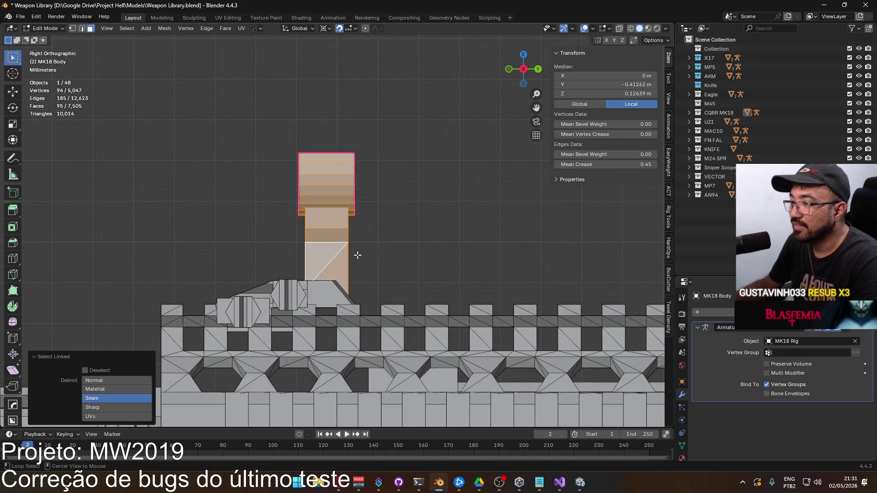
key(alt+z)
key(g)
key(y)
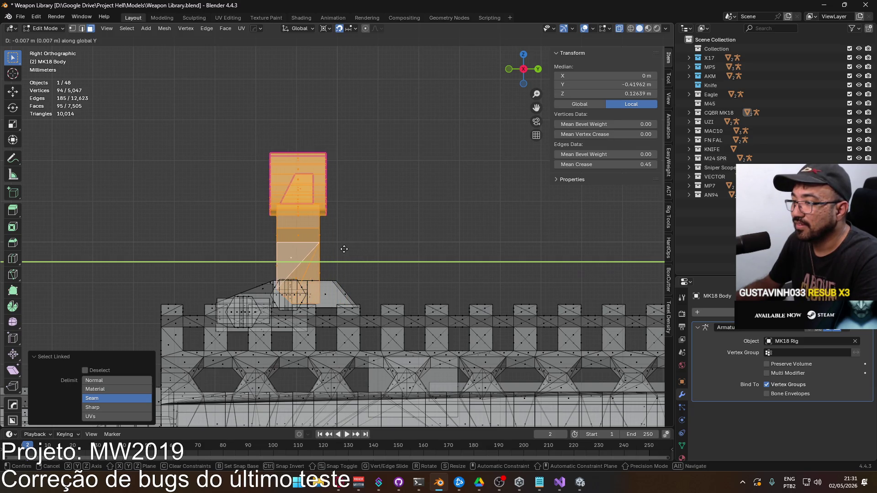
click(344, 249)
key(alt+z)
mouse_move(251, 217)
middle_down()
mouse_move(275, 273)
mouse_move(468, 251)
mouse_move(359, 263)
mouse_move(306, 233)
mouse_move(411, 209)
mouse_move(427, 219)
mouse_move(254, 204)
middle_up()
key(Tab)
Remove the Solidify modifier from the VECTOR Body.001 sight piece.
click(245, 187)
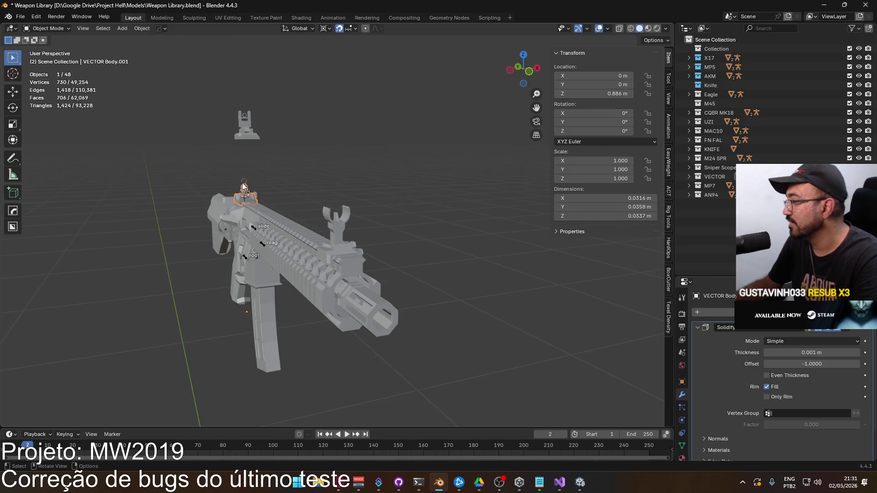
key(KP_Decimal)
middle_drag(399, 193, 297, 119)
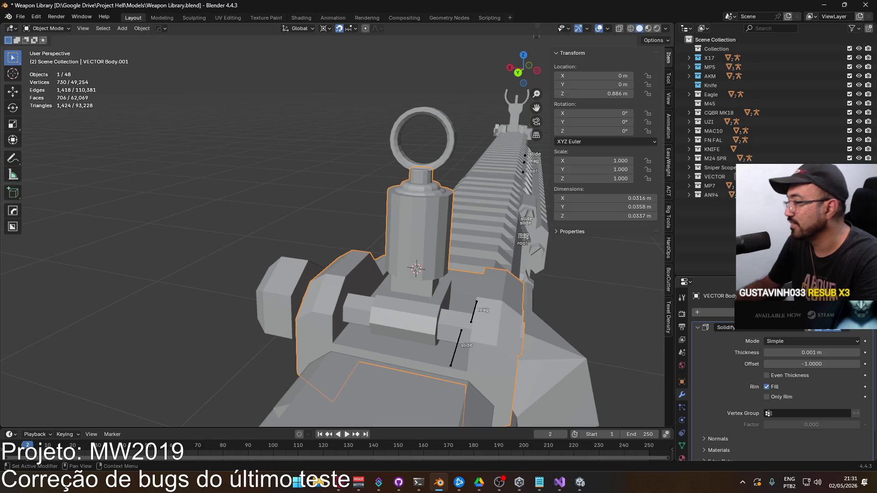
click(854, 329)
Join the ring sight into the Vector sight piece with Ctrl+J.
click(455, 158)
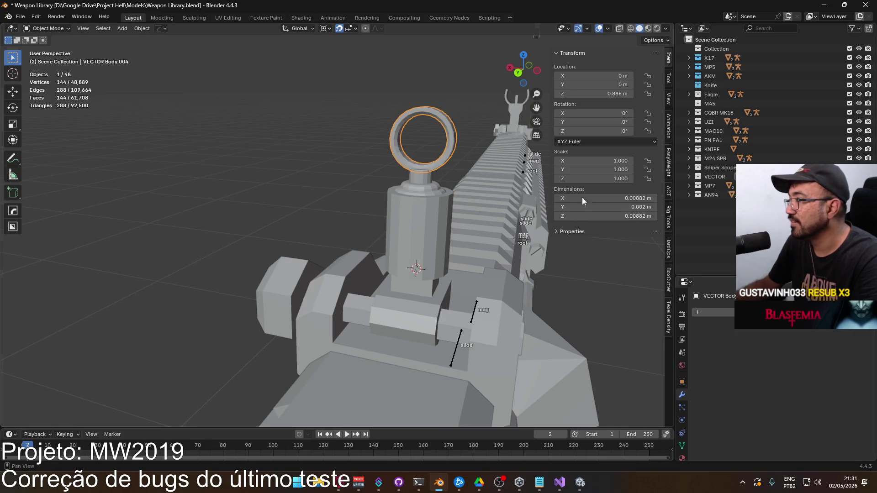
mouse_move(489, 208)
middle_down()
mouse_move(265, 199)
mouse_move(283, 199)
middle_up()
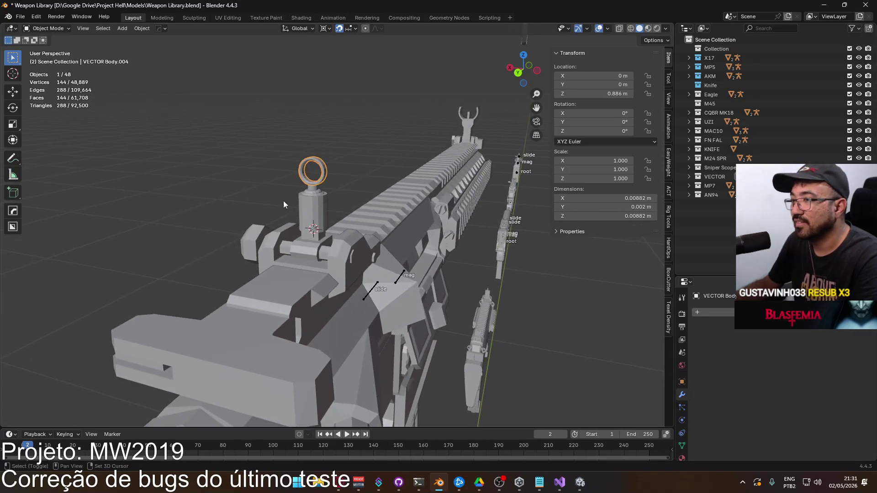
shift+click(305, 202)
key(ctrl+j)
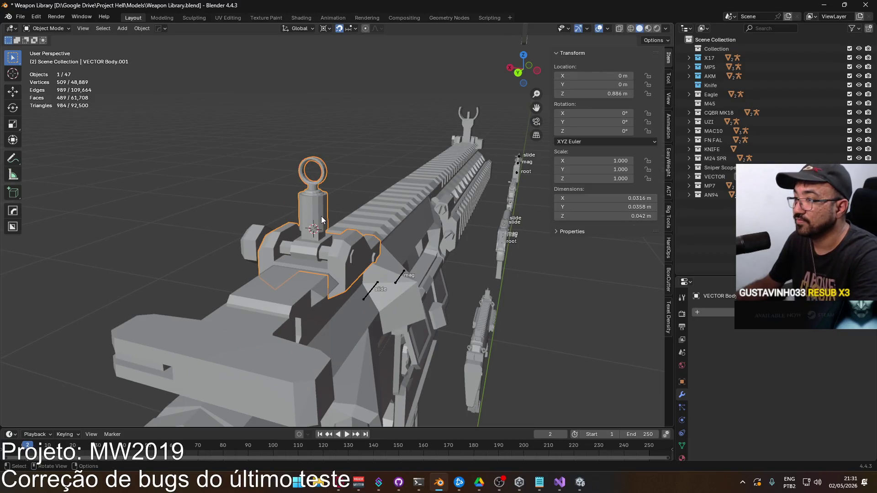
In the MK18 Body's mesh, box-select the front sight's wings and post and lower them 3 mm.
scroll(328, 221, down, 5)
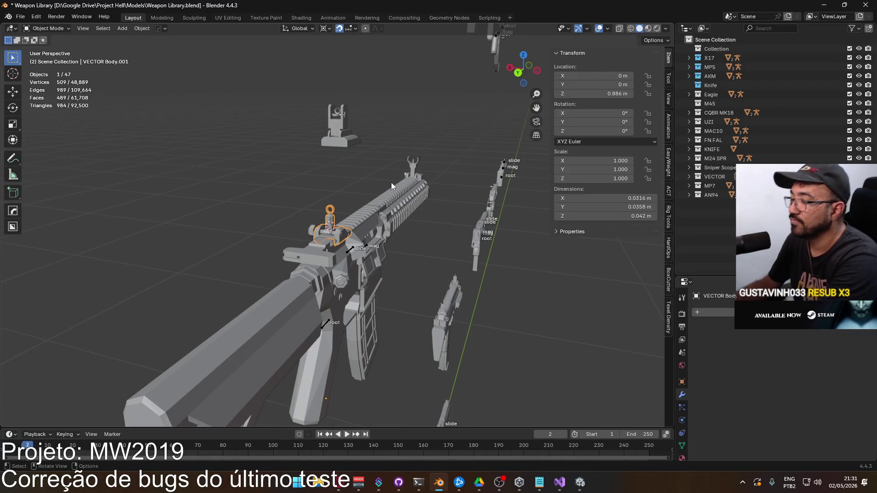
key(ctrl+KP_1)
shift+middle_drag(379, 197, 322, 256)
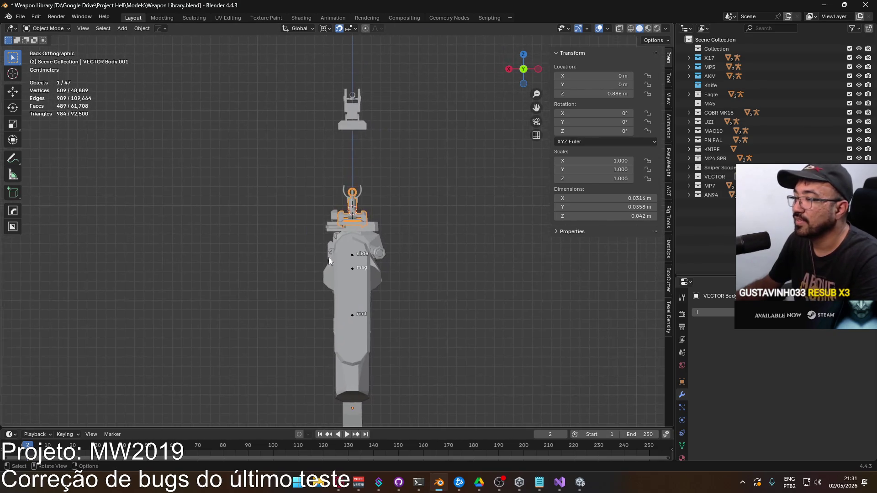
scroll(366, 210, up, 6)
scroll(336, 229, up, 1)
click(334, 221)
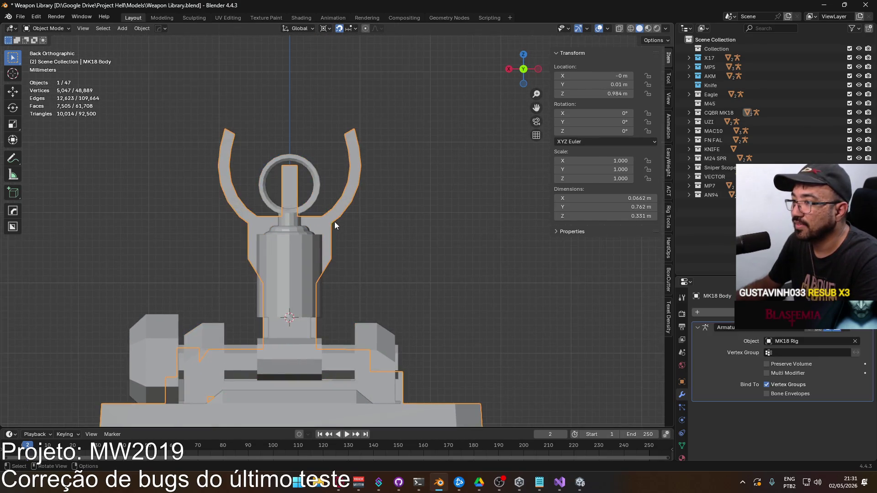
key(Tab)
key(alt+a)
drag(176, 108, 394, 286)
scroll(300, 150, up, 2)
shift+middle_drag(301, 150, 344, 191)
scroll(345, 190, up, 2)
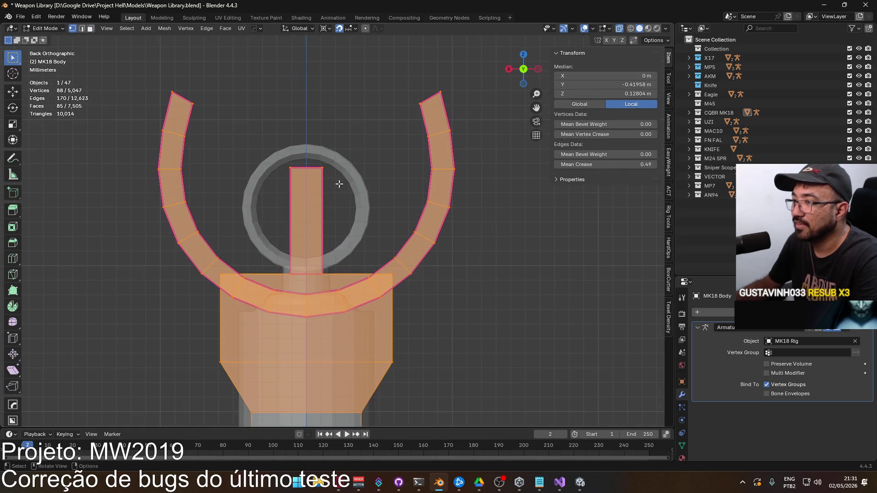
key(g)
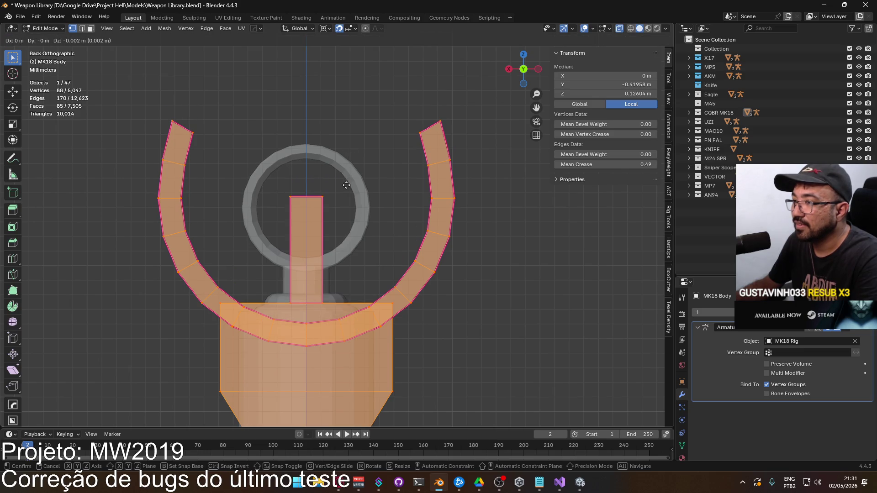
click(346, 192)
With snapping off, nudge the sight post up 0.000218 m along Z and return to Object Mode.
scroll(317, 192, up, 5)
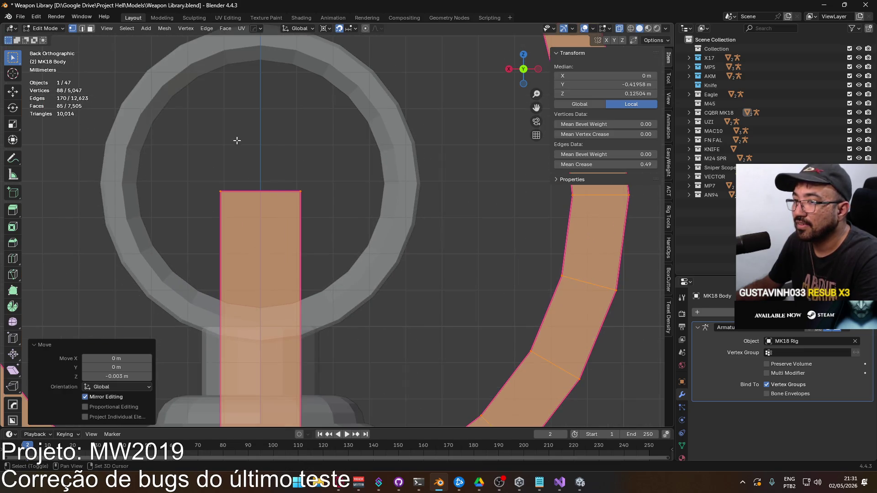
shift+middle_drag(237, 140, 303, 210)
scroll(305, 203, up, 2)
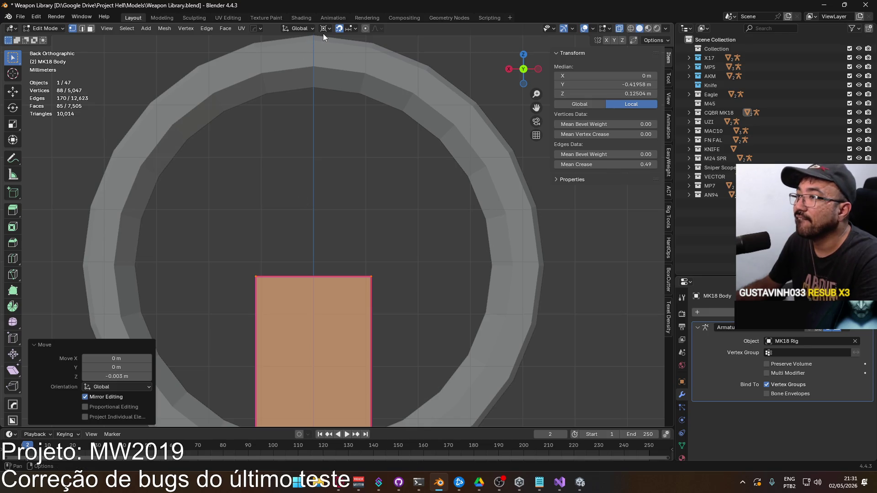
click(338, 30)
key(g)
key(z)
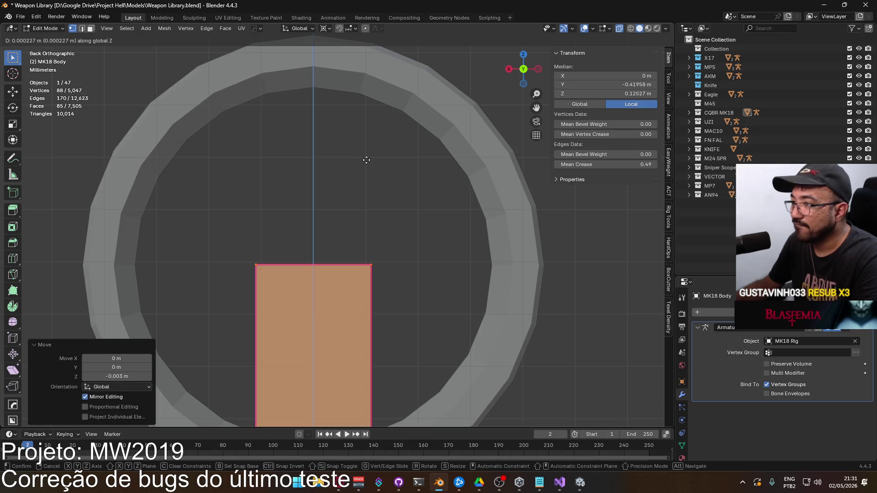
click(367, 160)
scroll(372, 174, down, 10)
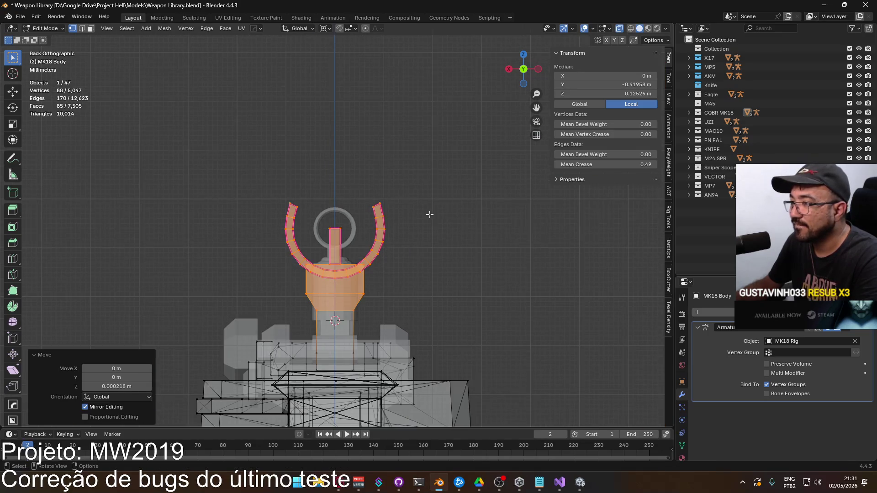
key(Tab)
mouse_move(429, 214)
middle_down()
mouse_move(303, 199)
mouse_move(362, 210)
mouse_move(479, 200)
mouse_move(459, 220)
mouse_move(273, 221)
mouse_move(298, 239)
mouse_move(373, 243)
mouse_move(365, 246)
mouse_move(360, 232)
mouse_move(480, 259)
middle_up()
Join the rear sight parts into the MK18 Body.
click(346, 247)
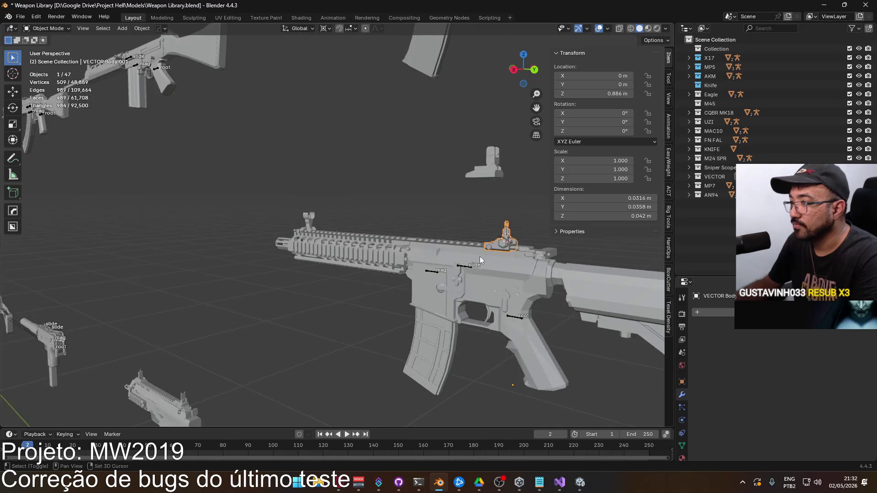
shift+click(479, 257)
middle_drag(436, 240, 386, 242)
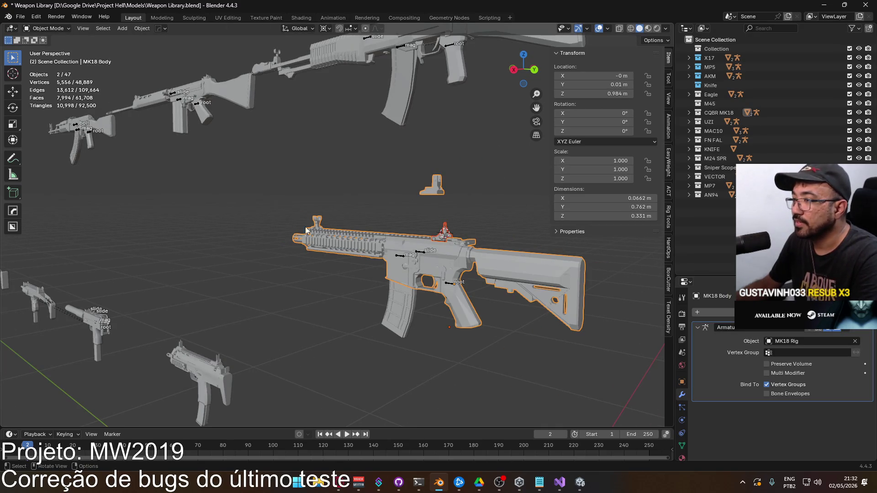
click(444, 237)
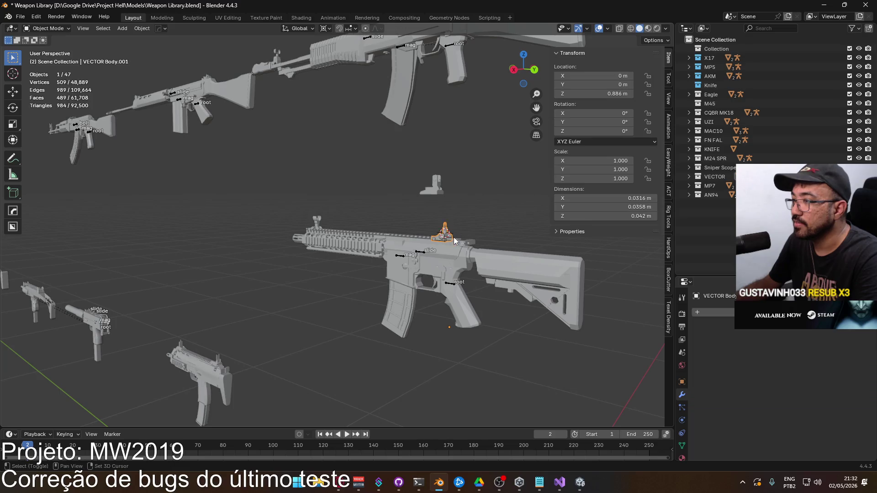
scroll(388, 229, up, 5)
drag(418, 202, 468, 232)
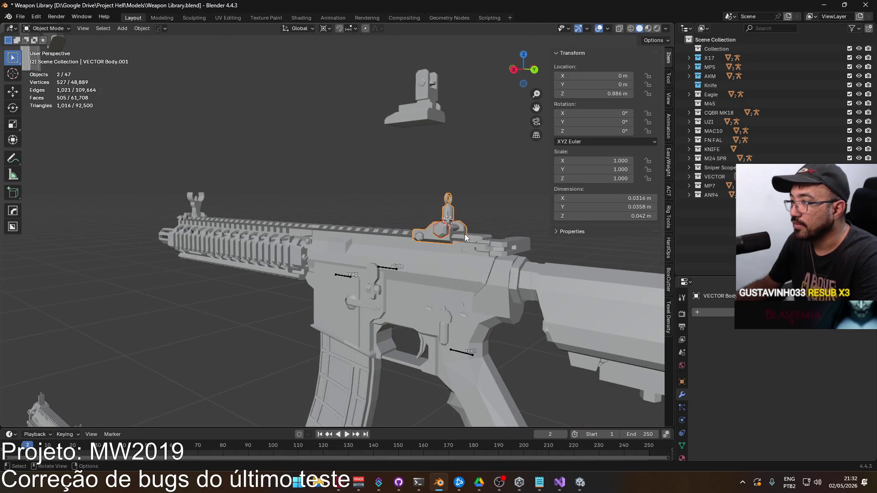
shift+click(440, 268)
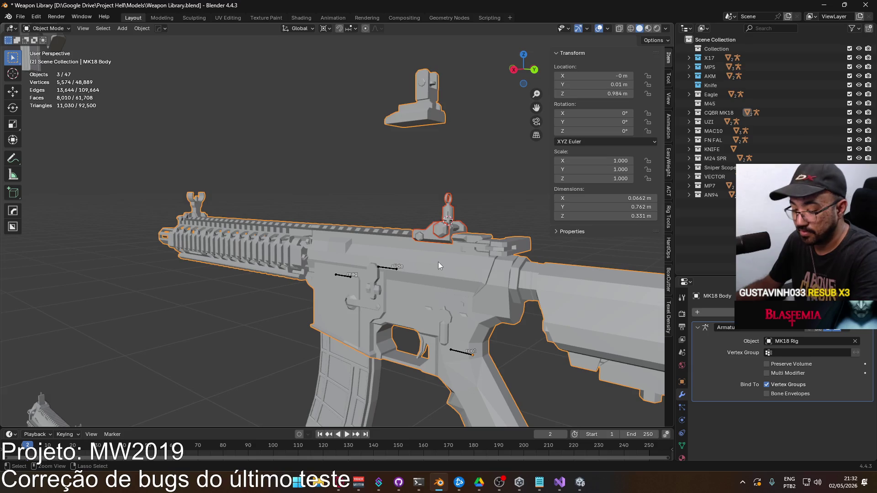
key(ctrl+j)
From the right view, separate the rear sight geometry from the MK18 Body into its own object.
scroll(424, 252, down, 3)
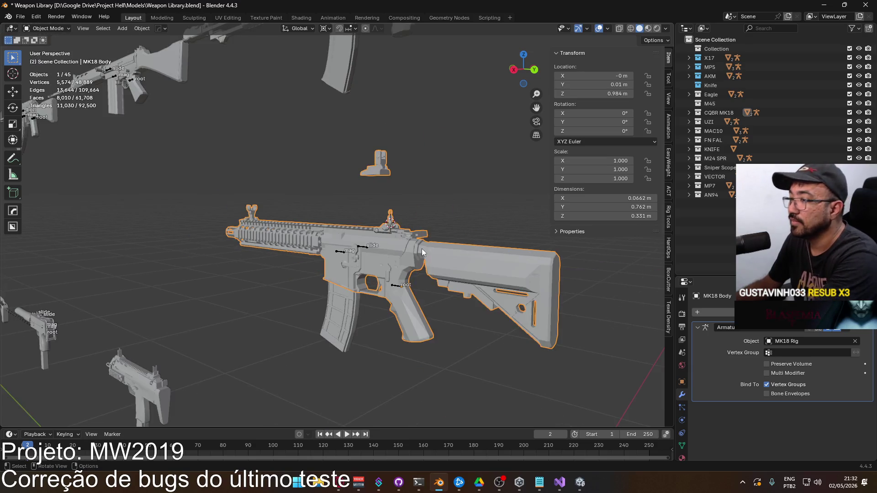
scroll(422, 248, down, 2)
mouse_move(421, 249)
middle_down()
mouse_move(407, 254)
mouse_move(419, 245)
middle_up()
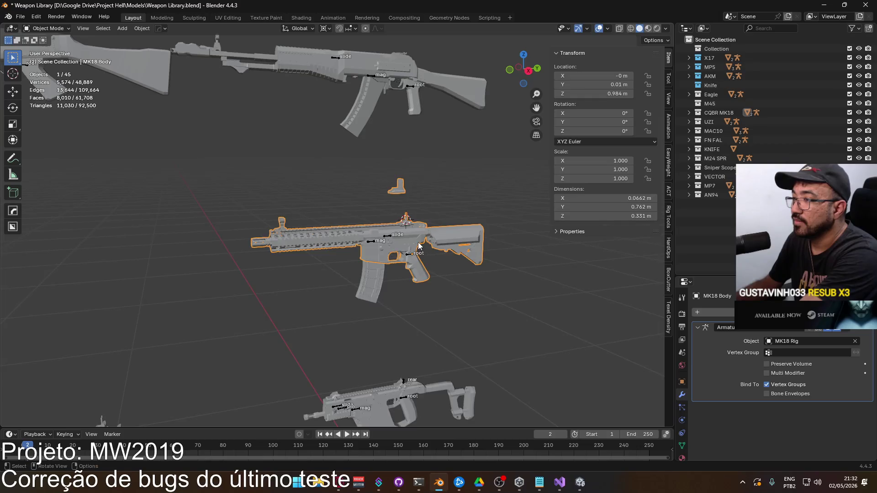
key(KP_7)
key(KP_3)
scroll(375, 135, up, 2)
key(Tab)
drag(375, 135, 454, 179)
key(alt+z)
key(alt+a)
drag(372, 141, 454, 179)
right_click(396, 326)
mouse_move(399, 375)
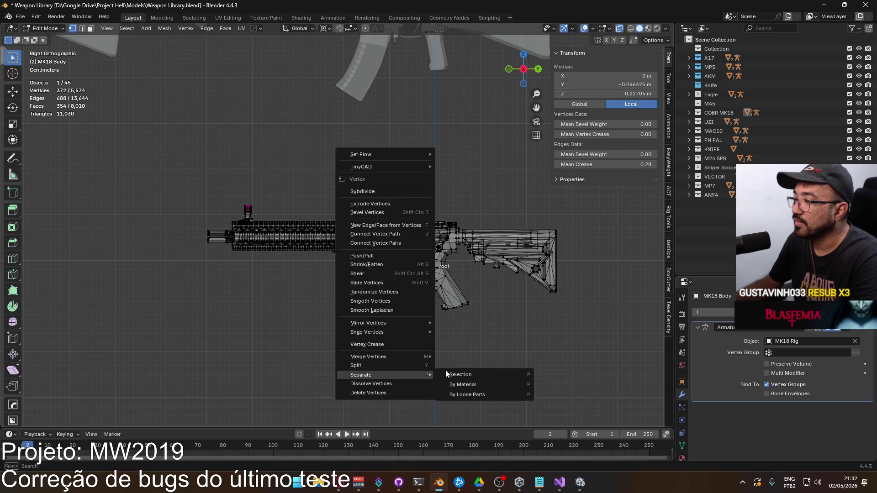
click(461, 374)
key(Tab)
Click through the MK18 Body, rig, magazine and MK18 Body.001 sight piece in the viewport.
scroll(480, 200, down, 2)
drag(242, 209, 529, 334)
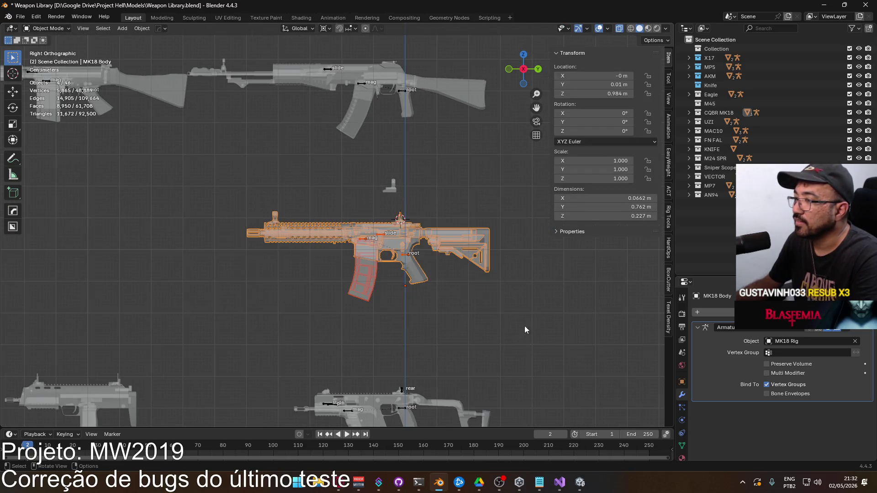
scroll(455, 281, down, 5)
scroll(397, 241, up, 7)
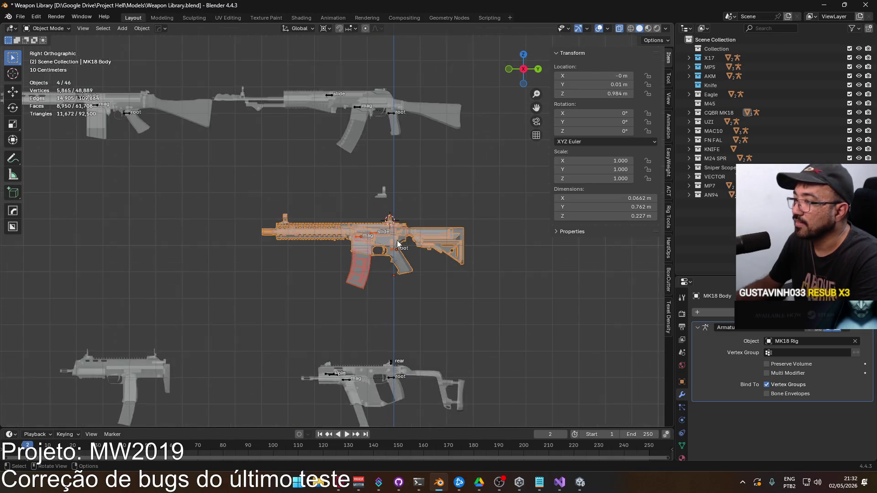
click(416, 223)
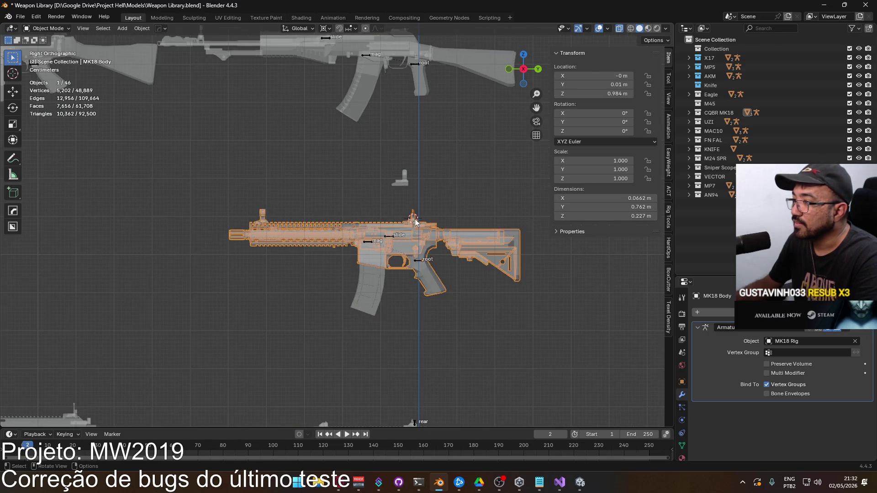
click(417, 260)
click(262, 217)
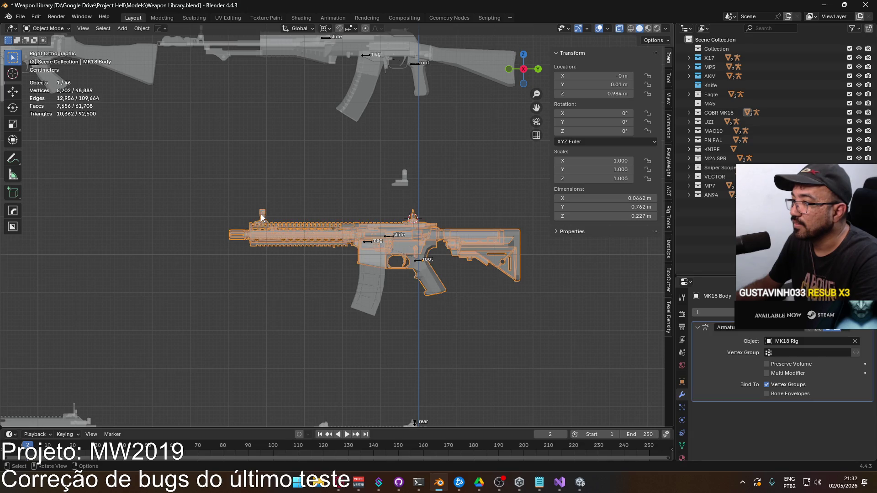
click(374, 293)
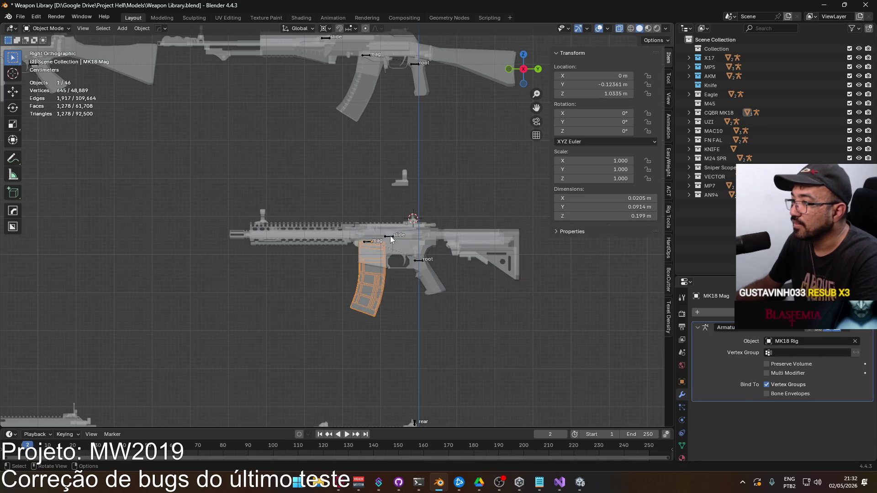
click(406, 182)
Box-select the MK18 rifle parts with MK18 Body active, then select only the magazine.
shift+drag(193, 220, 494, 302)
scroll(431, 299, down, 2)
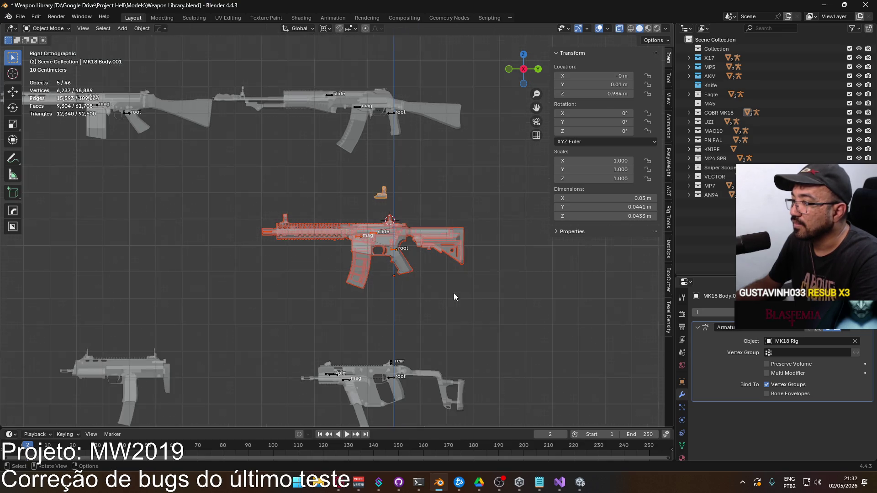
click(406, 274)
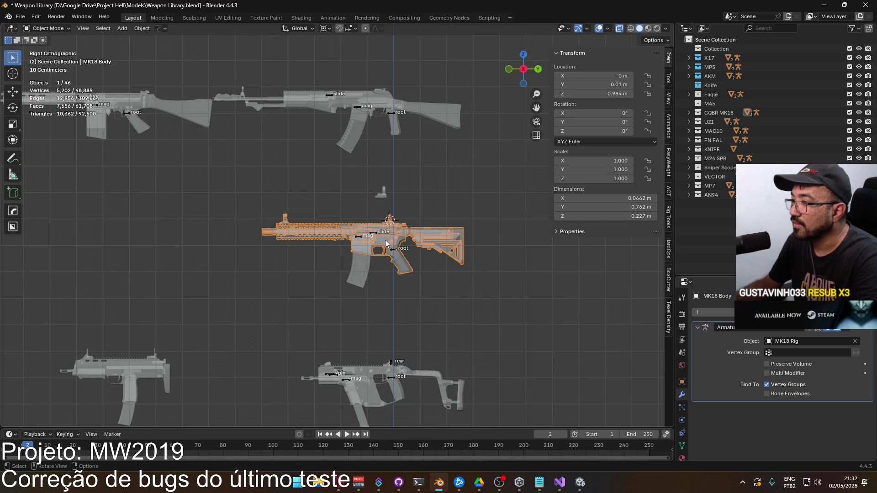
click(362, 262)
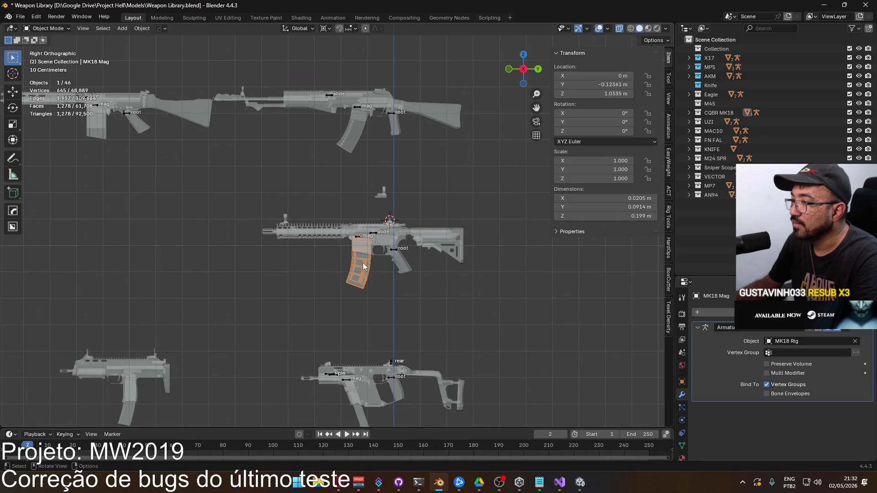
click(371, 237)
drag(245, 214, 374, 262)
middle_drag(420, 281, 338, 256)
click(335, 255)
scroll(338, 256, up, 4)
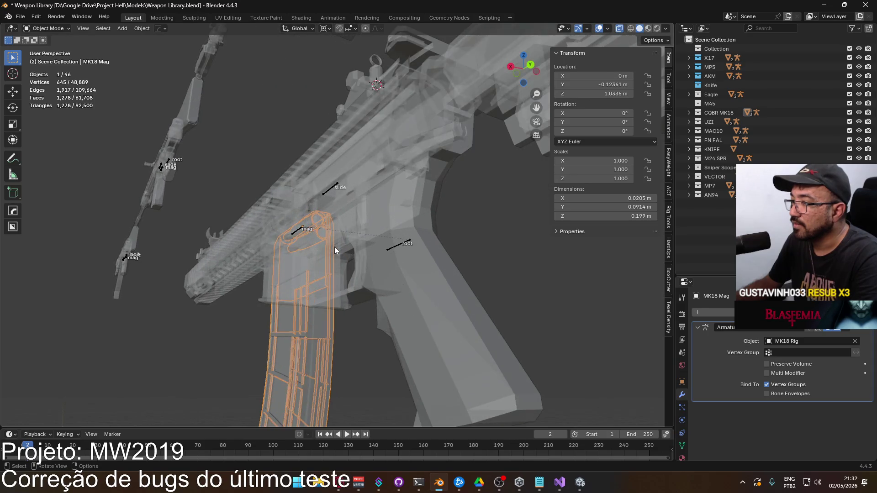
scroll(333, 246, down, 1)
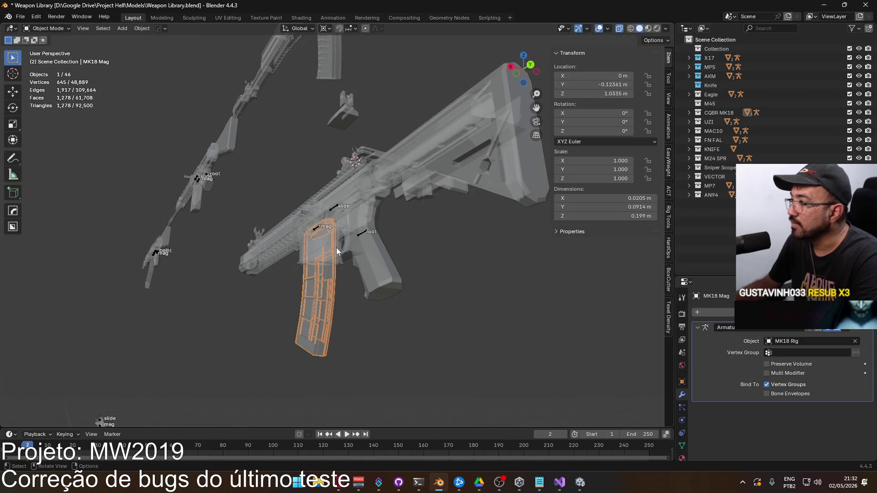
Expand CQBR MK18 and MK18 Rig in the Outliner, checking Body.001, Body and the rig.
click(688, 113)
click(698, 122)
click(729, 158)
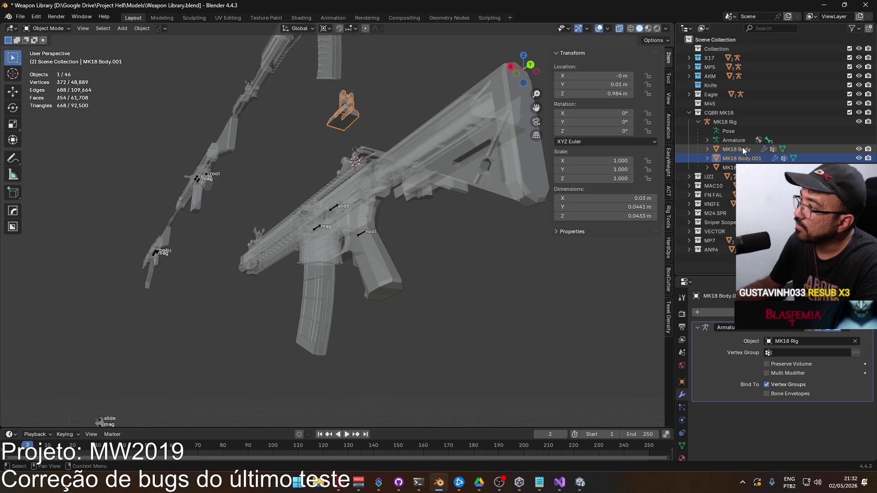
click(742, 150)
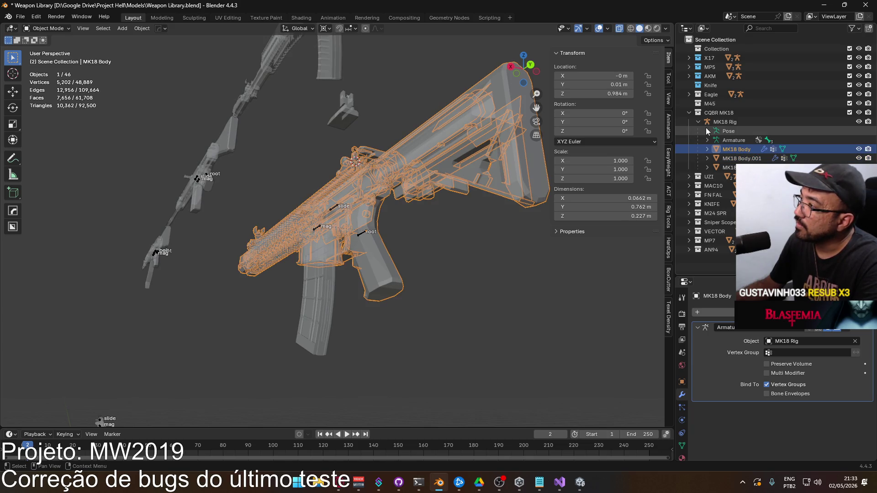
click(707, 168)
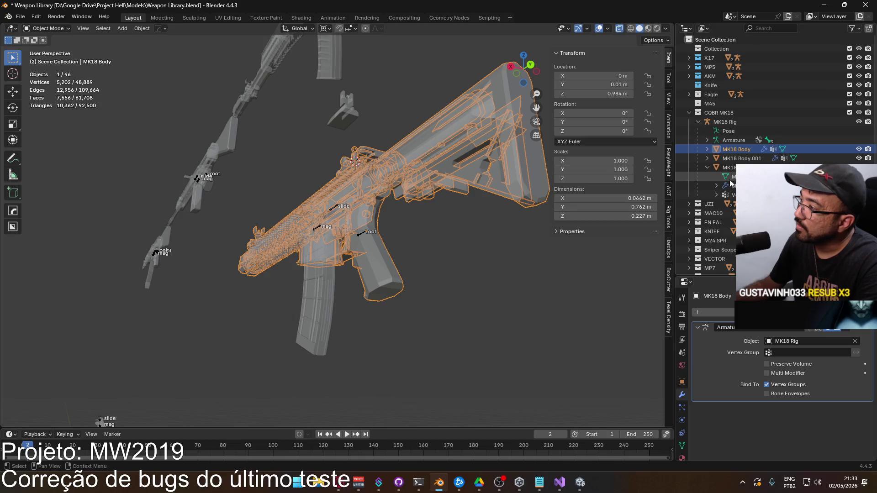
click(718, 123)
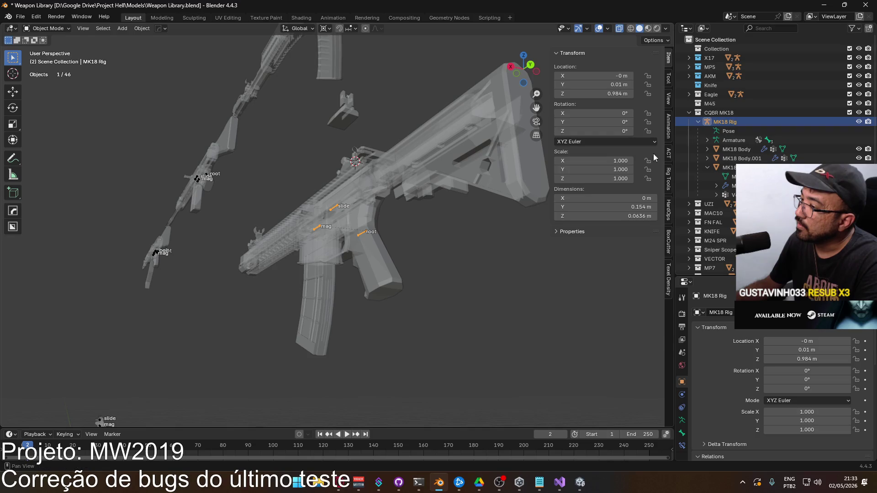
Select the whole MK18 rifle, including magazine, rig and sight, and turn off X-ray.
click(365, 251)
drag(229, 192, 533, 341)
middle_drag(347, 251, 449, 272)
mouse_move(264, 212)
mouse_down()
mouse_move(272, 232)
mouse_move(528, 314)
mouse_up()
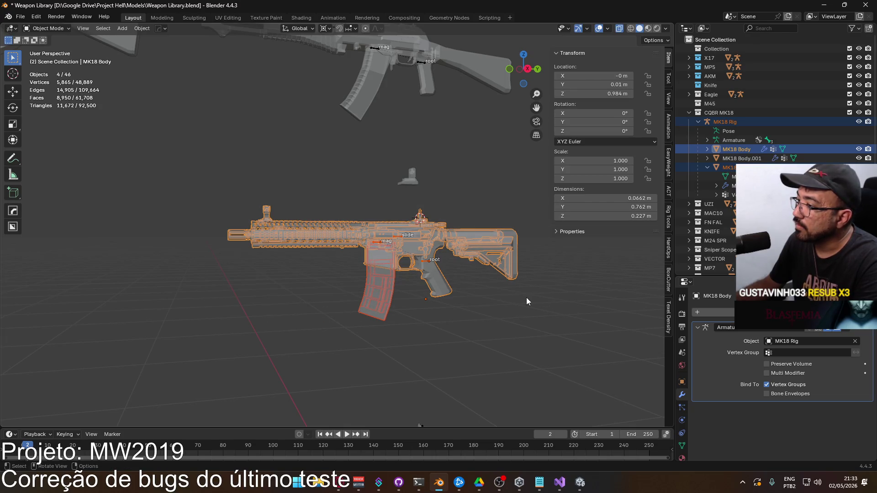
scroll(526, 297, up, 5)
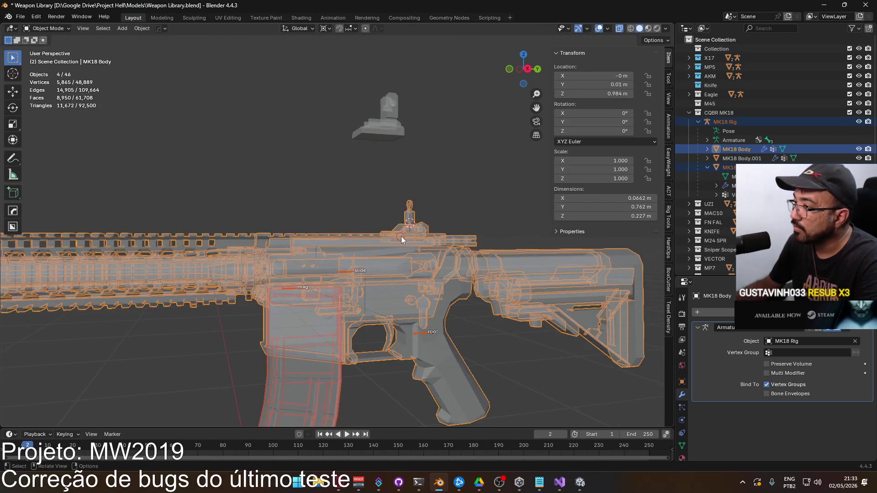
click(401, 236)
key(alt+z)
scroll(423, 232, up, 2)
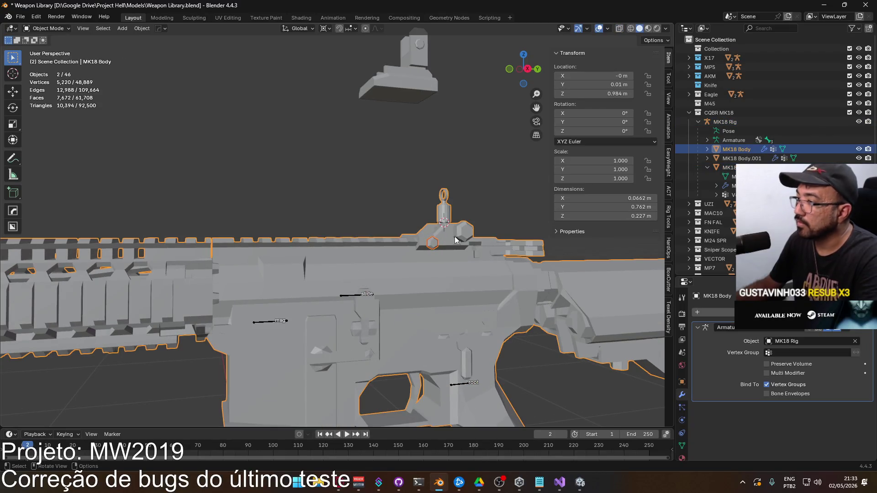
scroll(458, 241, down, 8)
Switch to Right Orthographic view and reselect the MK18 rifle parts, framing the gun layout.
key(KP_3)
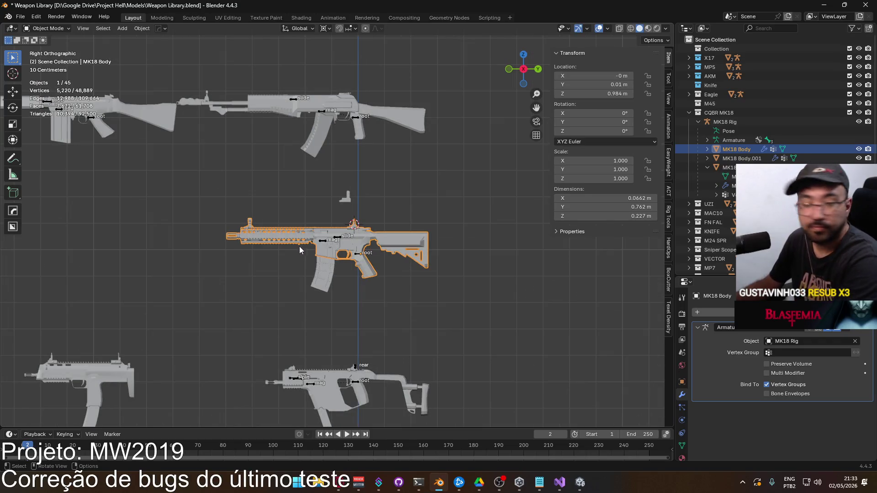
drag(204, 218, 483, 289)
click(483, 287)
drag(168, 210, 529, 307)
scroll(427, 277, down, 5)
mouse_move(412, 301)
shift+middle_down()
mouse_move(398, 221)
mouse_move(431, 217)
shift+middle_up()
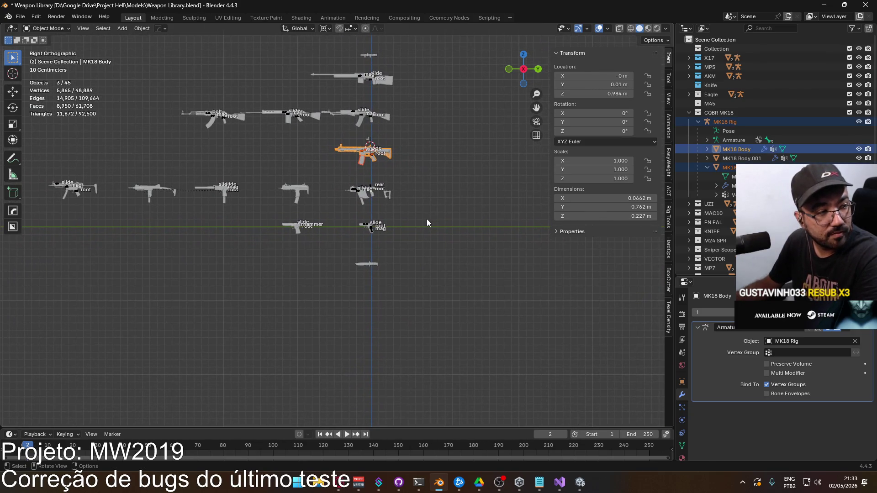
scroll(426, 218, up, 3)
mouse_move(393, 187)
shift+middle_down()
mouse_move(332, 205)
mouse_move(363, 181)
shift+middle_up()
scroll(372, 190, up, 2)
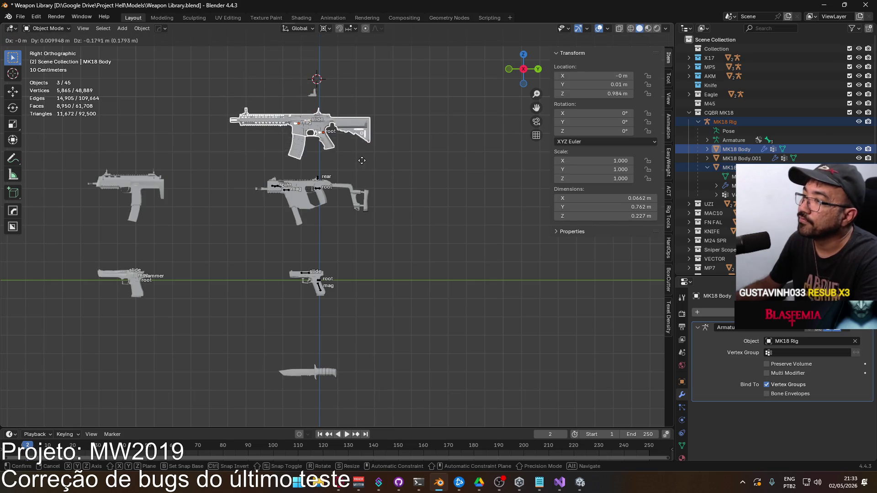
Enable snapping, cancel a trial move of the rifle, and select the MK18 Body.001 sight piece.
click(339, 29)
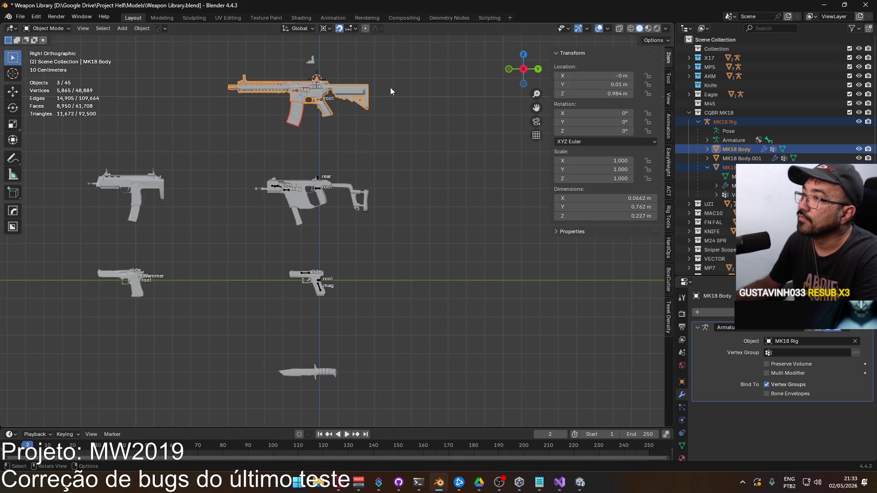
shift+middle_drag(387, 81, 398, 137)
scroll(402, 169, up, 2)
key(g)
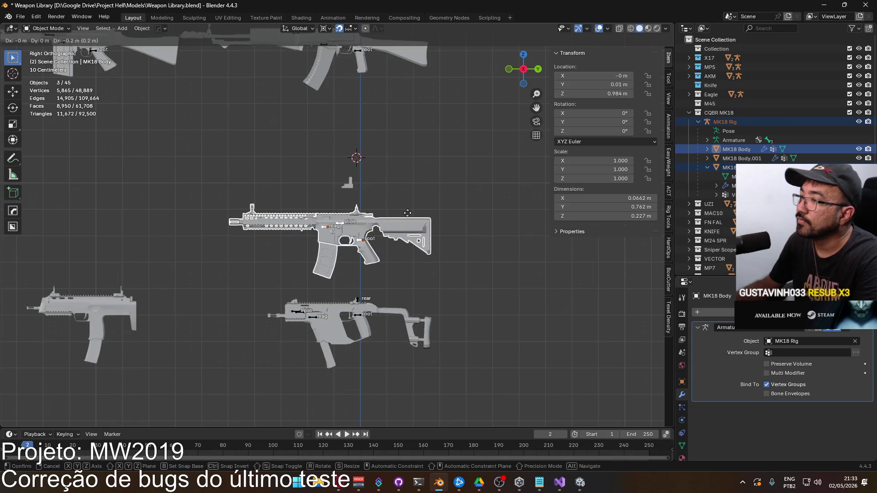
key(Escape)
click(355, 132)
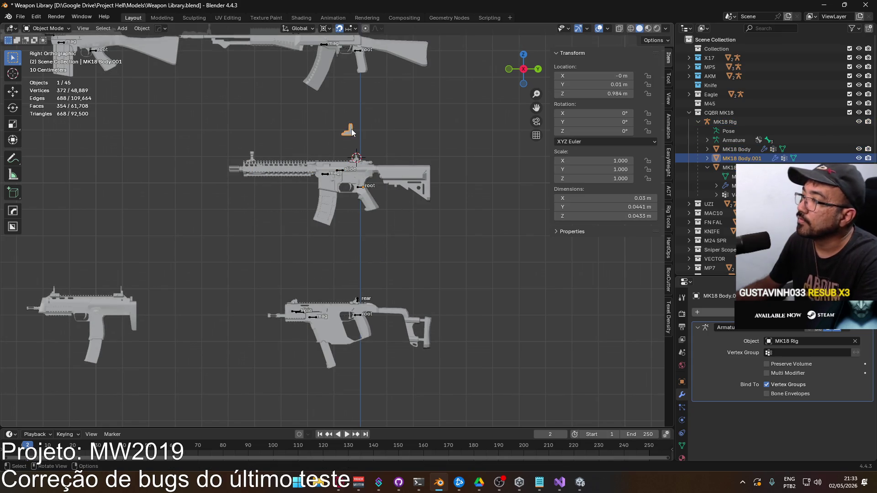
Clear MK18 Body.001's parent with Clear and Keep Transformation.
key(alt+p)
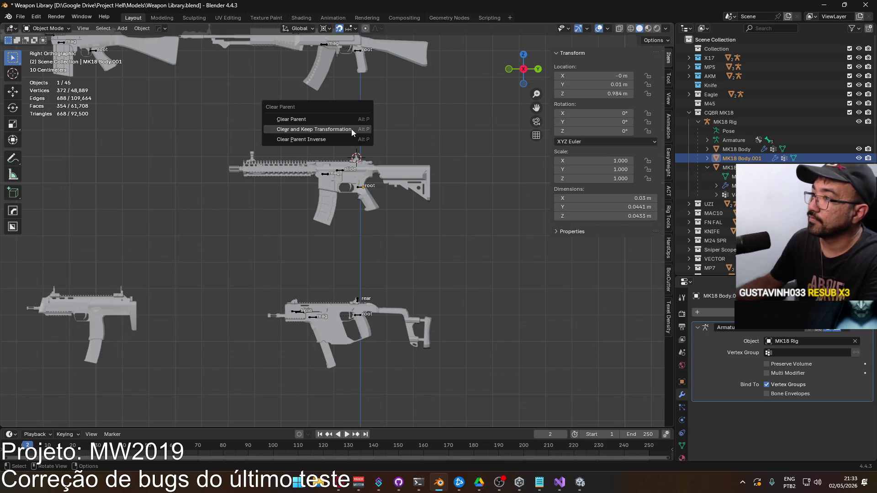
click(347, 132)
click(490, 146)
key(b)
drag(223, 163, 440, 186)
key(g)
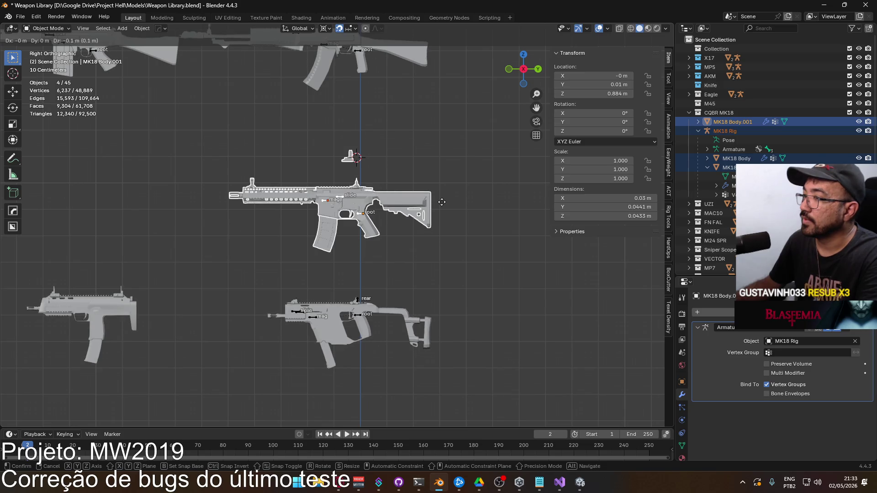
key(Escape)
click(348, 133)
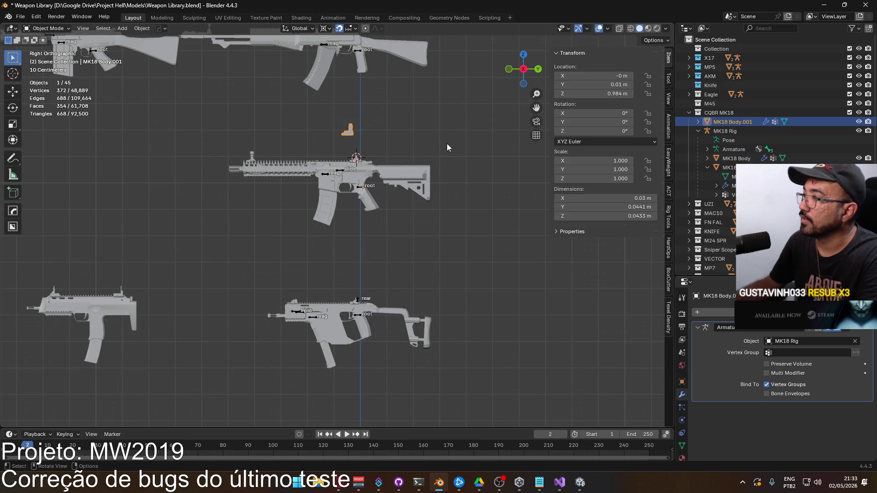
Select the MK18 Rig and rifle parts and lower them 1 m along Z.
drag(190, 160, 502, 234)
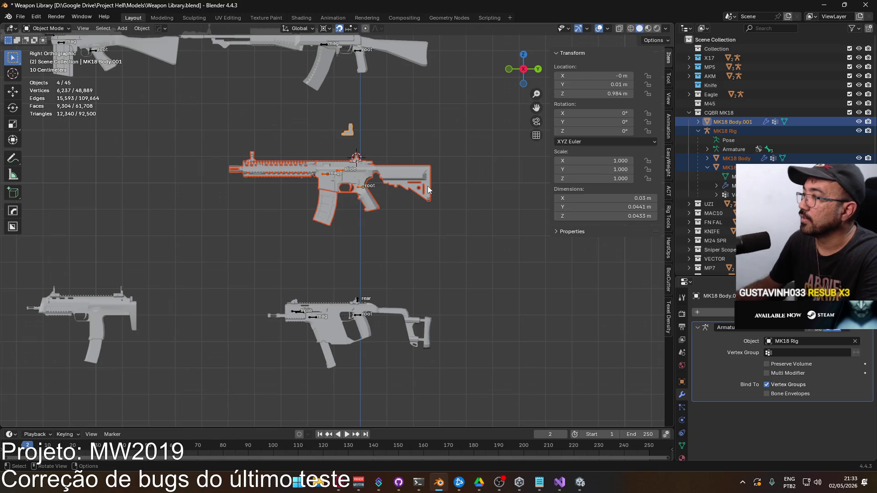
click(698, 131)
click(720, 132)
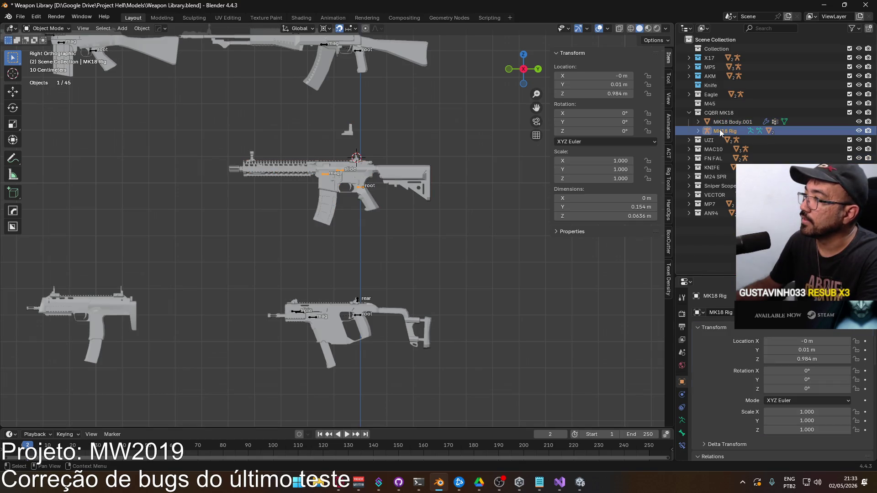
drag(202, 167, 484, 240)
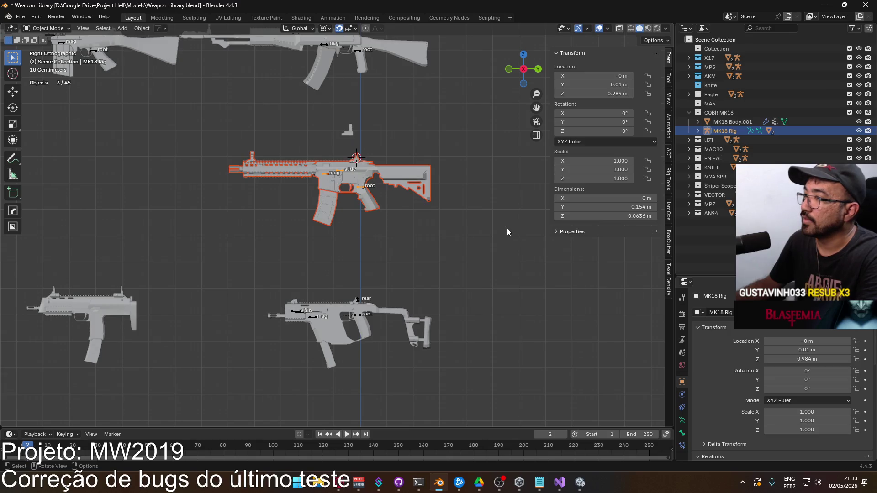
scroll(457, 193, down, 4)
key(g)
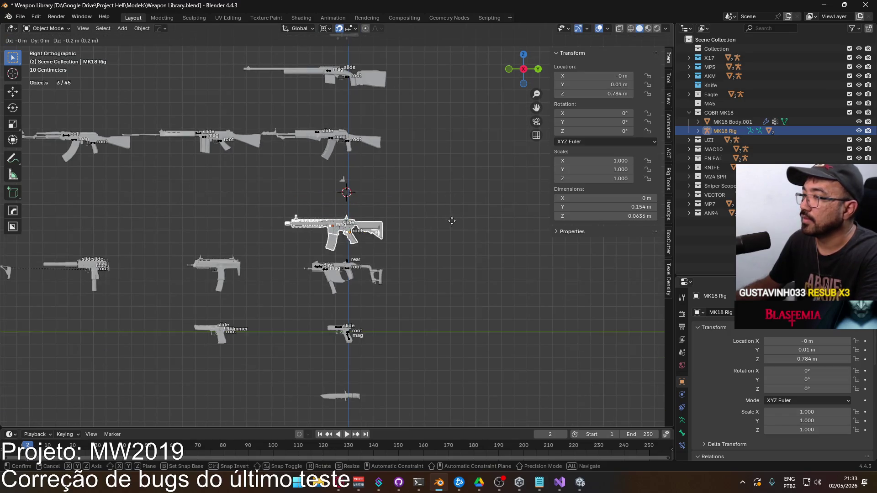
key(Escape)
text(g)
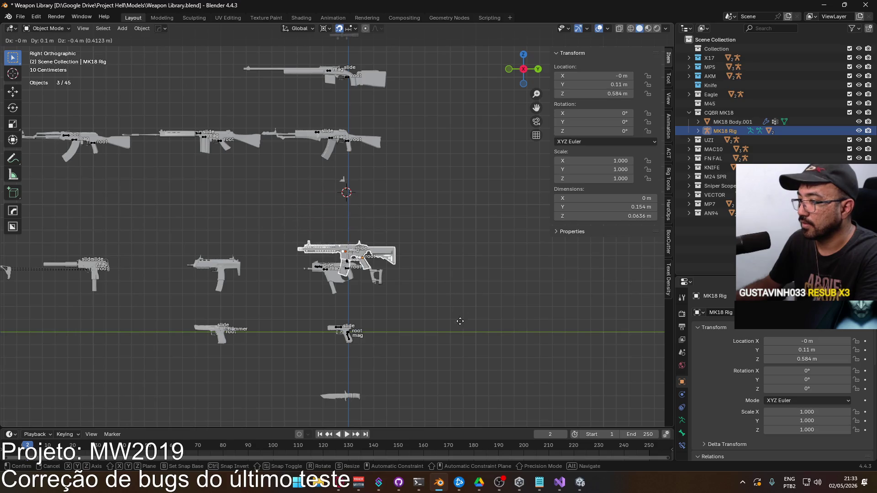
text(z-1)
key(Return)
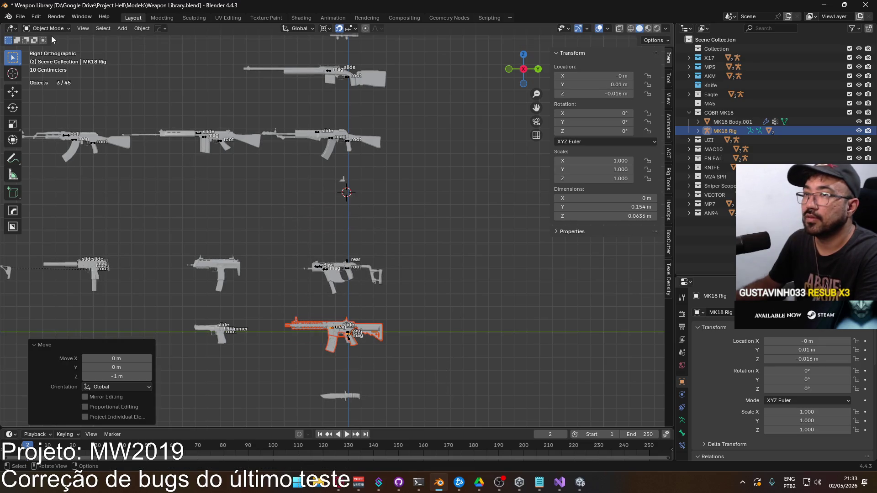
click(21, 17)
Set up an FBX export limited to Selected Objects with Armature and Mesh types.
mouse_move(78, 153)
click(169, 233)
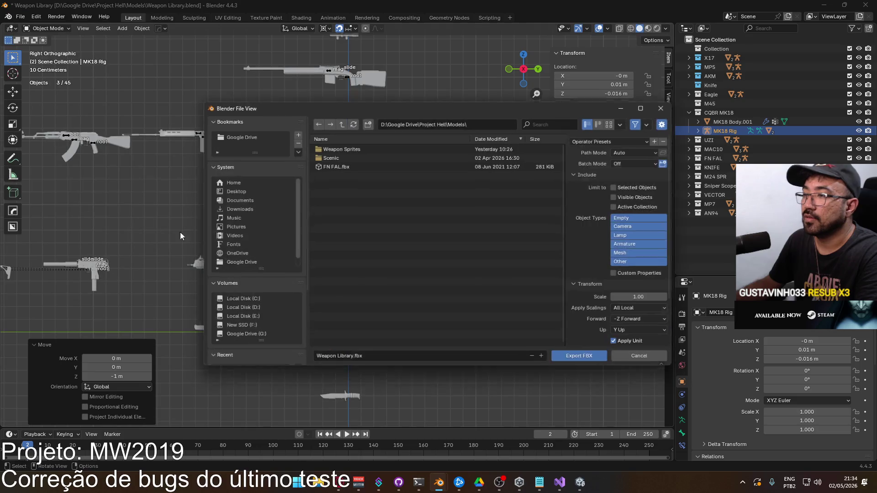
click(621, 187)
click(632, 244)
shift+click(632, 254)
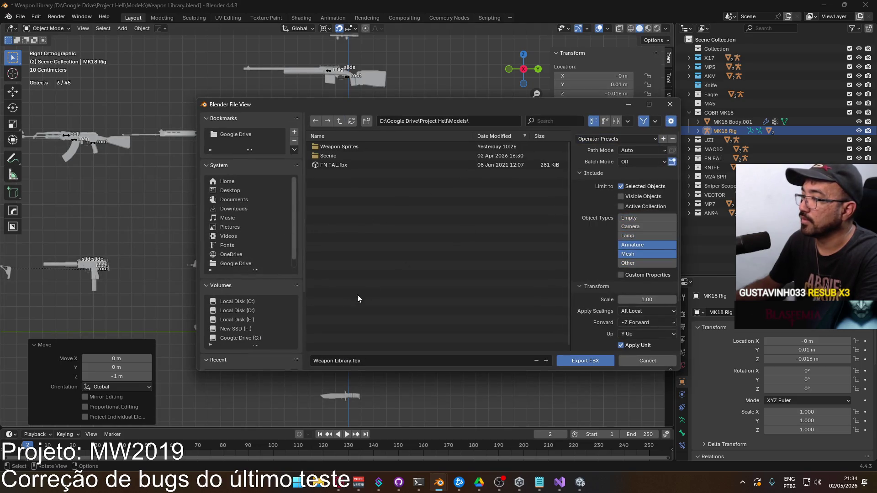
scroll(281, 314, down, 4)
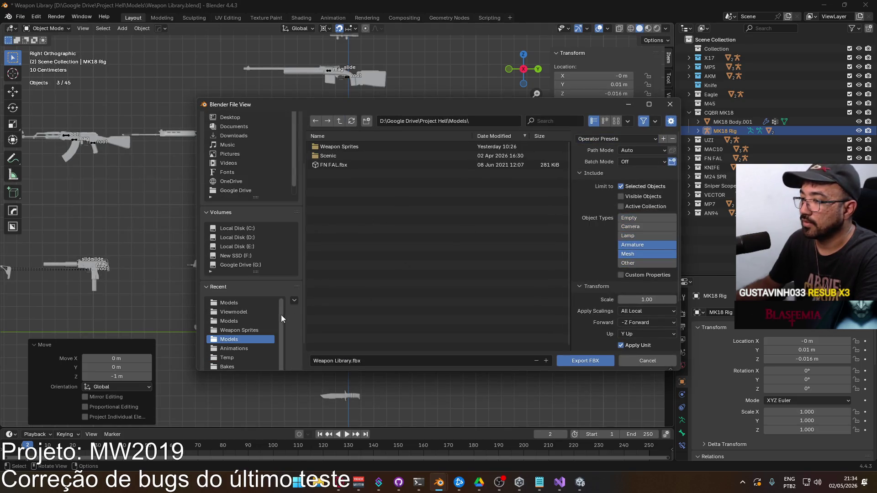
Export over Weapon M4 MK18.fbx in the Unity project's Runtime Models folder.
click(248, 313)
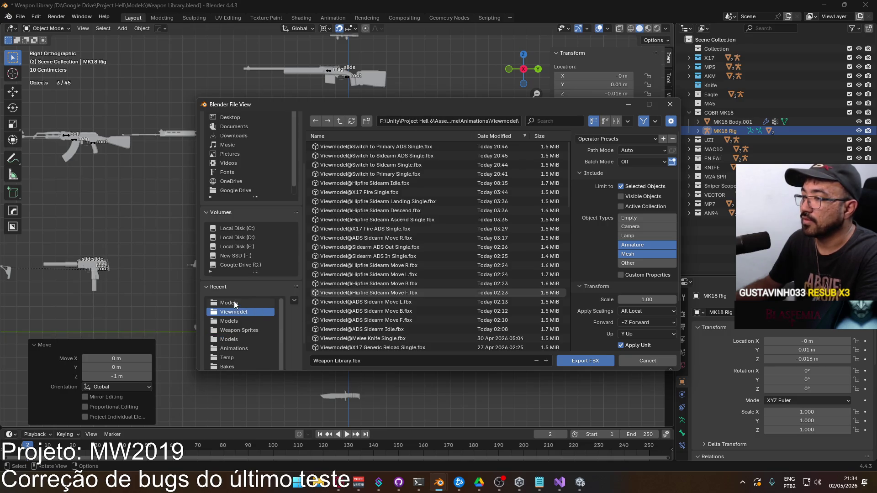
click(234, 303)
click(241, 321)
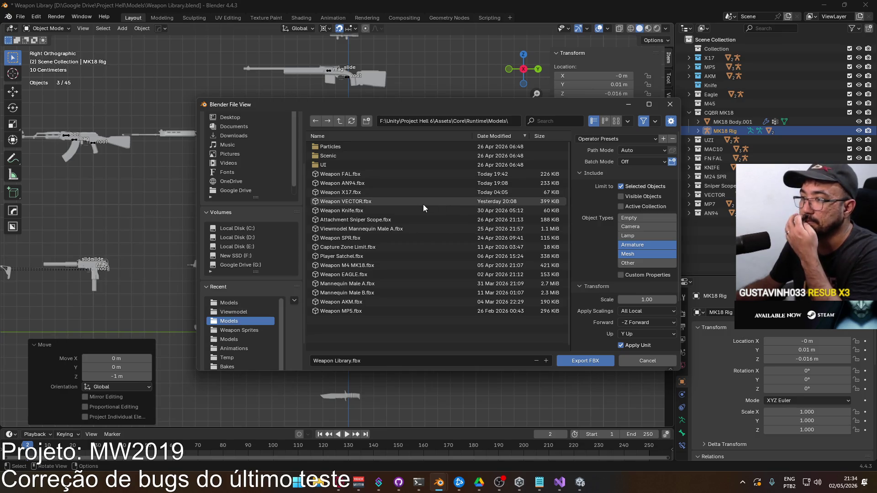
click(380, 267)
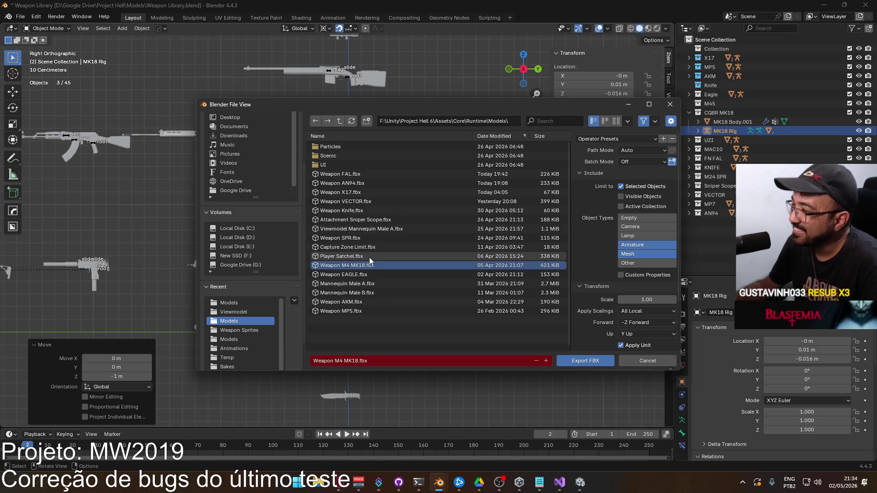
click(585, 360)
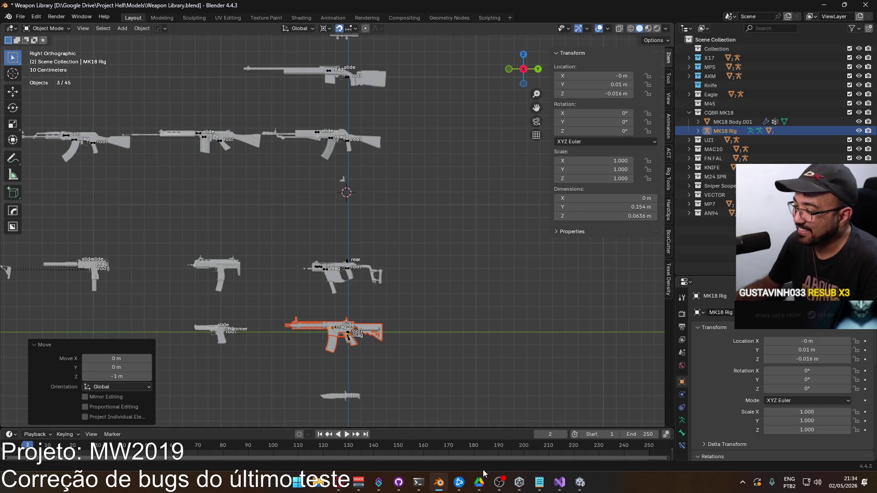
mouse_move(518, 479)
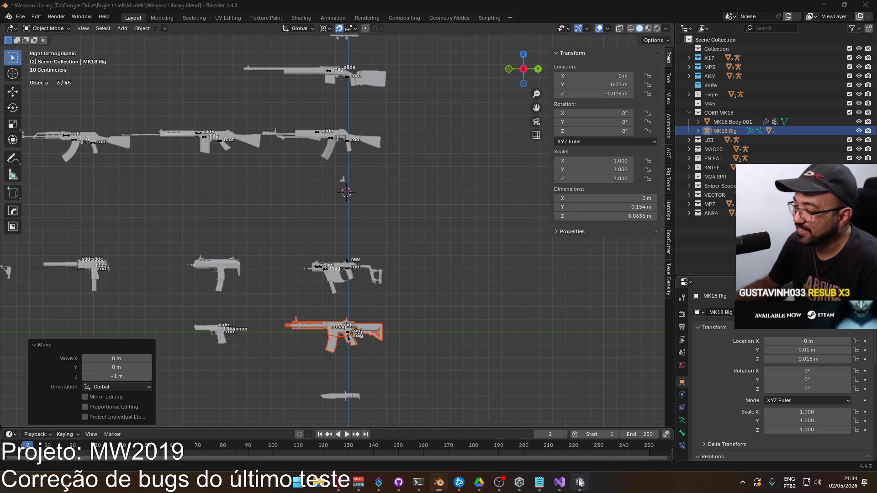
click(518, 429)
Play the game, load the shipment map, and deploy with the carbine as Loadout 1's primary.
click(454, 28)
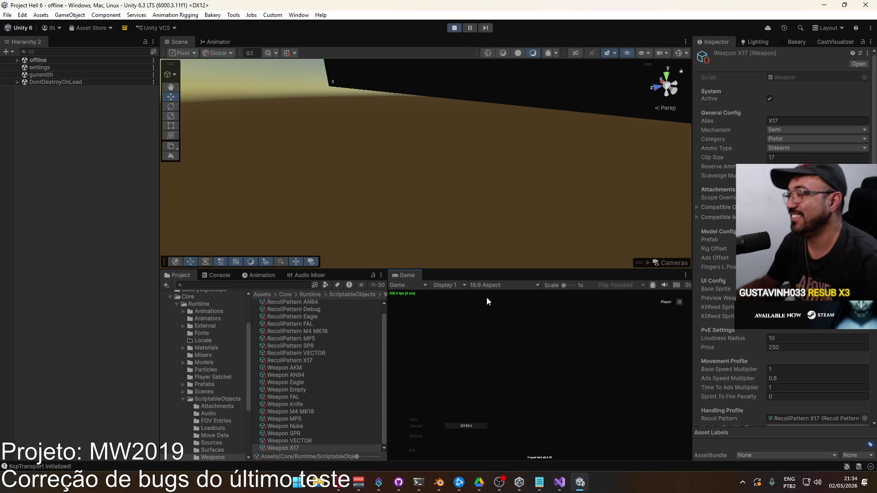
click(421, 418)
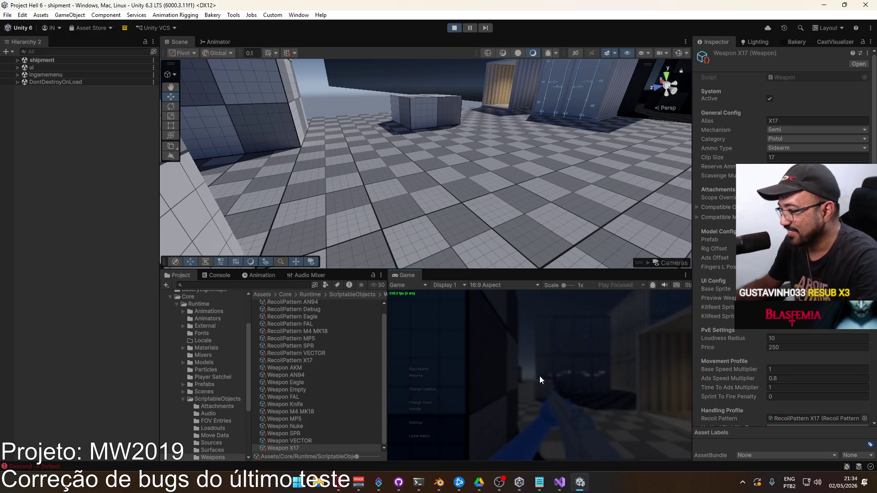
click(424, 392)
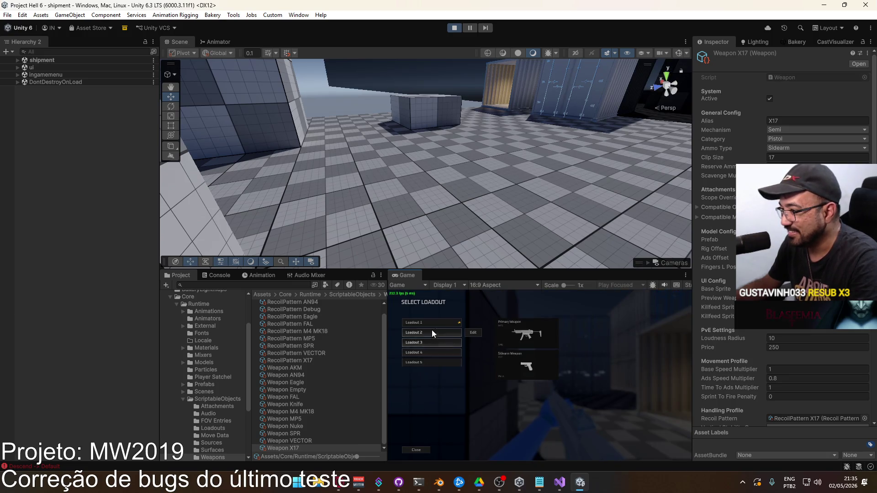
click(471, 323)
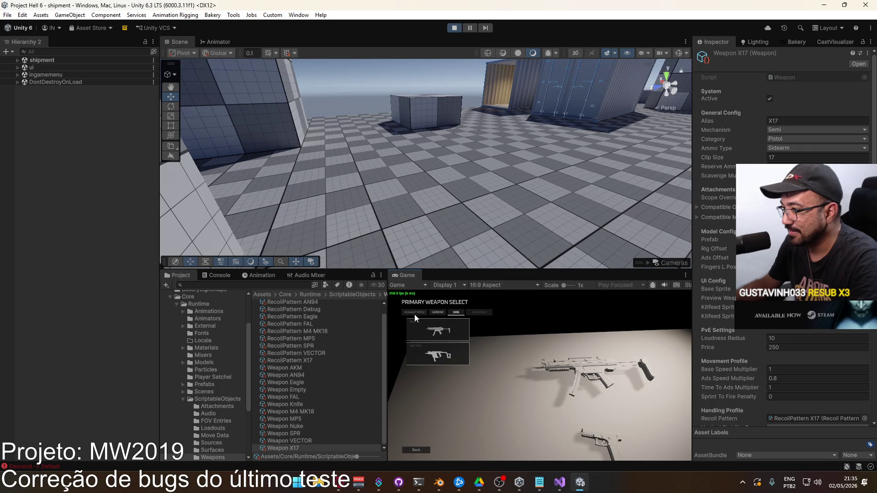
click(438, 313)
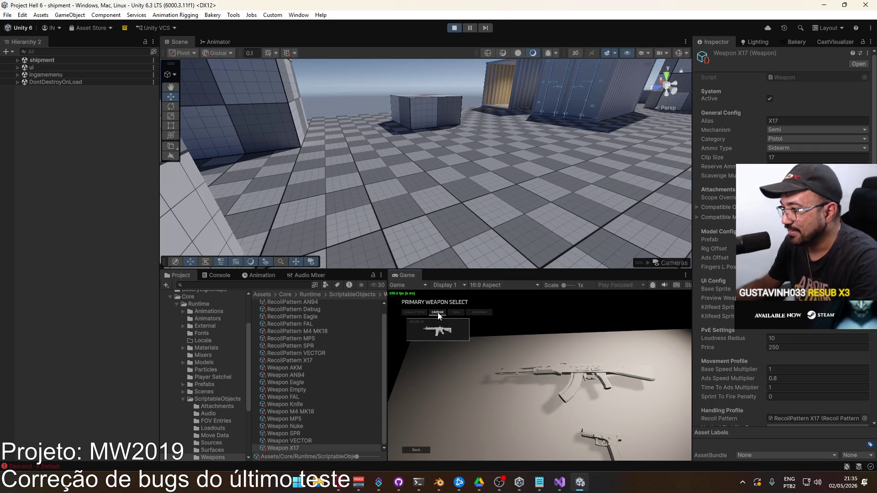
click(441, 329)
click(530, 449)
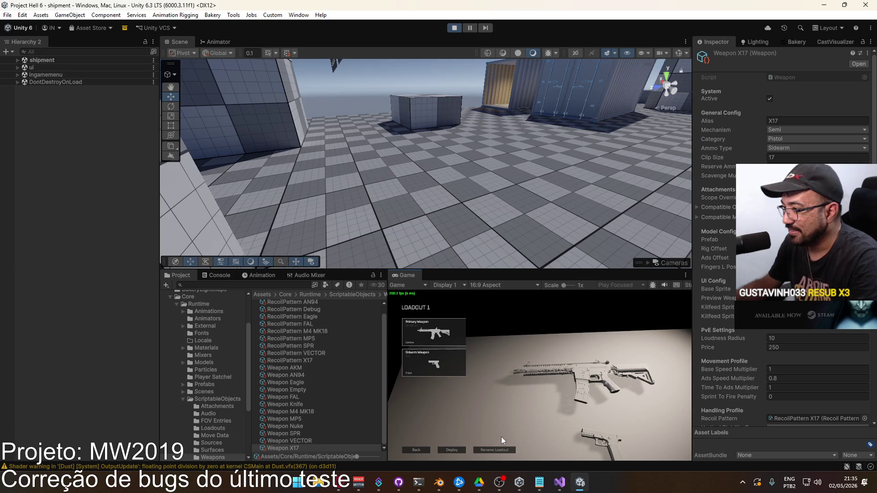
click(455, 450)
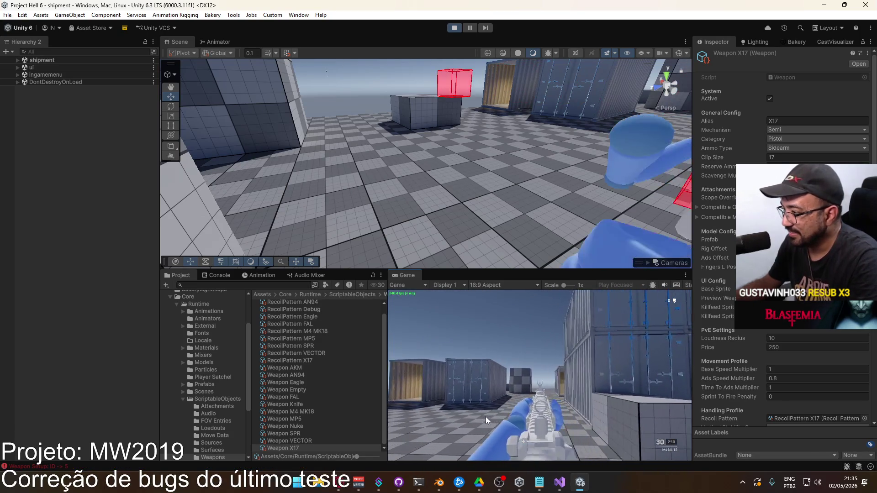
key(super)
key(super)
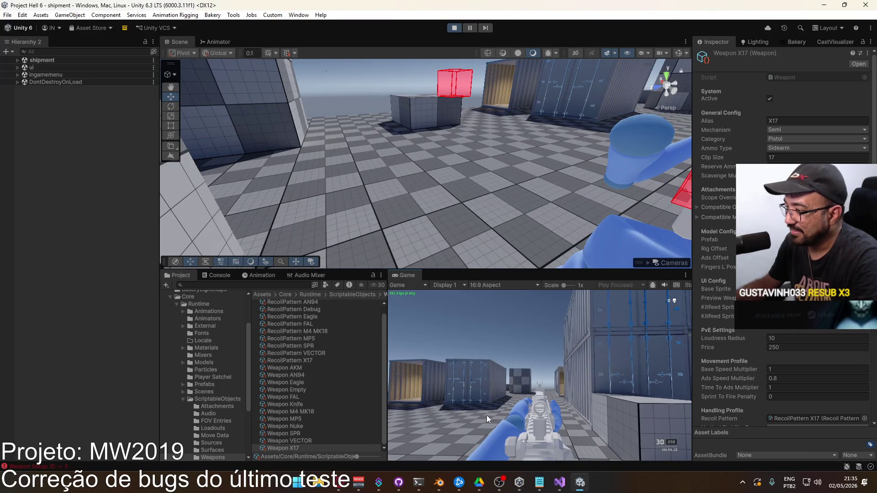
key(super)
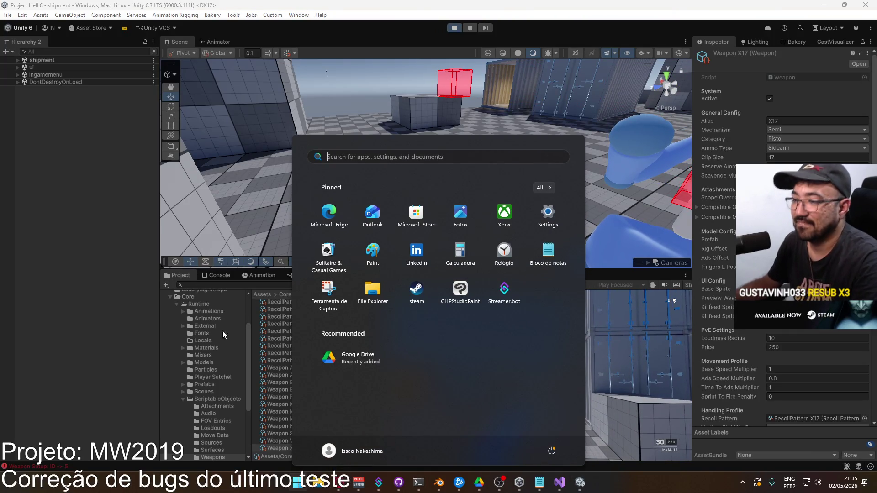
Inspect the Weapon M4 MK18 asset under ScriptableObjects > Weapons and select the MK18 Body.
click(214, 399)
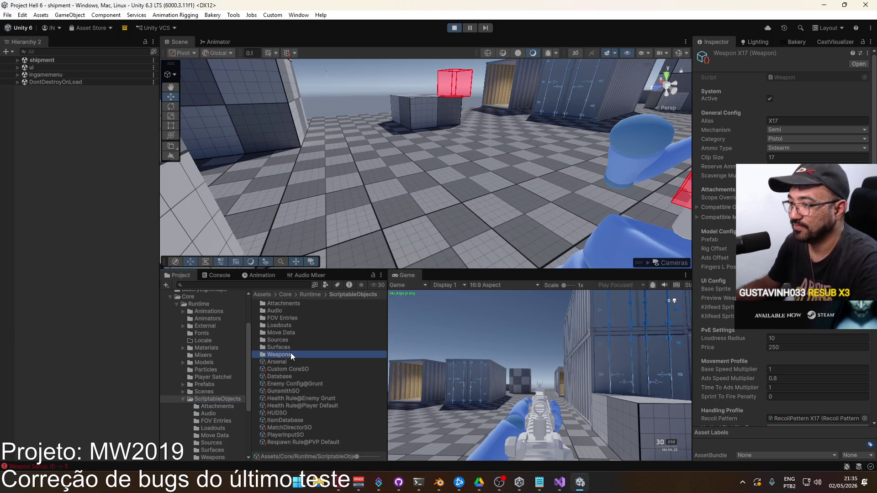
double_click(290, 353)
scroll(311, 413, down, 2)
click(290, 412)
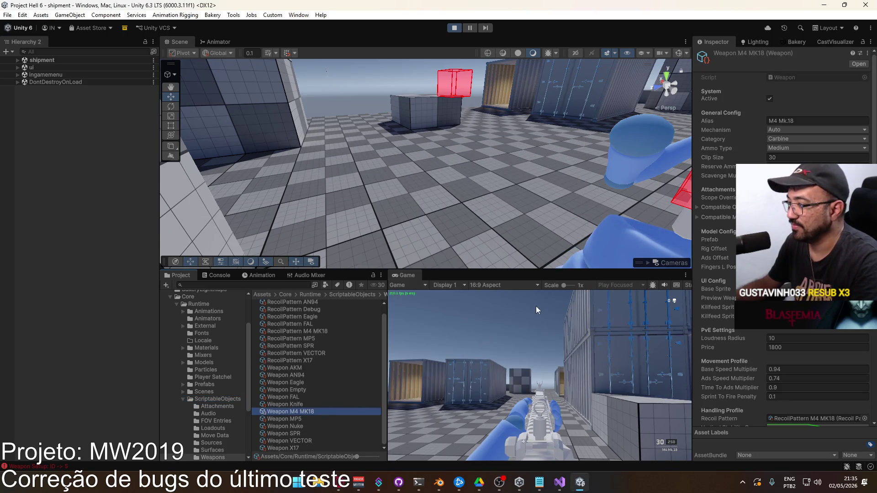
right_drag(567, 155, 434, 163)
click(435, 163)
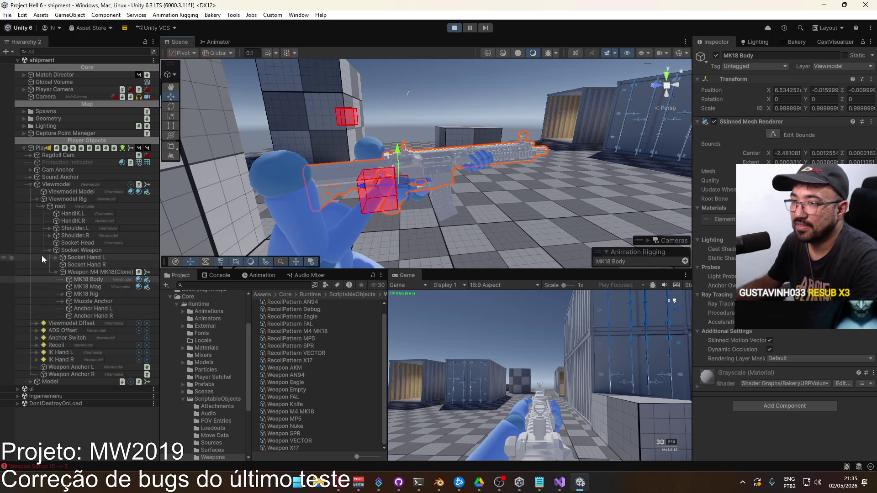
Select ADS Pivot under ADS Offset and start adjusting its Y position.
click(37, 330)
click(56, 338)
click(825, 92)
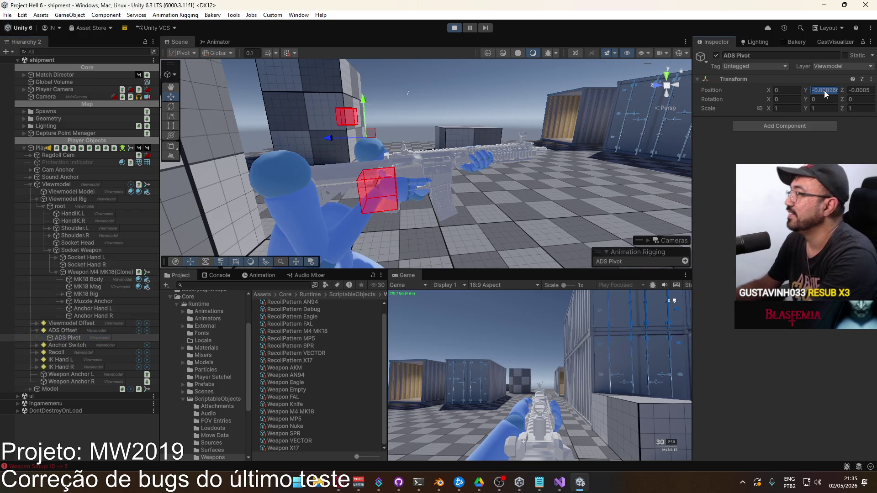
text(-0.0002)
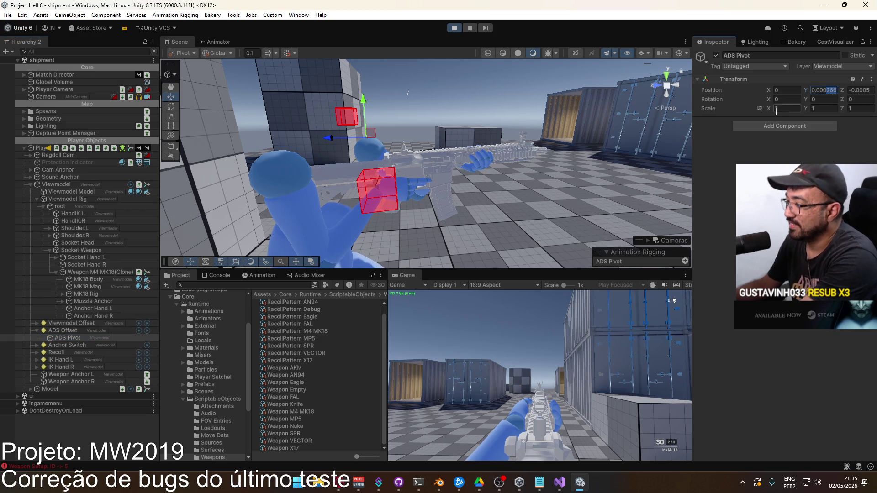
key(BackSpace)
key(BackSpace)
key(BackSpace)
text(0)
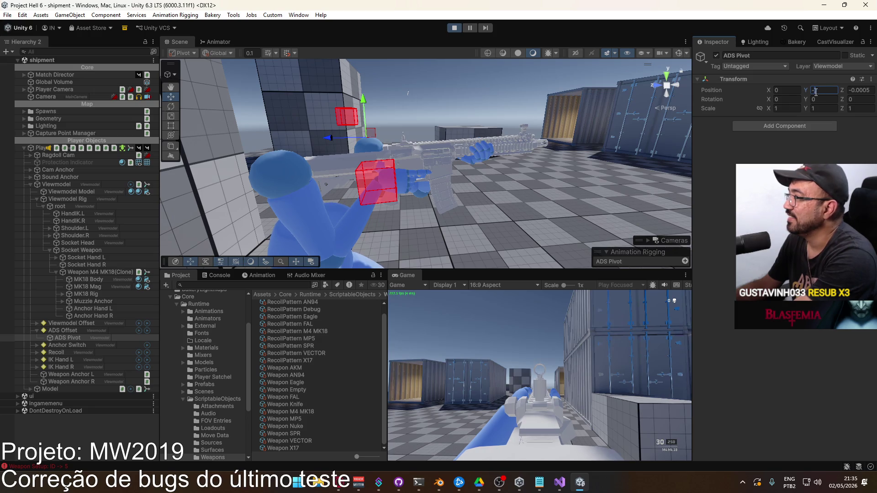
text(0.001)
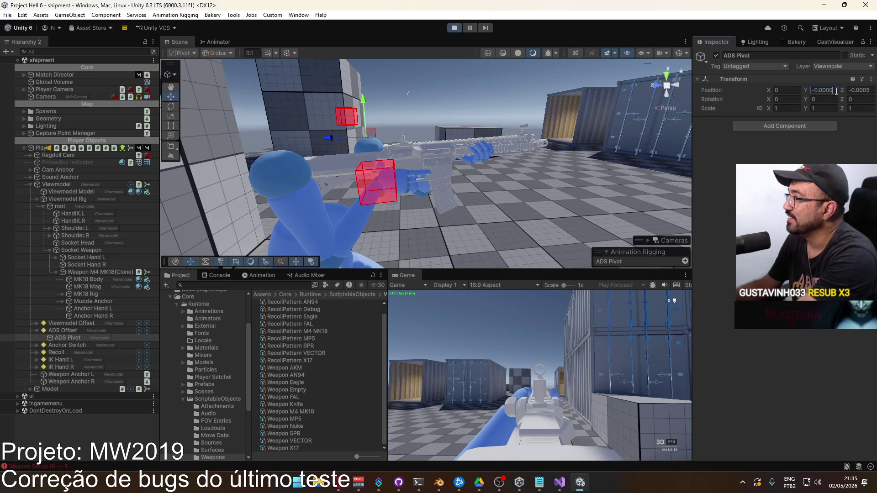
Refine the ADS Pivot Y position to -0.00005 and maximize the game view.
click(838, 91)
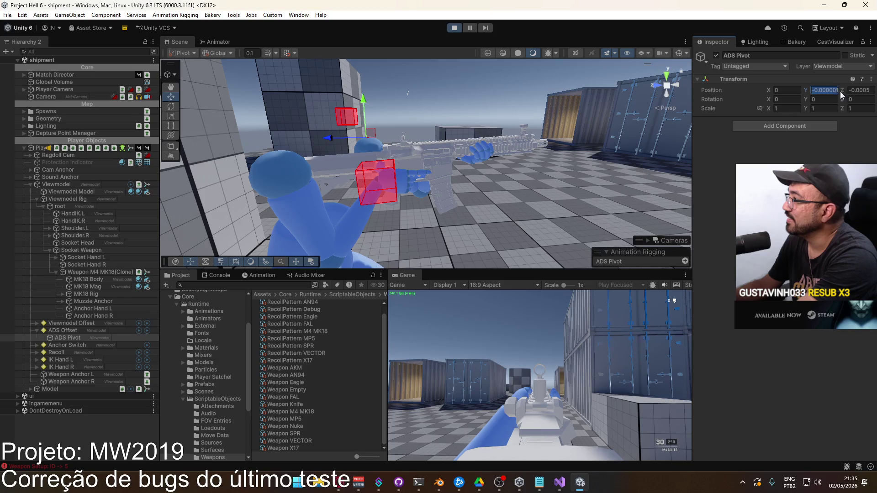
text(0.000005)
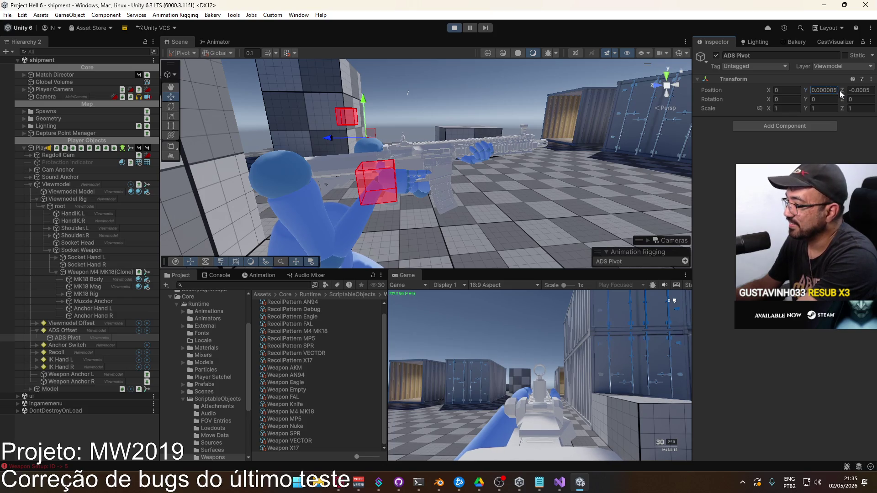
key(BackSpace)
text(8)
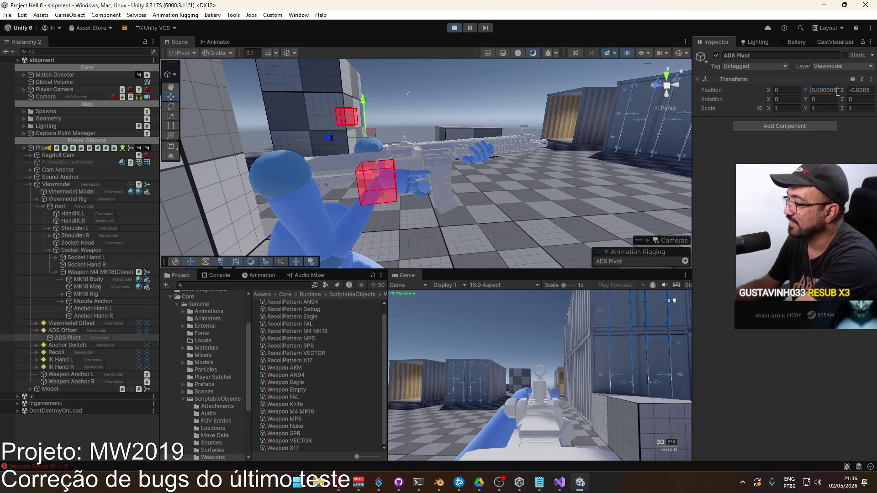
text(-0.00001)
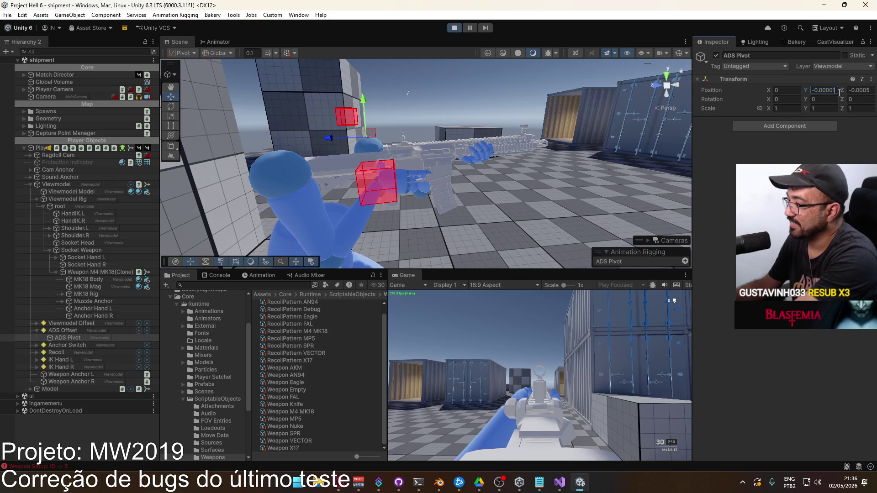
key(BackSpace)
text(7)
text(-0.00005)
key(Return)
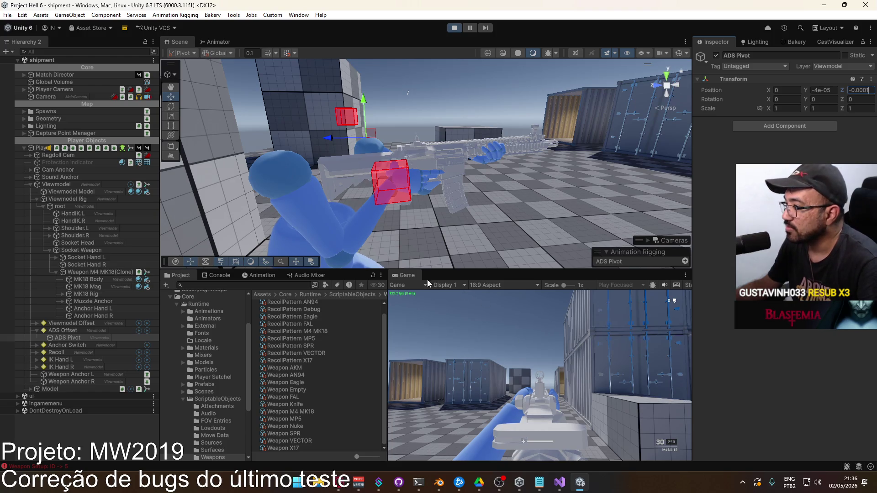
right_click(413, 276)
click(456, 306)
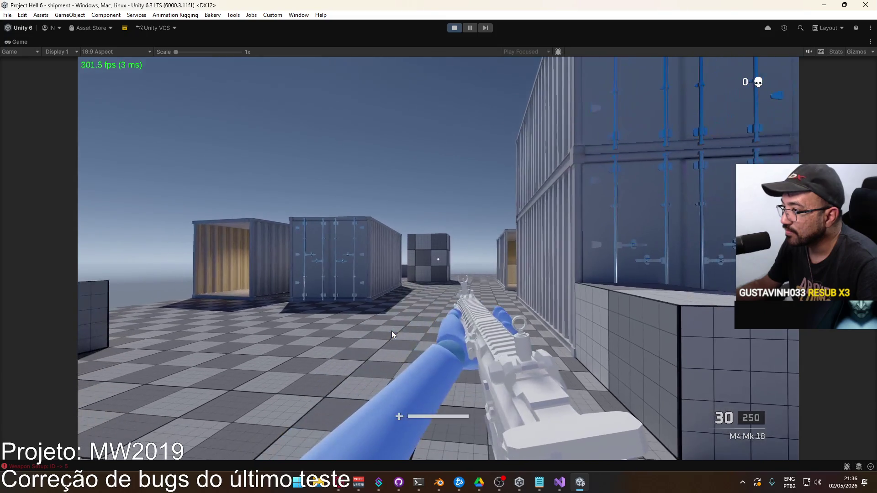
Test-fire the MK18 from the hip and down sights, empty the magazine and reload.
click(389, 330)
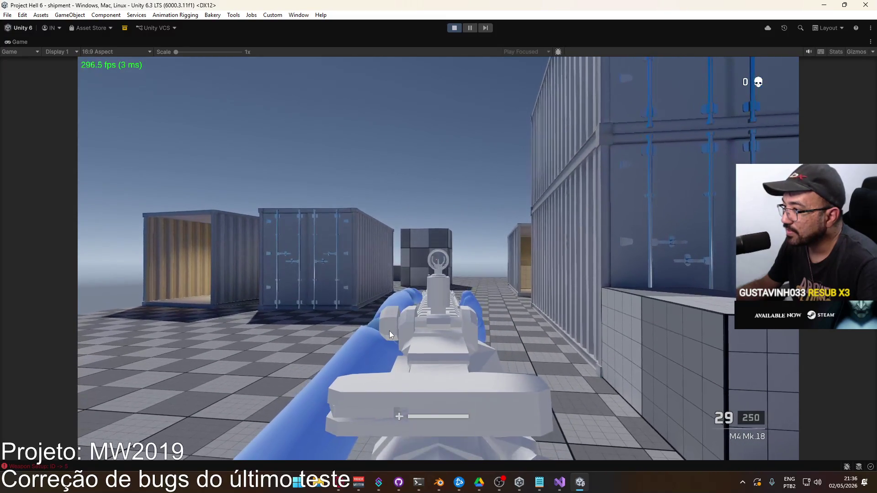
right_click(386, 330)
drag(385, 331, 385, 355)
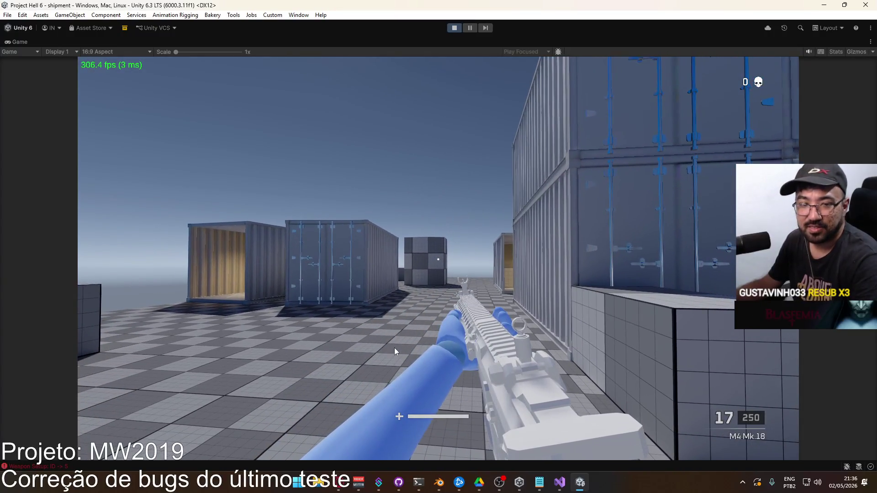
right_click(404, 347)
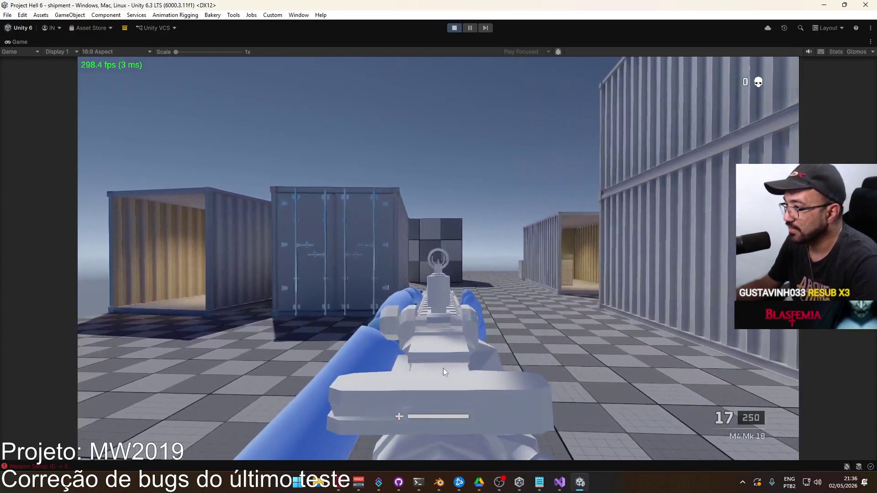
drag(443, 368, 442, 420)
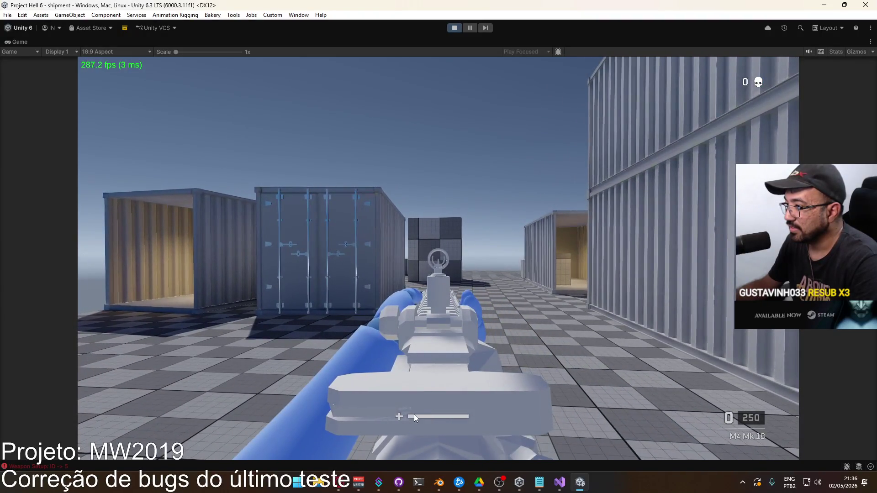
key(r)
Fire aimed bursts and strafe while inspecting the front sight through the iron sights.
mouse_move(379, 409)
right_down()
mouse_move(394, 406)
mouse_move(400, 414)
mouse_move(361, 418)
mouse_move(377, 415)
right_up()
mouse_move(381, 416)
mouse_down()
mouse_move(381, 462)
mouse_move(367, 462)
mouse_up()
key(d)
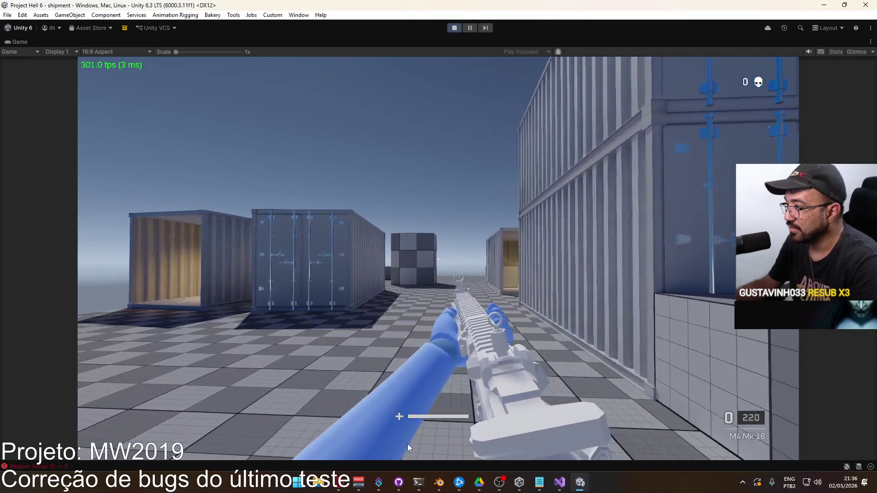
key(a)
right_drag(407, 444, 385, 461)
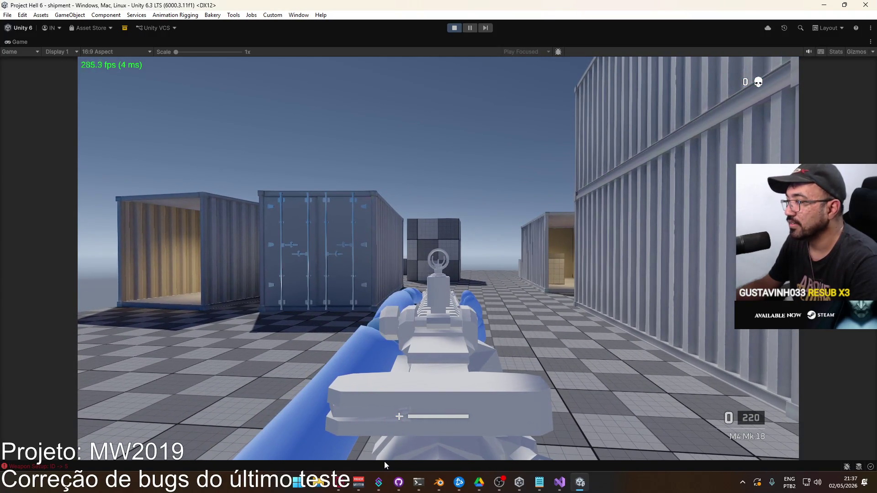
Un-maximize the Game view and swing the scene camera to the viewmodel rifle.
key(super)
click(451, 202)
mouse_move(452, 206)
right_down()
mouse_move(478, 29)
mouse_move(473, 42)
right_up()
right_click(473, 42)
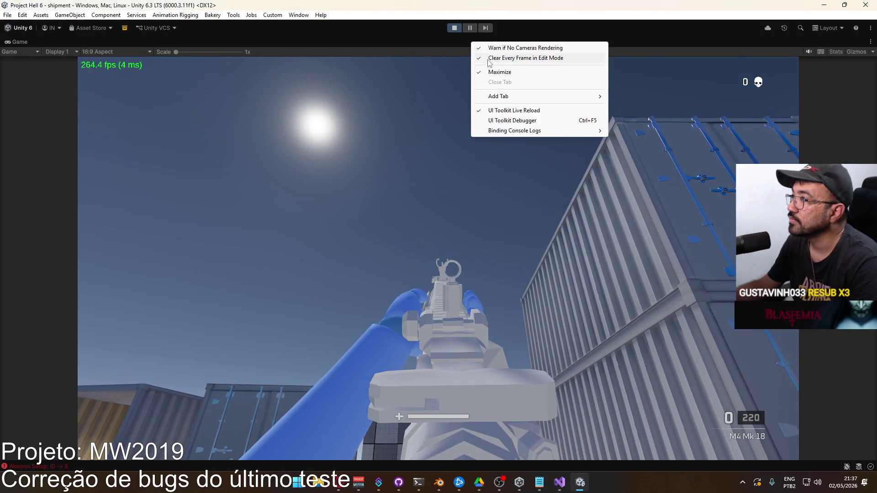
click(493, 72)
mouse_move(503, 268)
right_down()
mouse_move(590, 435)
mouse_move(625, 410)
mouse_move(486, 404)
mouse_move(465, 440)
mouse_move(423, 454)
right_up()
key(super)
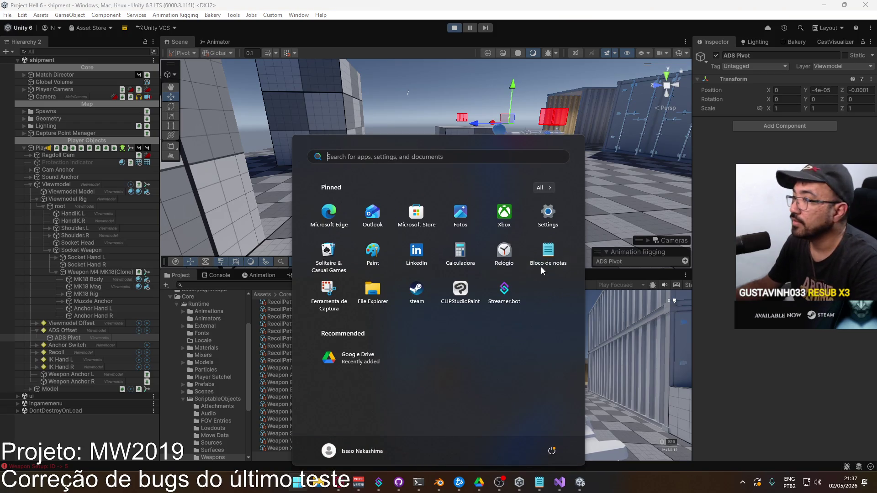
mouse_move(594, 205)
right_down()
mouse_move(525, 174)
mouse_move(428, 93)
mouse_move(443, 154)
right_up()
Select the viewmodel arms and Anchor Hand L, then show the Weapon M4 MK18 asset.
click(443, 155)
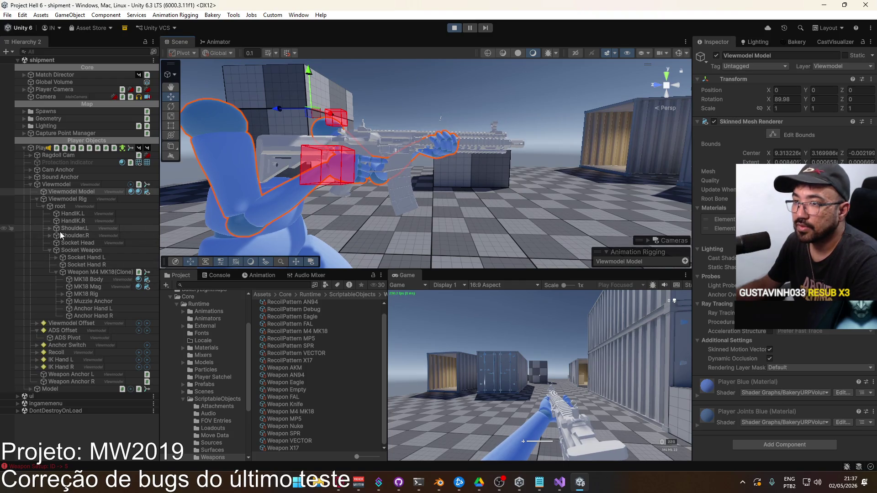
click(75, 308)
mouse_move(418, 170)
right_down()
mouse_move(677, 129)
mouse_move(594, 151)
right_up()
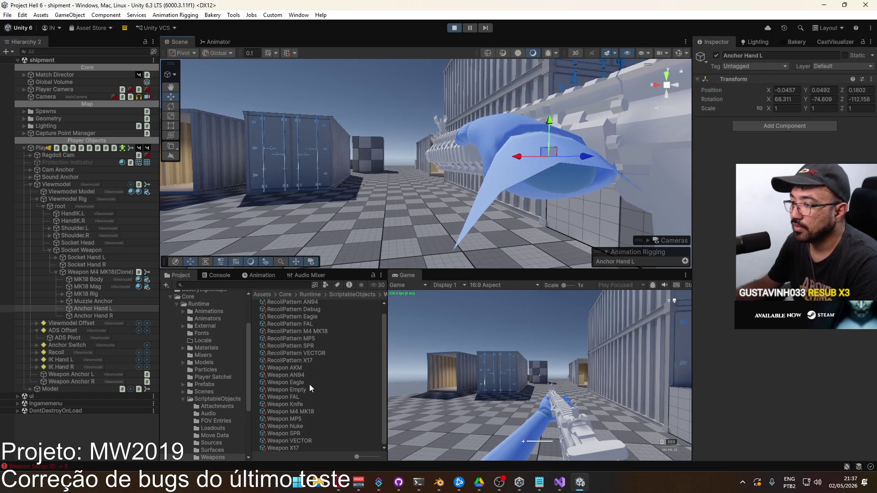
click(305, 412)
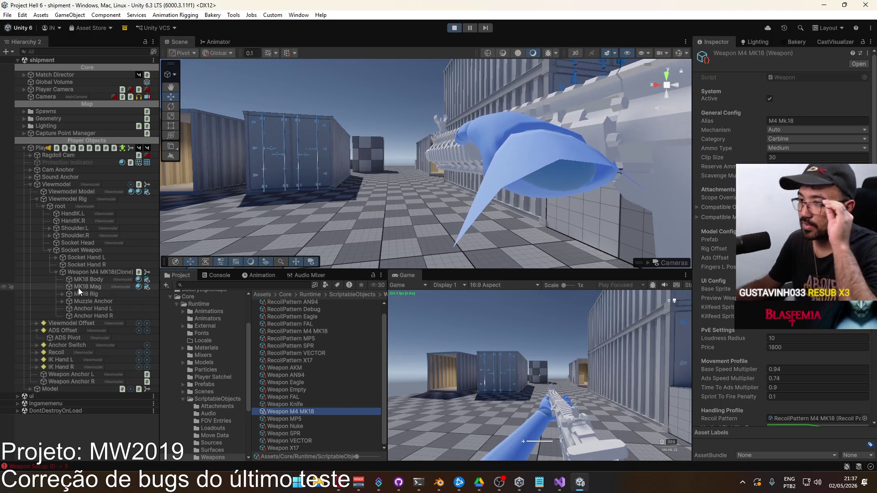
Copy the ADS Pivot's Transform position.
click(66, 338)
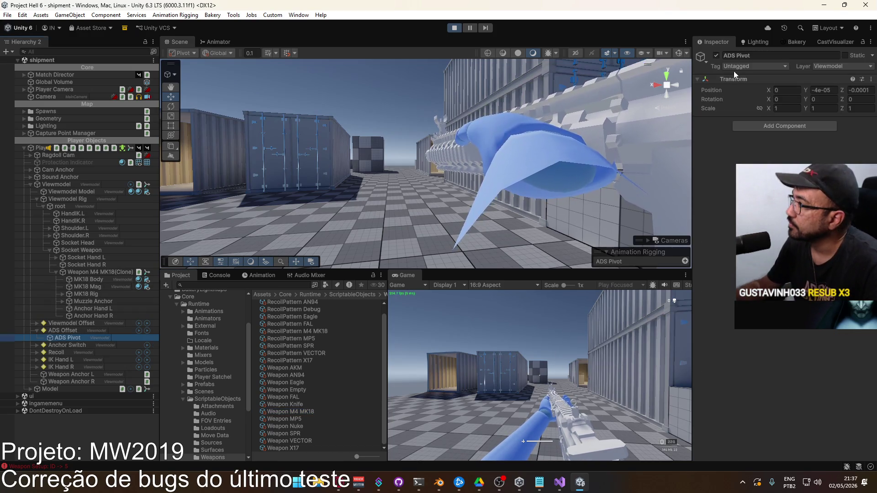
right_click(707, 90)
click(730, 118)
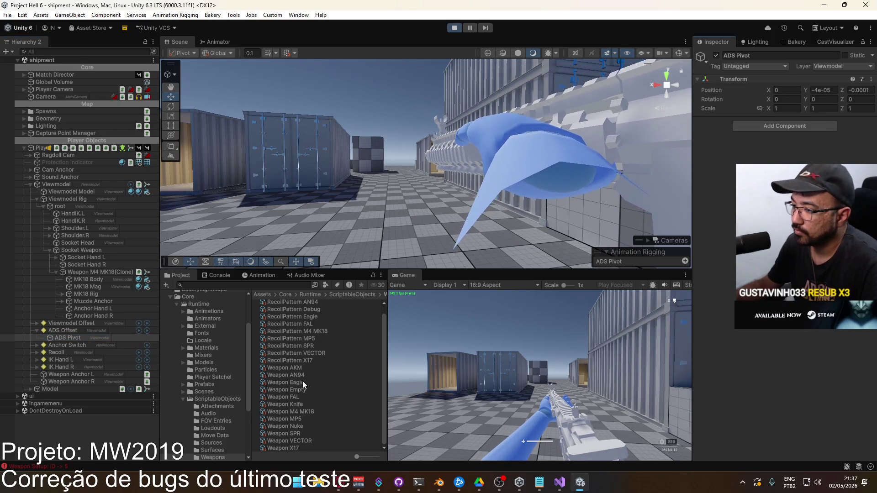
Review the Weapon M4 MK18 asset's Ads Offset, about Y -0.00026 and Z -0.0005.
click(299, 413)
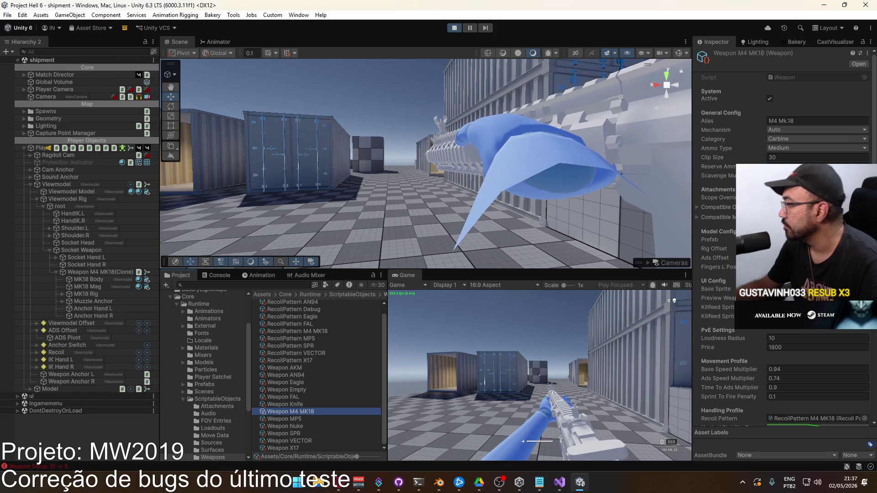
scroll(784, 251, down, 10)
scroll(771, 331, down, 3)
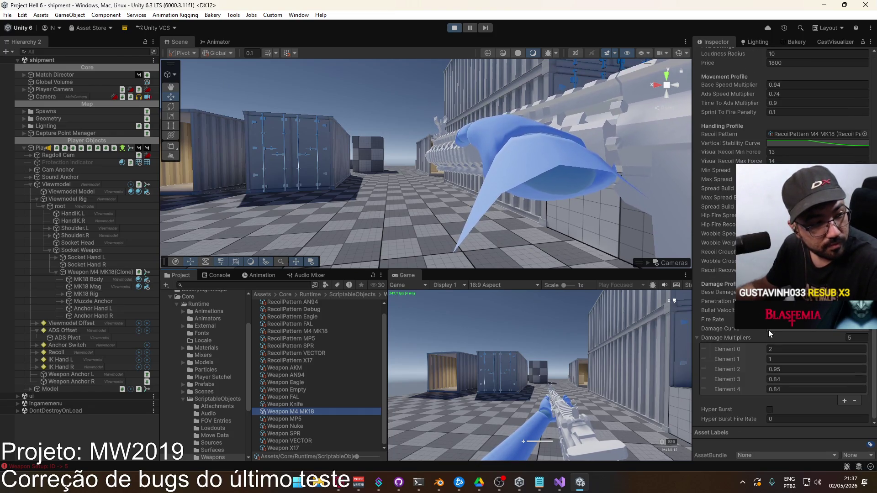
scroll(771, 329, up, 3)
scroll(771, 328, up, 8)
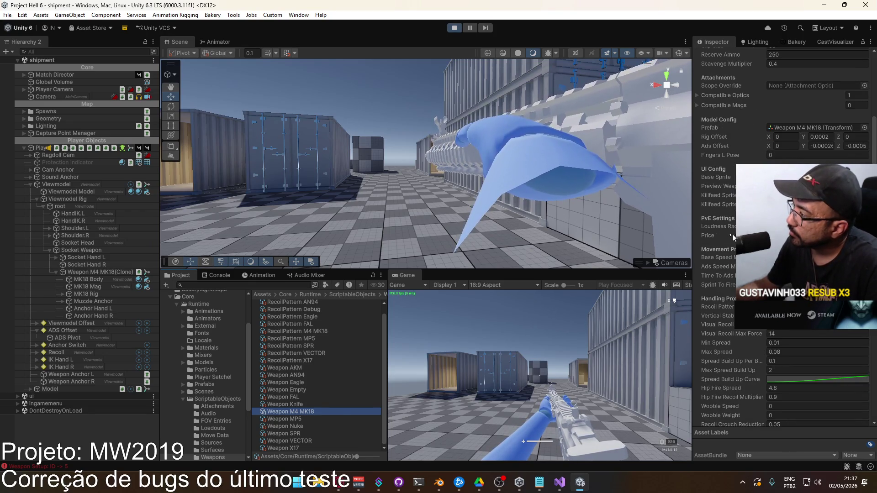
scroll(729, 252, up, 3)
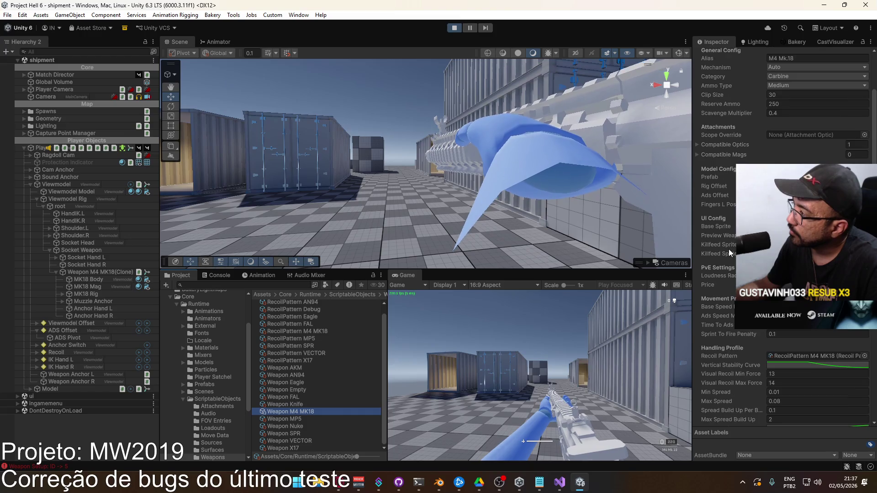
click(723, 196)
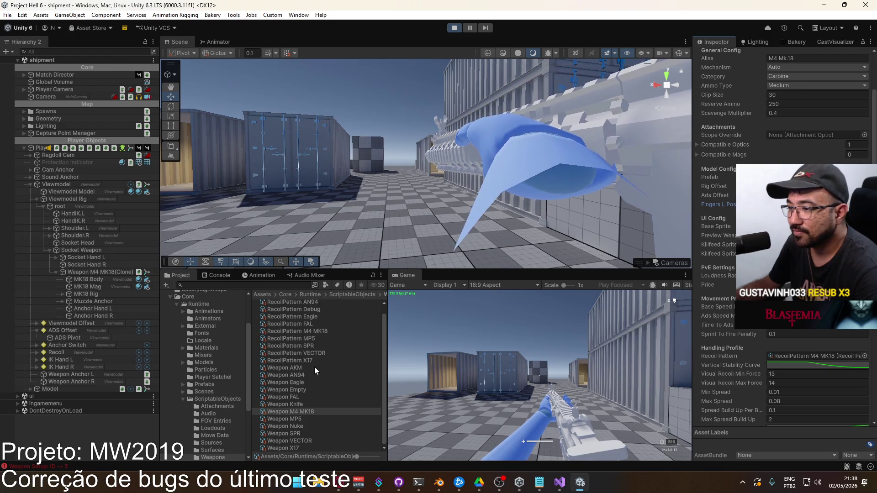
Copy the Weapon AKM prefab's Anchor Hand L Transform component, then exit Prefab Mode.
click(205, 385)
click(303, 392)
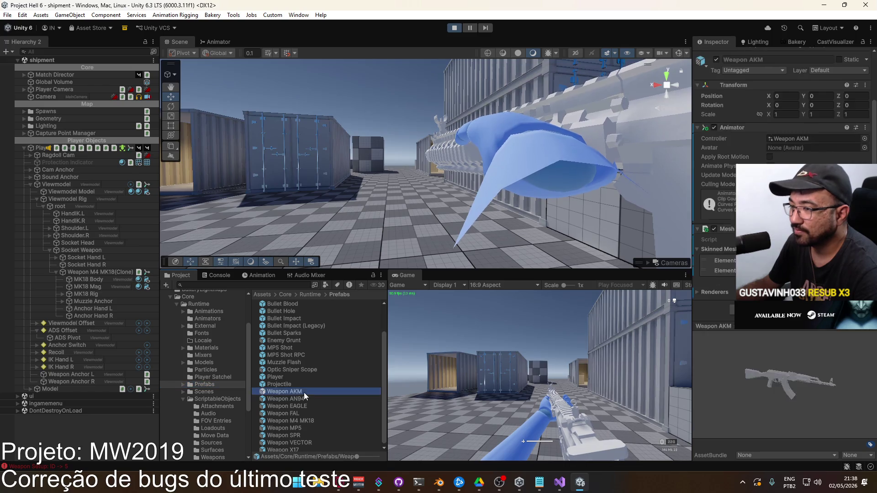
double_click(304, 392)
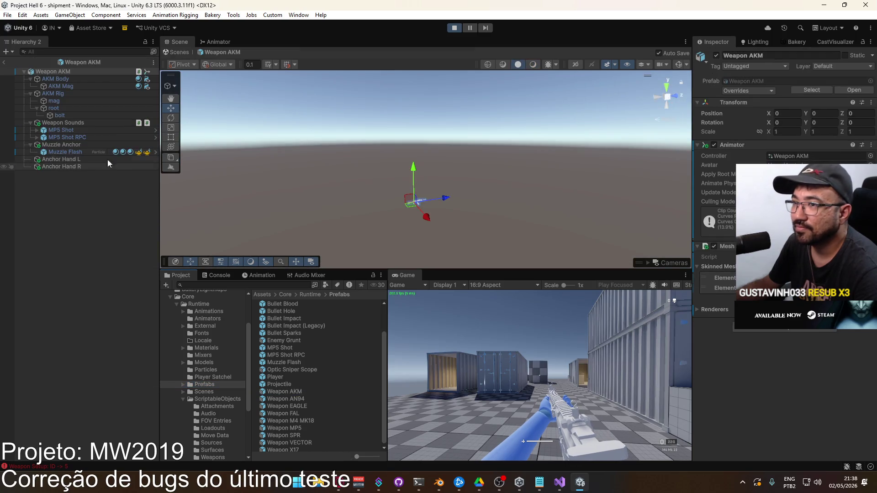
click(70, 160)
right_click(753, 80)
mouse_move(776, 151)
click(712, 199)
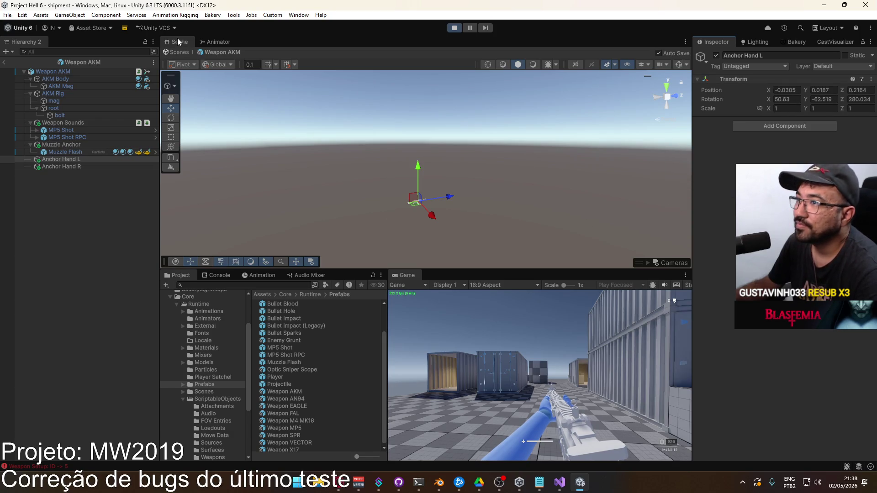
click(2, 65)
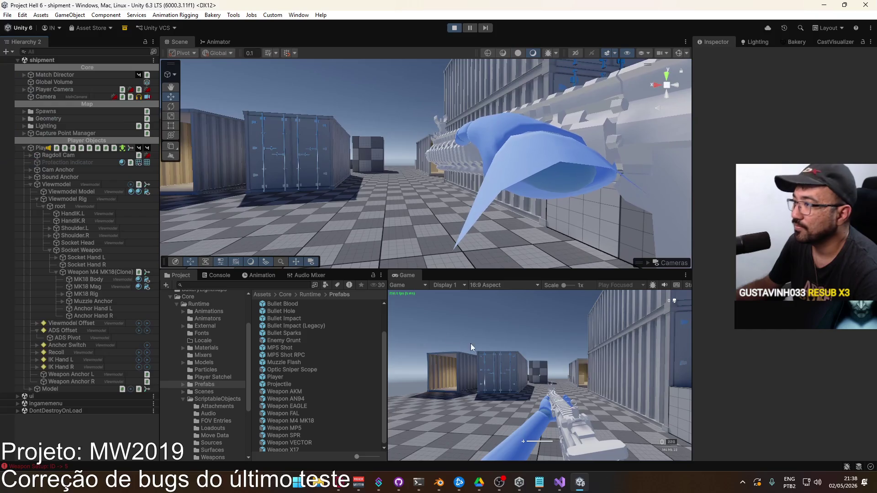
Equip the M4 MK18 in game and reselect the Weapon M4 MK18 asset under ScriptableObjects/Weapons.
key(5)
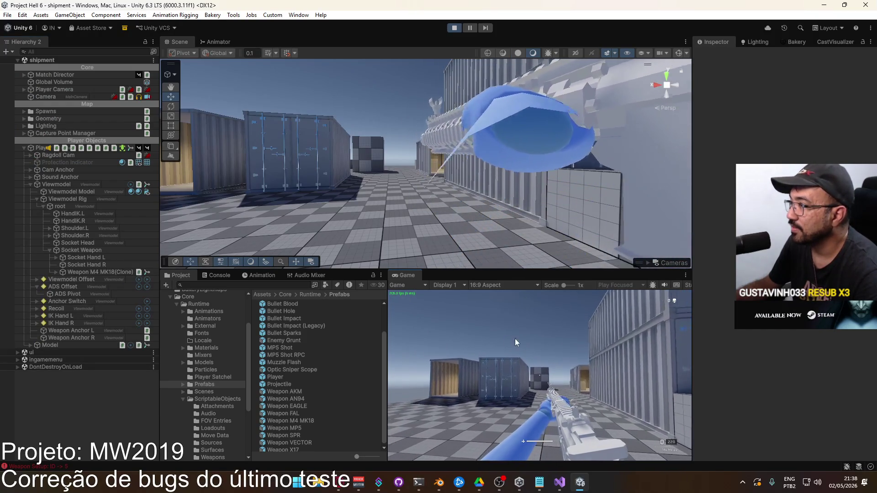
key(super)
mouse_move(411, 138)
right_down()
mouse_move(15, 133)
mouse_move(704, 182)
mouse_move(320, 206)
mouse_move(238, 228)
right_up()
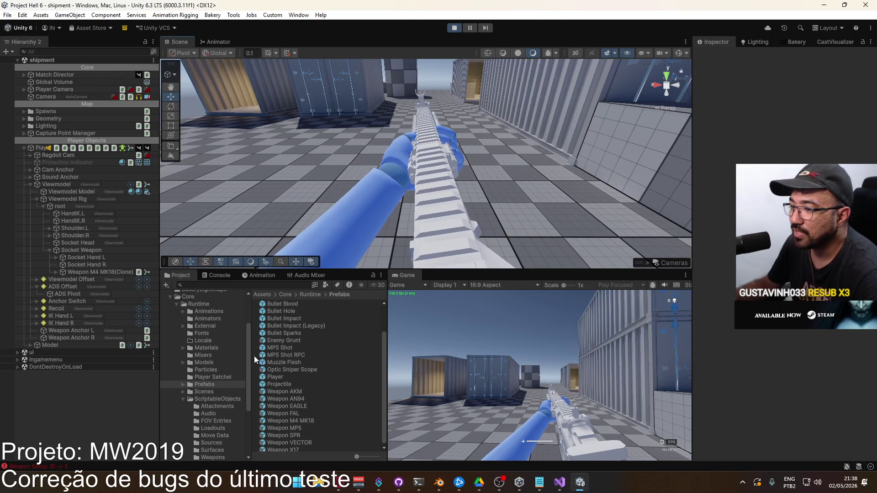
click(215, 400)
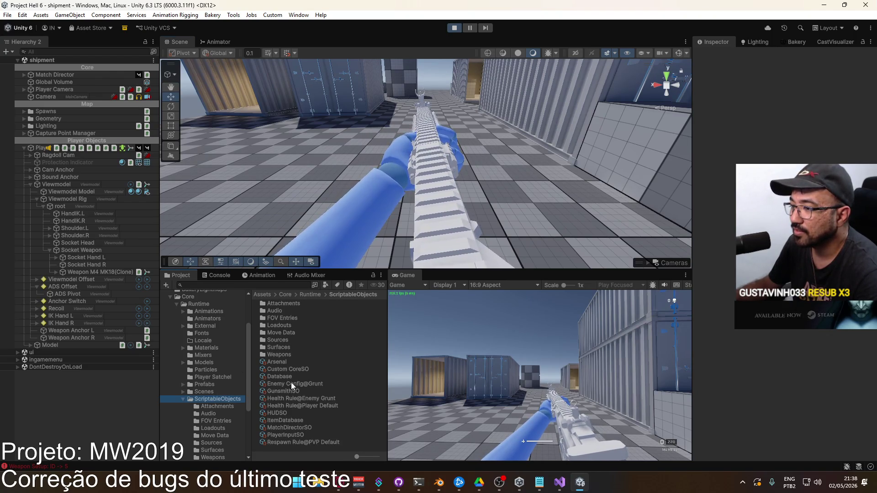
double_click(281, 354)
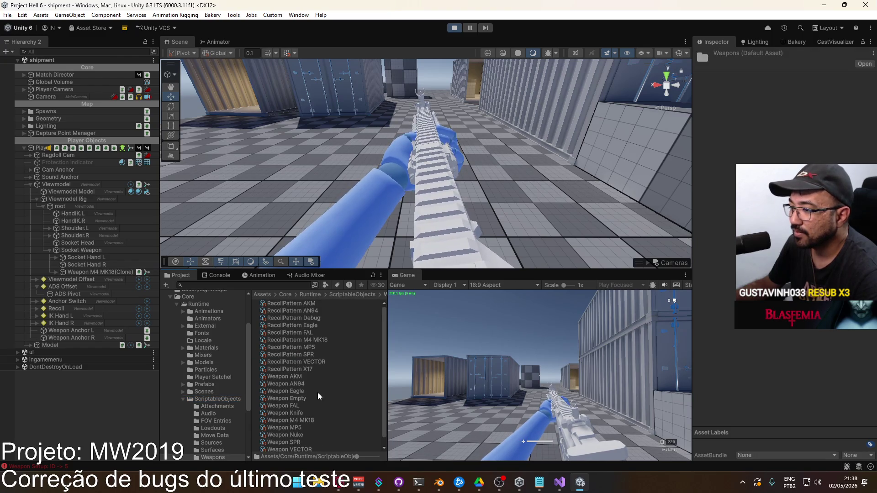
click(306, 420)
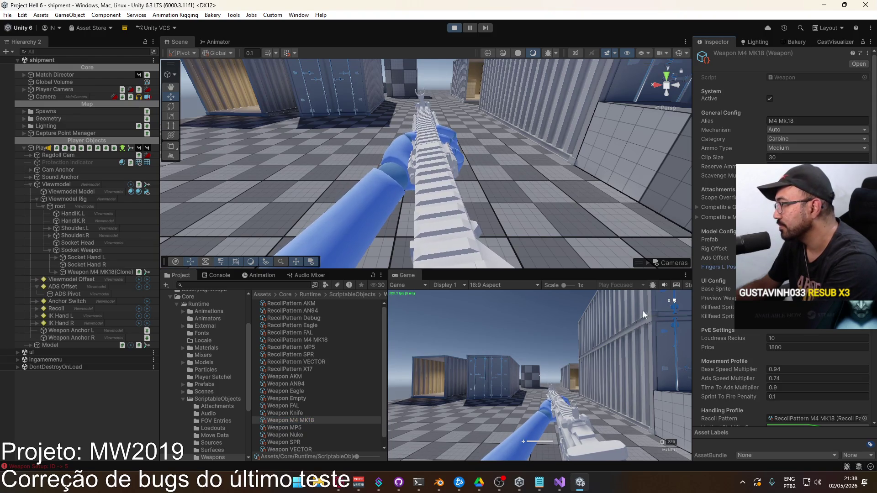
key(2)
key(1)
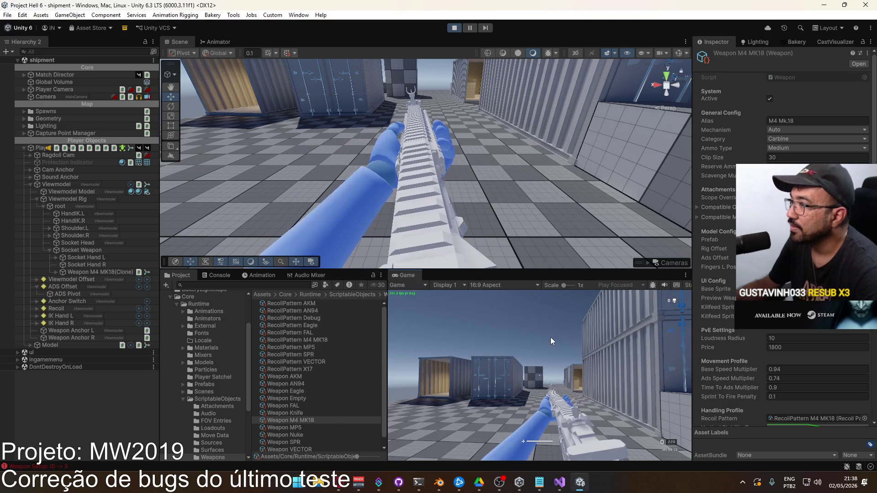
key(super)
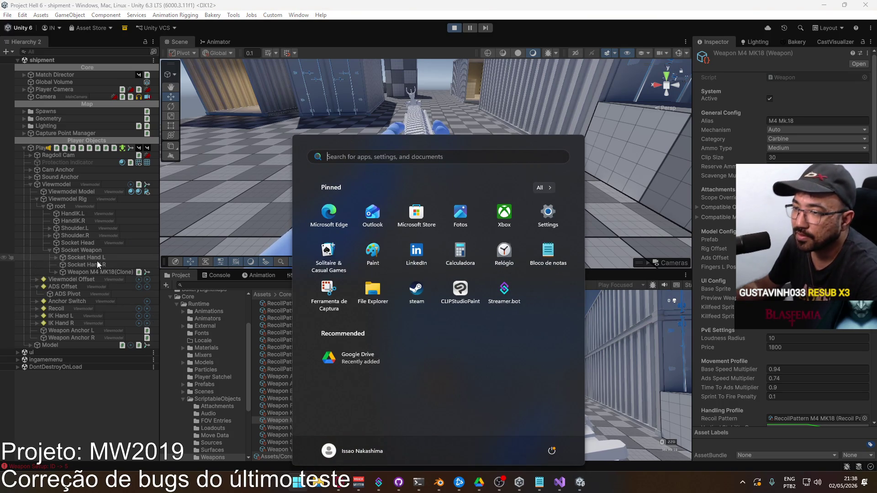
Nudge the playing MK18's Anchor Hand L into a better left-hand position.
double_click(83, 329)
alt+drag(232, 146, 315, 144)
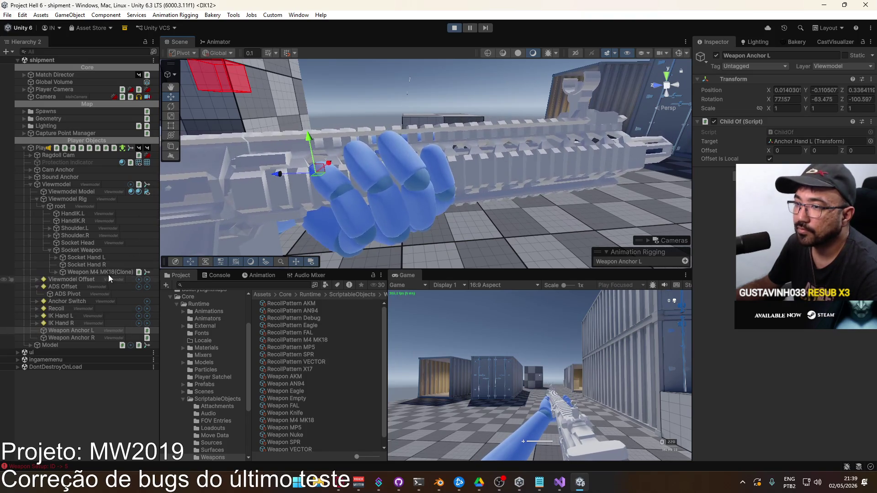
click(56, 272)
click(84, 309)
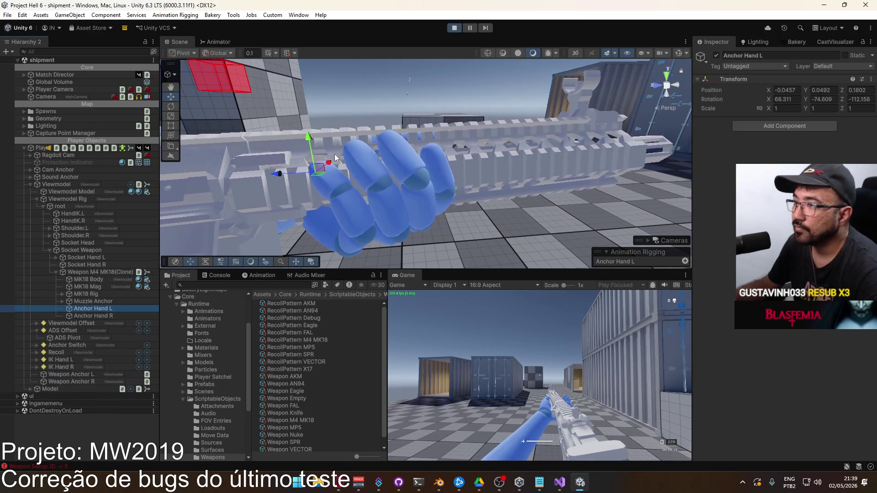
drag(308, 134, 313, 149)
mouse_move(313, 149)
right_down()
mouse_move(407, 237)
mouse_move(209, 117)
mouse_move(411, 158)
right_up()
drag(403, 154, 405, 153)
mouse_move(404, 153)
right_down()
mouse_move(372, 178)
mouse_move(395, 181)
right_up()
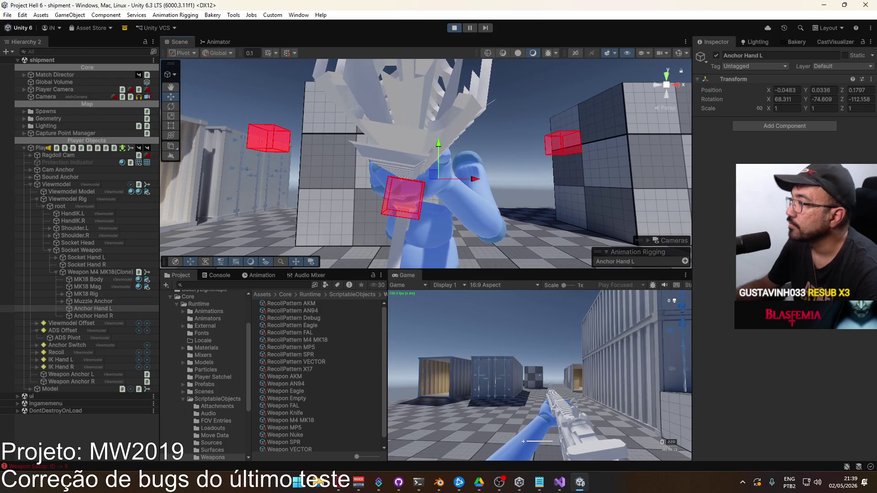
Copy the adjusted Anchor Hand L Transform component.
right_click(743, 80)
mouse_move(776, 154)
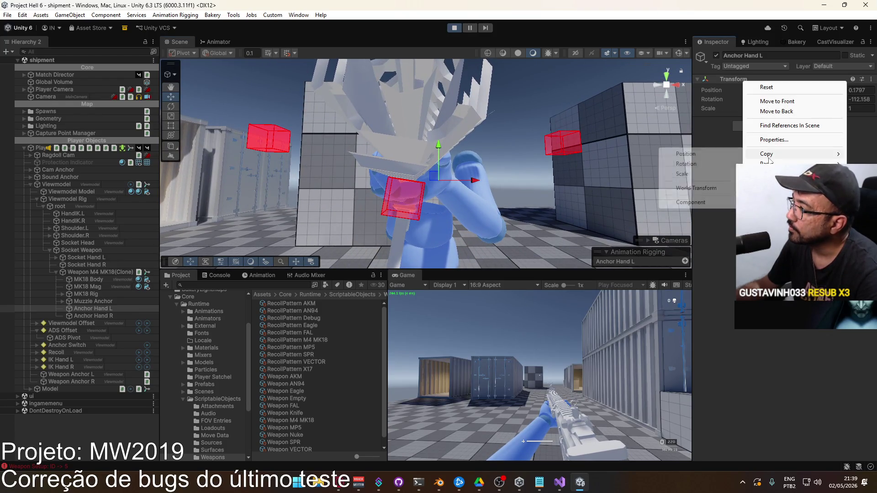
click(713, 201)
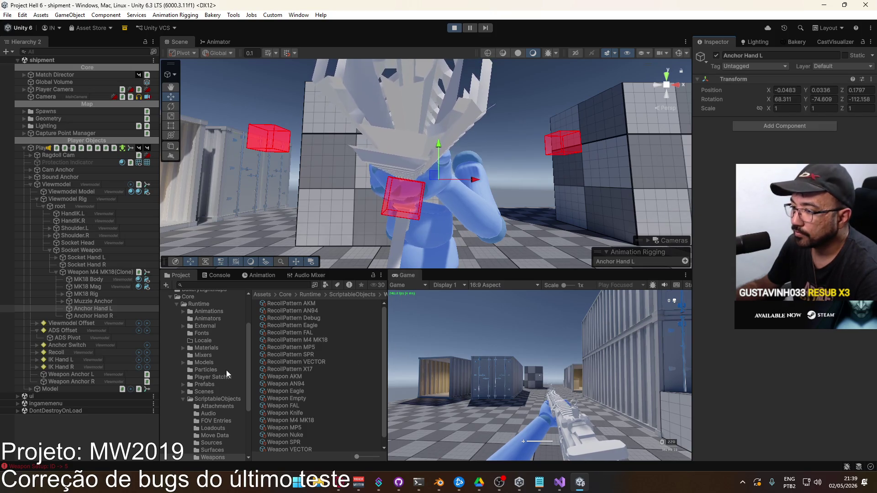
scroll(302, 375, down, 3)
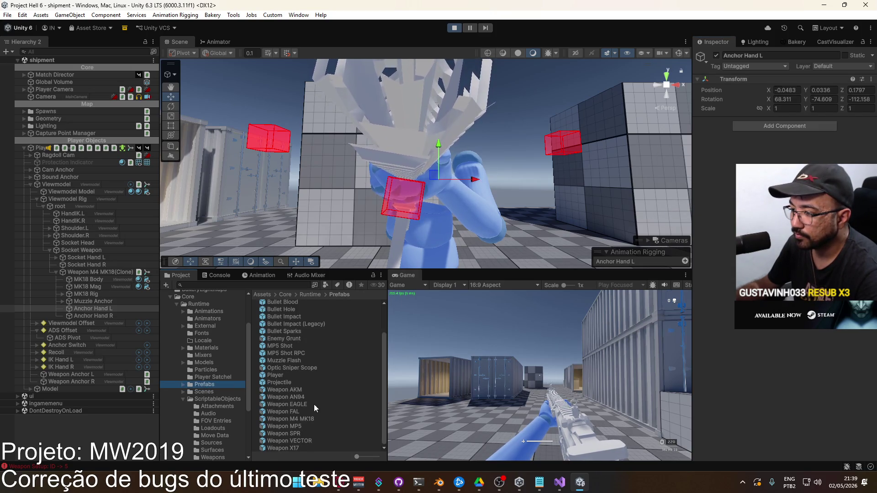
Paste it onto the Weapon M4 MK18 prefab's Anchor Hand L (-0.0483, 0.0338, 0.1787).
double_click(294, 419)
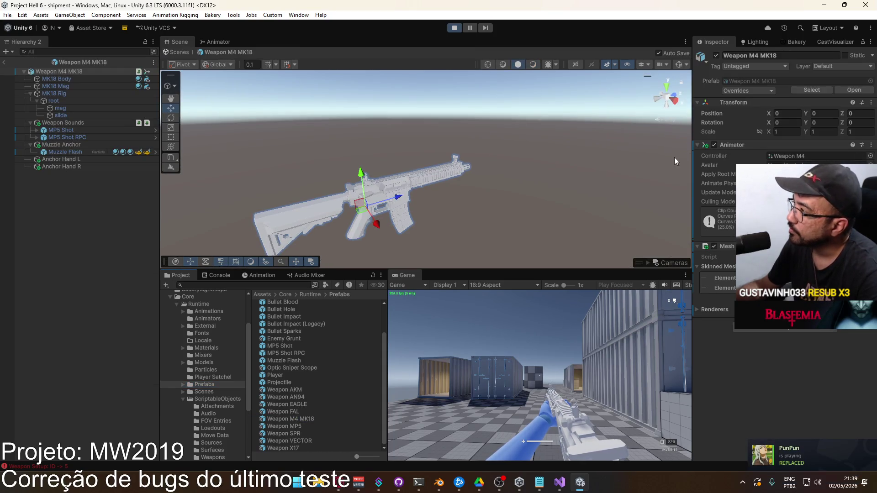
click(60, 162)
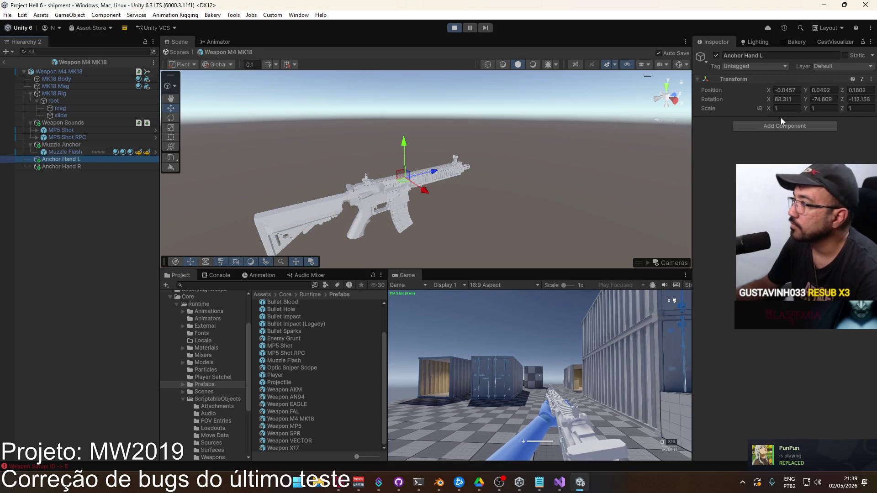
right_click(731, 80)
mouse_move(753, 160)
click(683, 219)
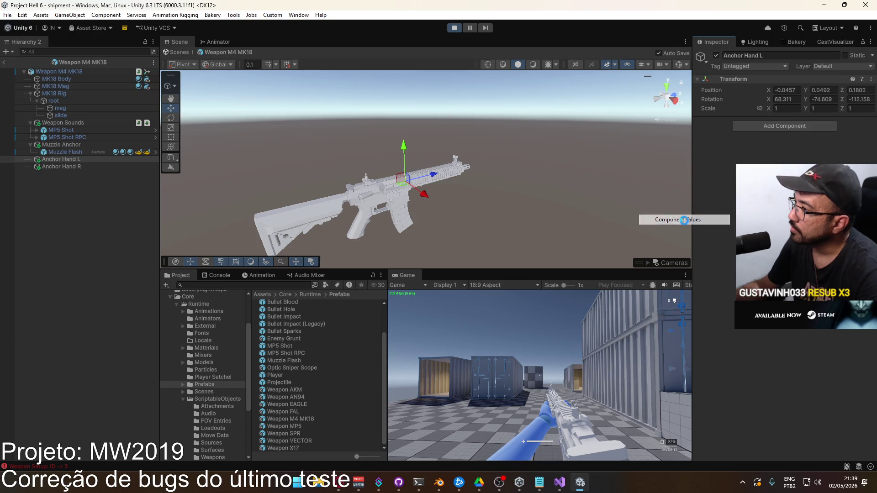
click(4, 63)
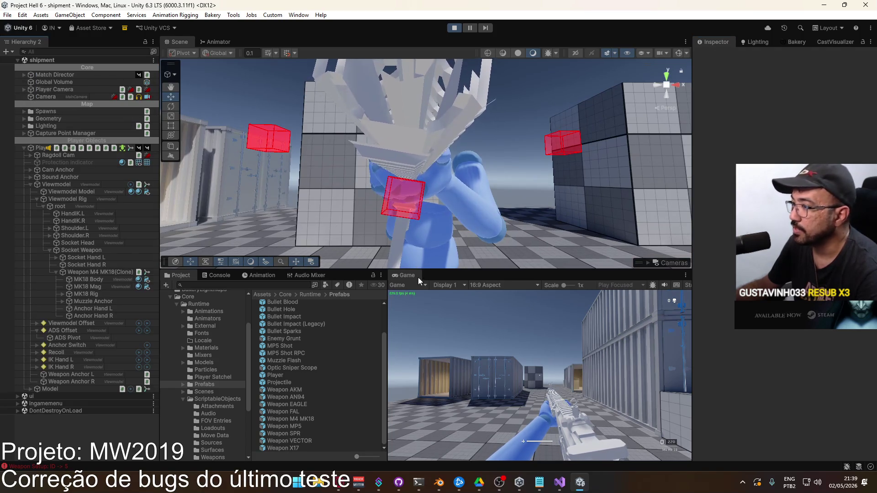
click(438, 482)
shift+scroll(423, 318, down, 2)
scroll(391, 248, up, 3)
shift+scroll(346, 260, down, 2)
scroll(356, 273, up, 5)
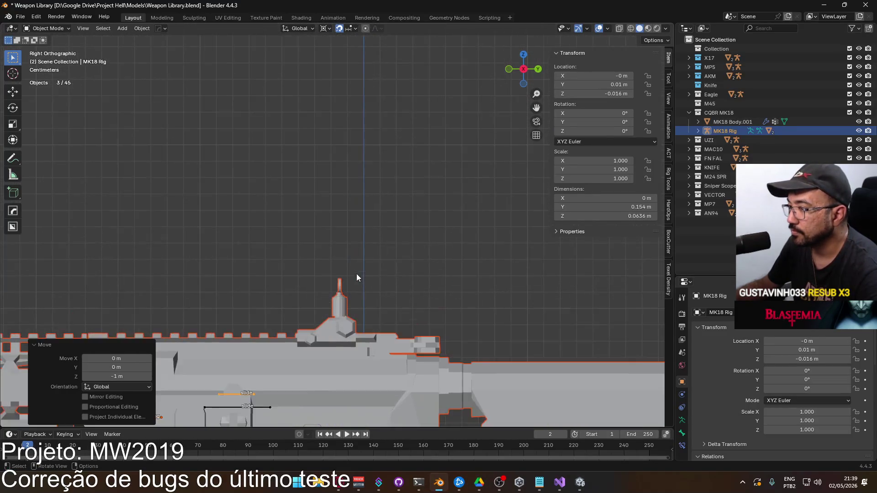
Raise the MK18 Body's front sight ring by 0.002 m in X-ray Edit Mode.
scroll(376, 261, up, 2)
click(413, 261)
key(Tab)
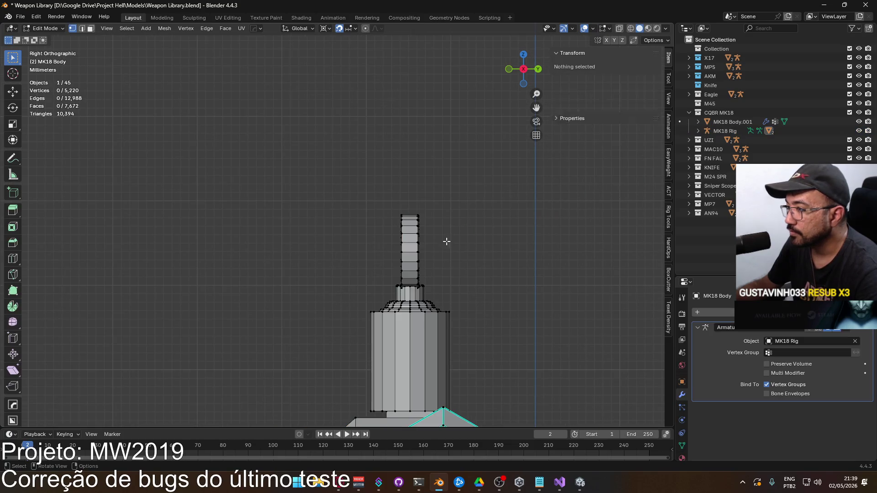
key(alt+z)
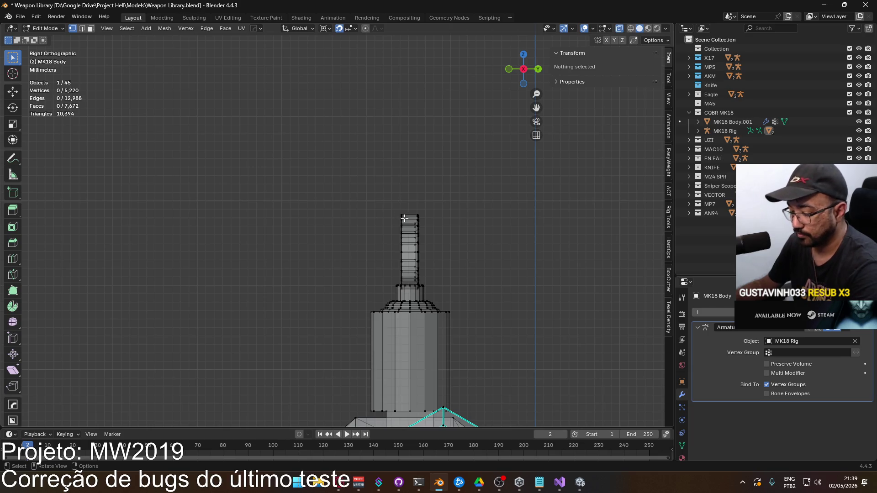
key(l)
alt+middle_drag(440, 230, 393, 249)
key(g)
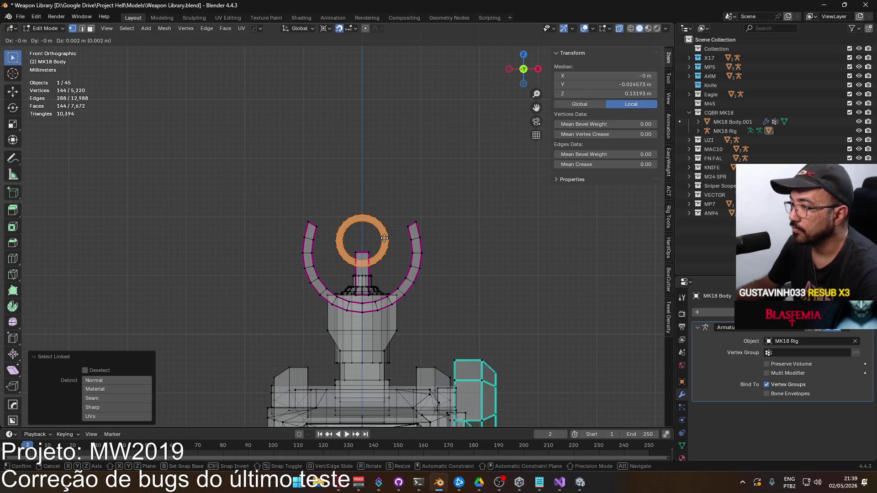
click(385, 238)
scroll(389, 237, up, 4)
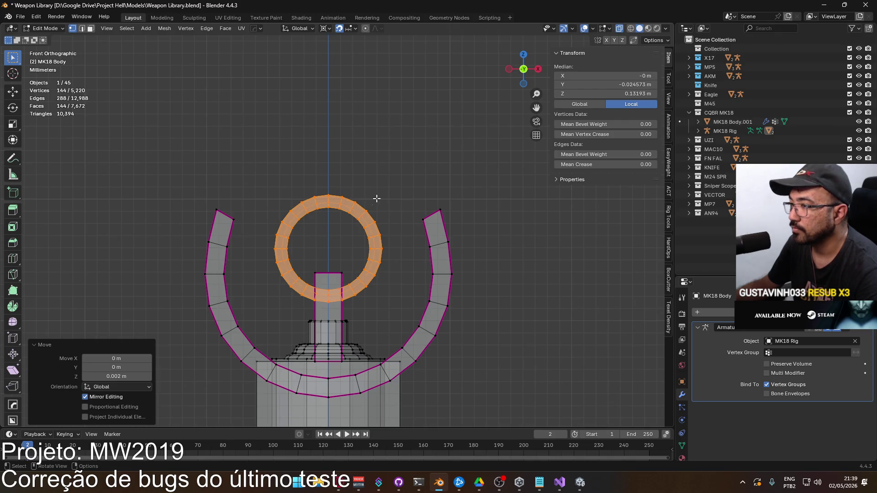
Snap the 3D cursor to the centre between the ring's left and right edge vertices.
click(287, 249)
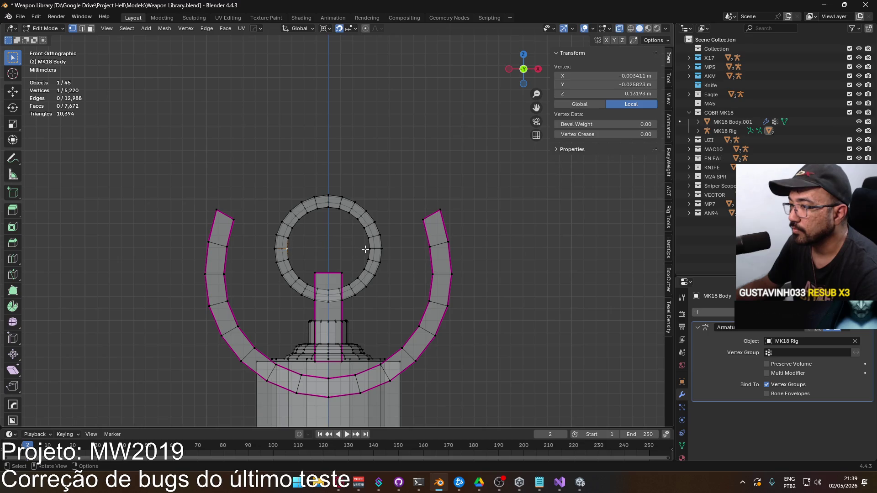
shift+click(372, 247)
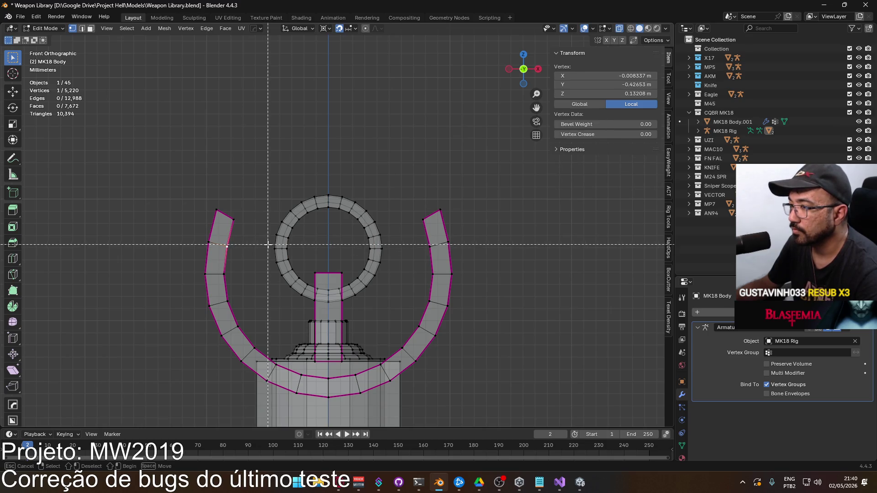
drag(274, 245, 402, 261)
key(q)
mouse_move(399, 256)
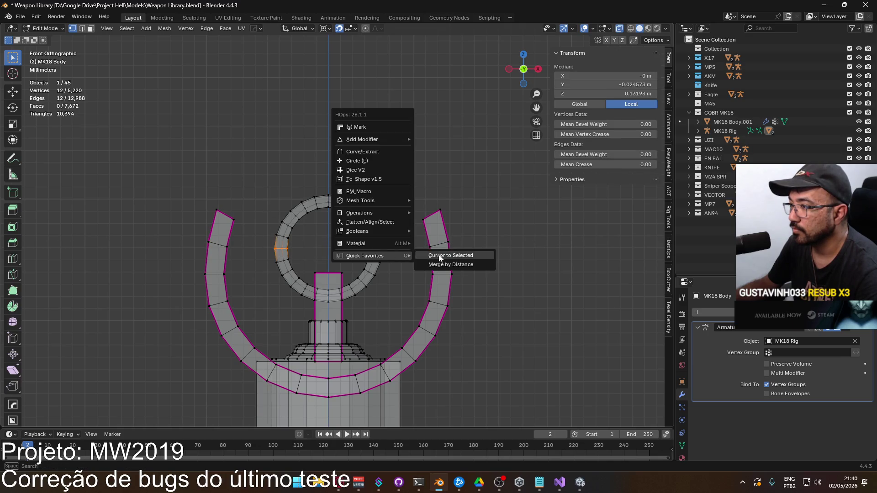
click(451, 255)
key(alt+a)
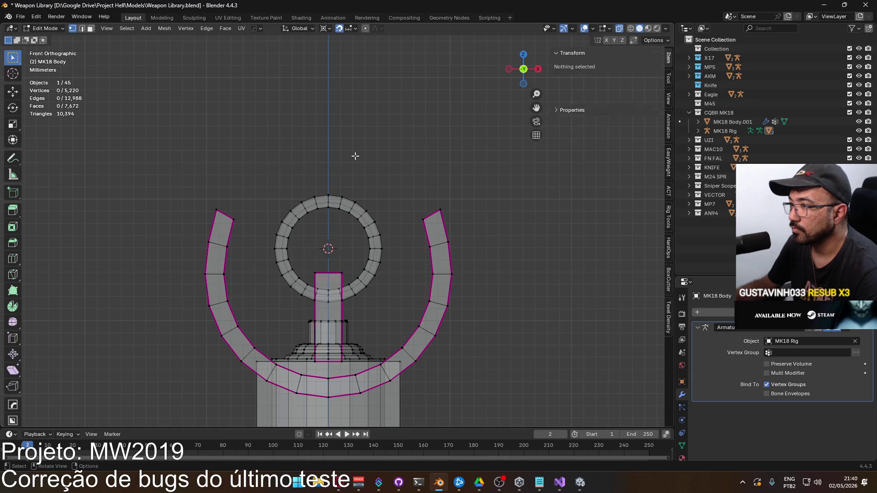
scroll(313, 174, down, 2)
Select the whole connected front sight ring and merge its overlapping vertices by distance.
middle_drag(313, 176, 385, 198)
scroll(248, 191, up, 2)
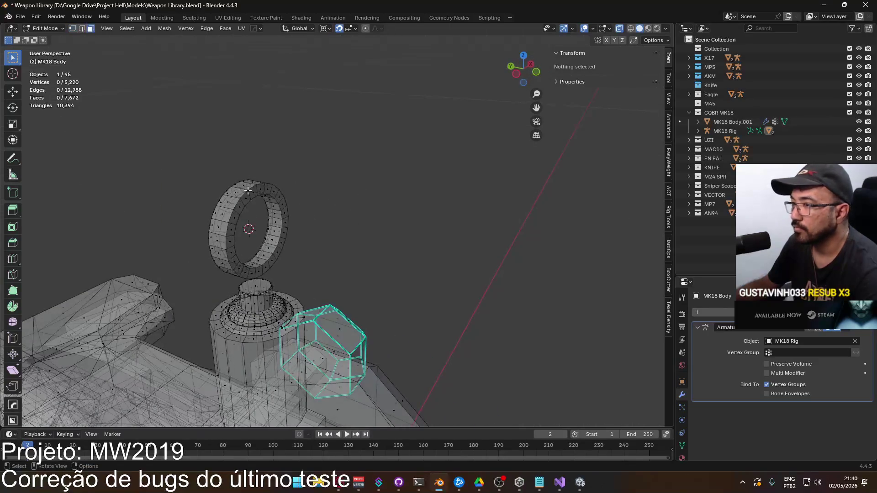
alt+click(239, 188)
scroll(287, 213, up, 3)
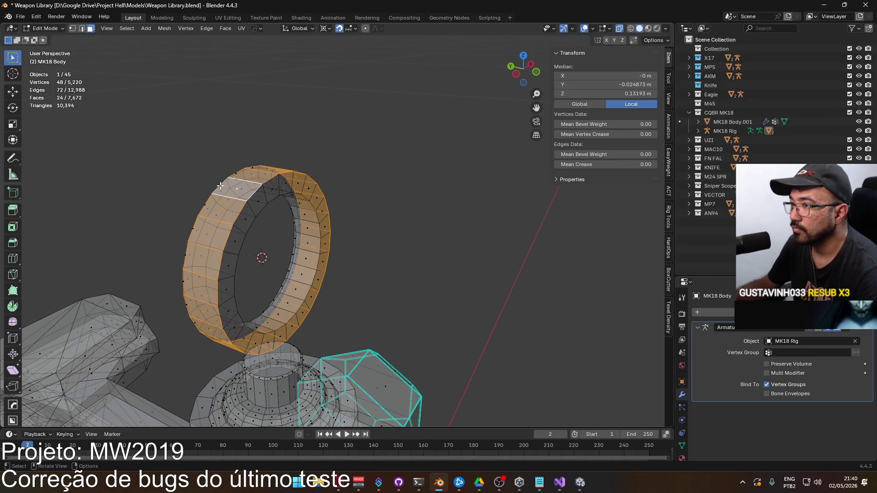
key(ctrl+l)
right_click(311, 188)
mouse_move(311, 187)
click(386, 187)
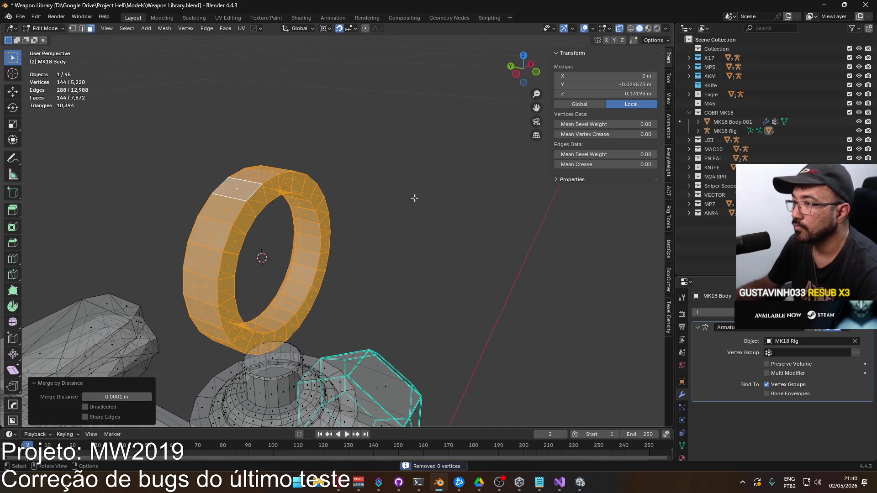
Reselect the ring's faces in face mode and scale them toward the ring's centre.
key(alt+a)
key(1)
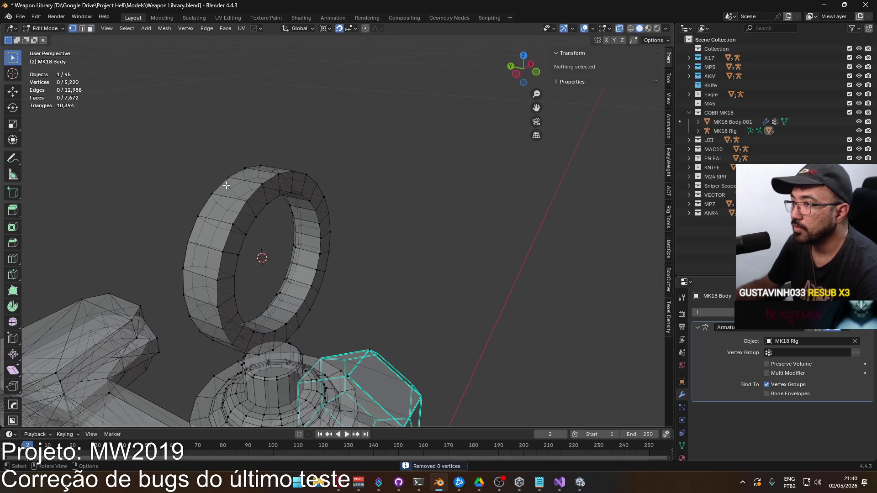
key(3)
mouse_move(230, 185)
middle_down()
mouse_move(190, 180)
mouse_move(290, 165)
mouse_move(304, 211)
mouse_move(199, 206)
mouse_move(238, 197)
mouse_move(274, 205)
middle_up()
scroll(238, 197, down, 2)
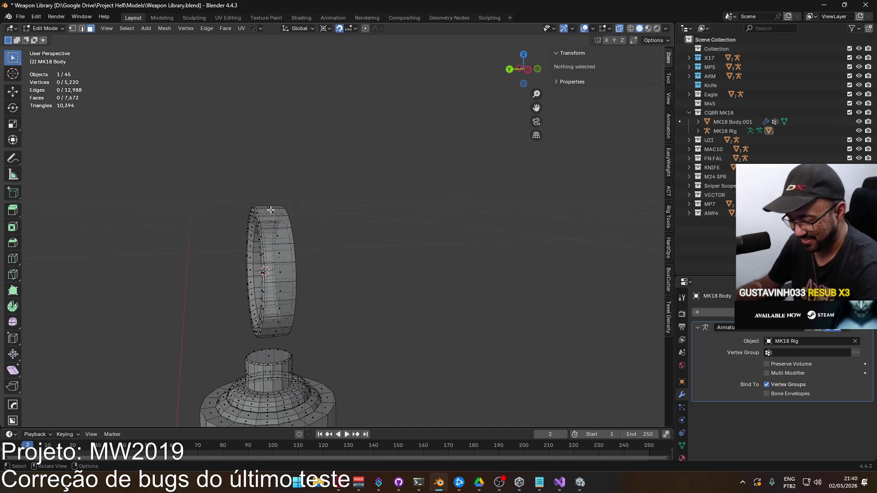
key(l)
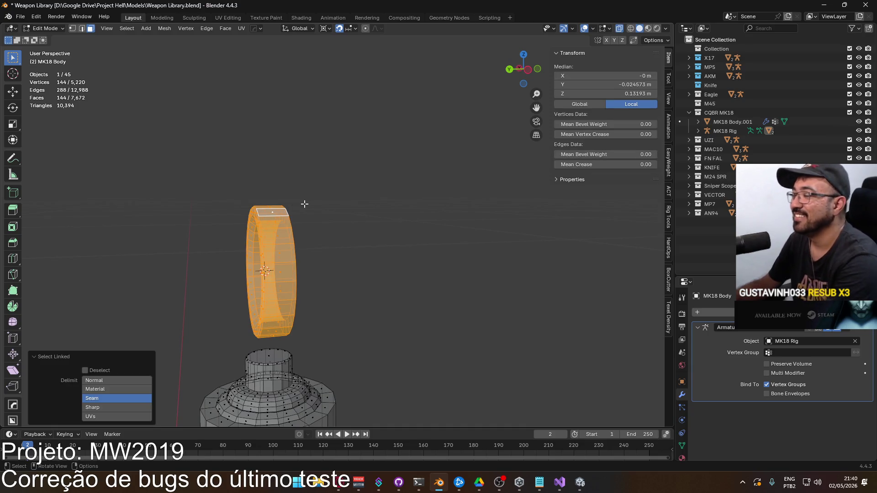
key(KP_1)
scroll(403, 221, up, 1)
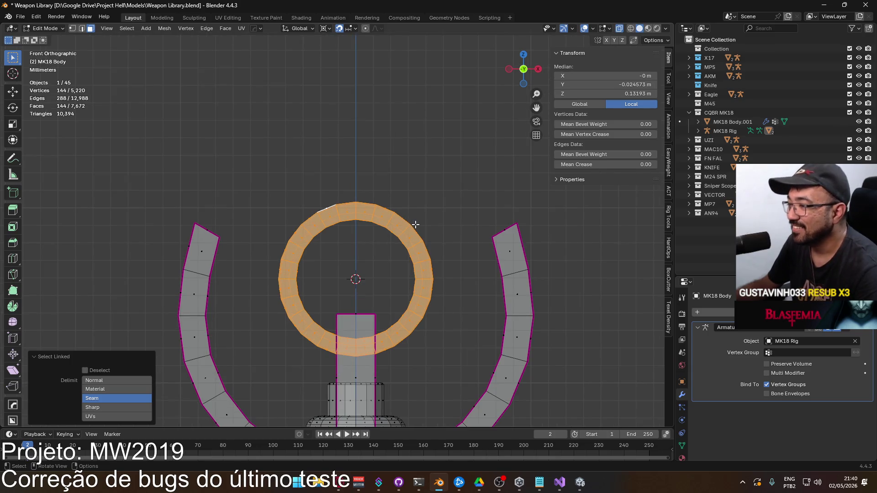
scroll(427, 225, down, 2)
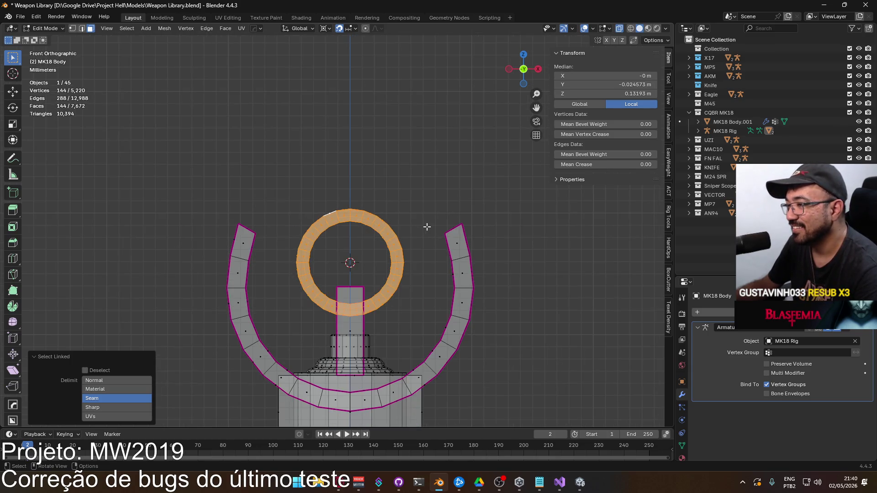
click(430, 220)
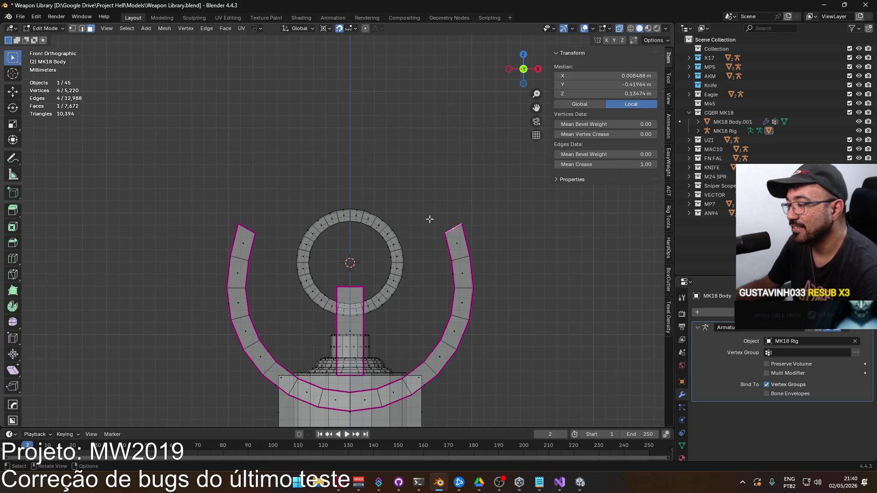
middle_drag(394, 203, 391, 212)
key(ctrl+l)
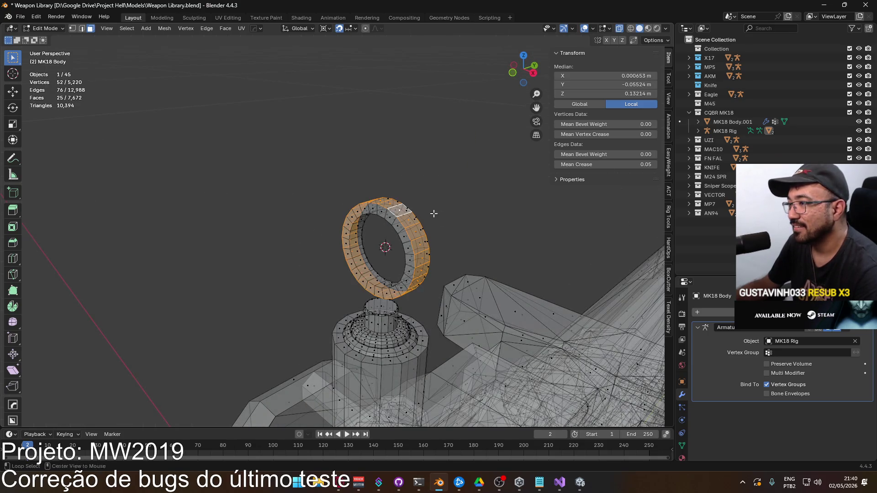
key(s)
click(438, 211)
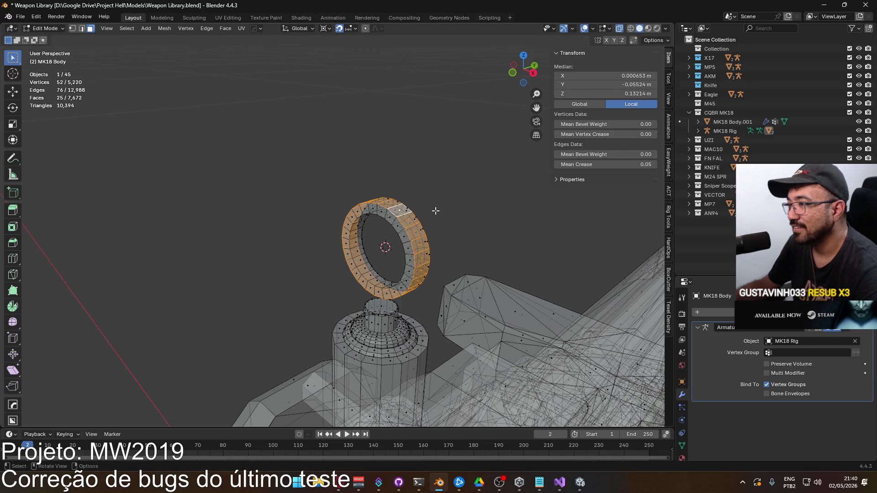
Refine the selection to the ring's face loops, adding and removing strips.
scroll(425, 216, up, 2)
scroll(418, 212, up, 2)
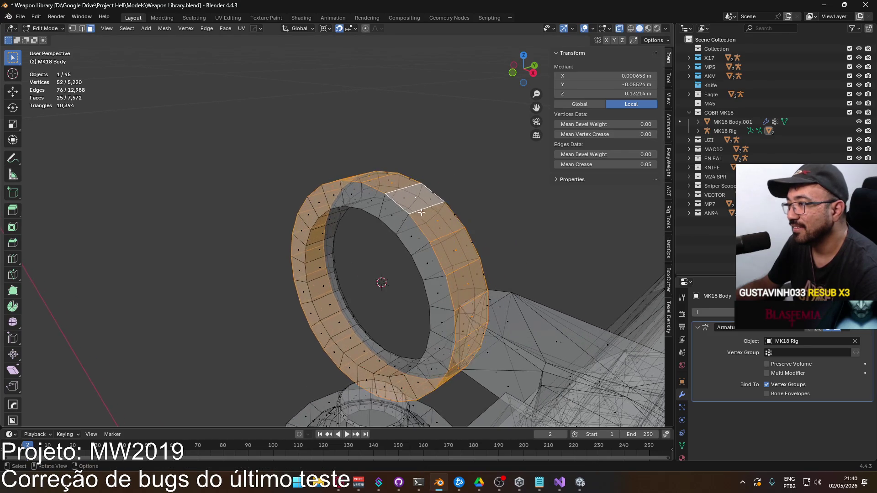
alt+shift+click(434, 192)
alt+shift+click(449, 191)
mouse_move(464, 215)
middle_down()
mouse_move(352, 210)
mouse_move(389, 221)
mouse_move(377, 227)
middle_up()
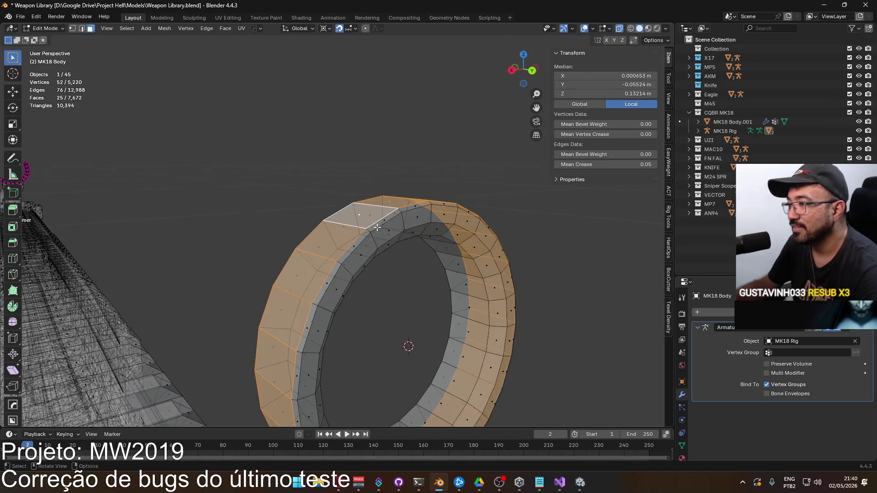
alt+shift+click(370, 230)
scroll(412, 236, down, 3)
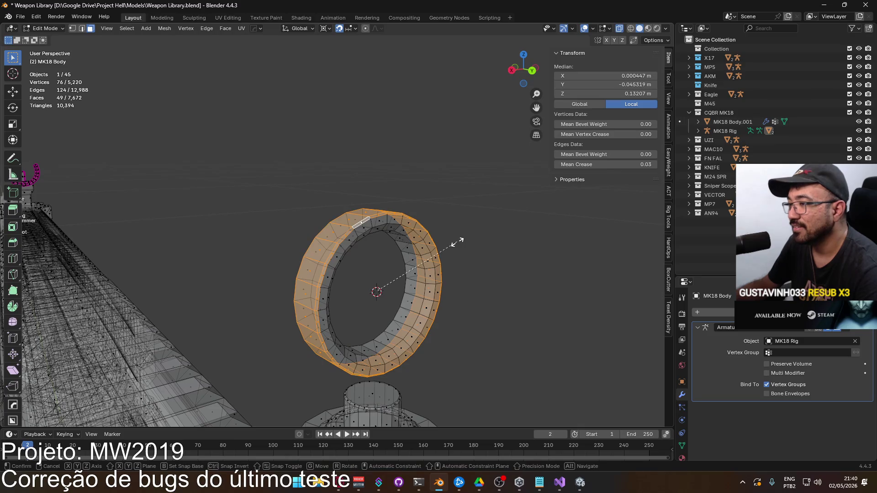
Scale the ring by 1.1 on X and Z, excluding Y to keep its thickness.
key(s)
key(shift+y)
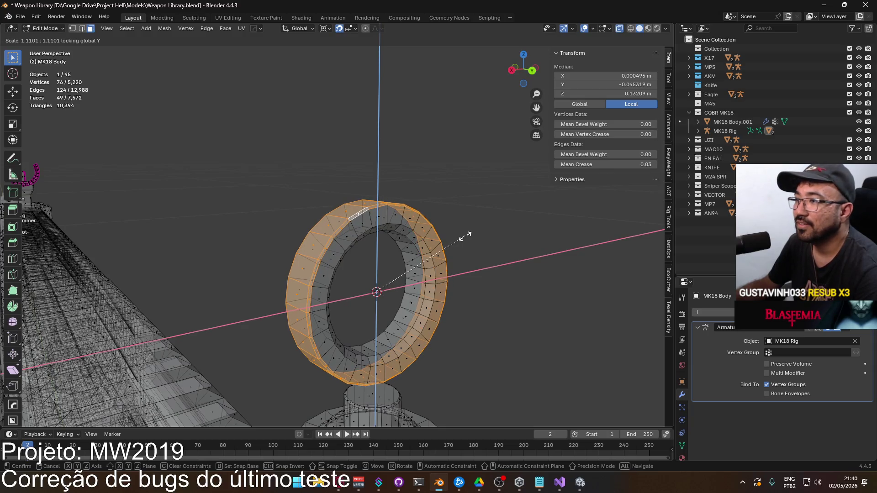
key(Escape)
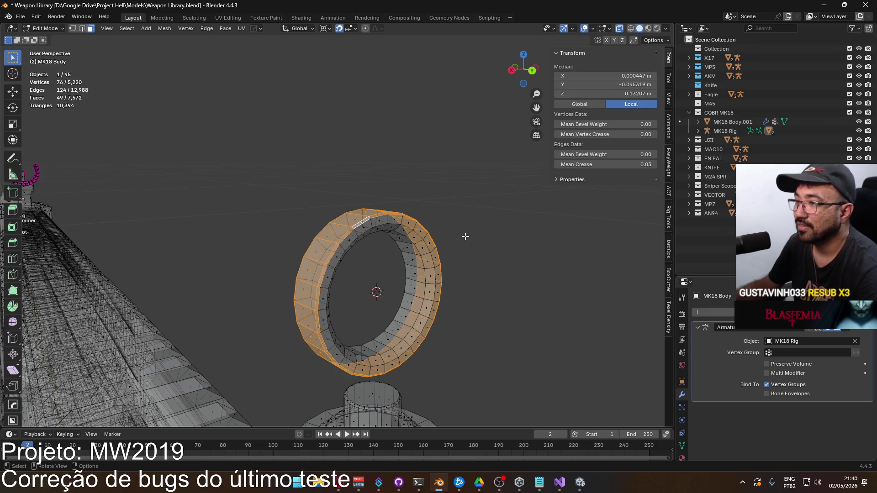
key(s)
key(shift+y)
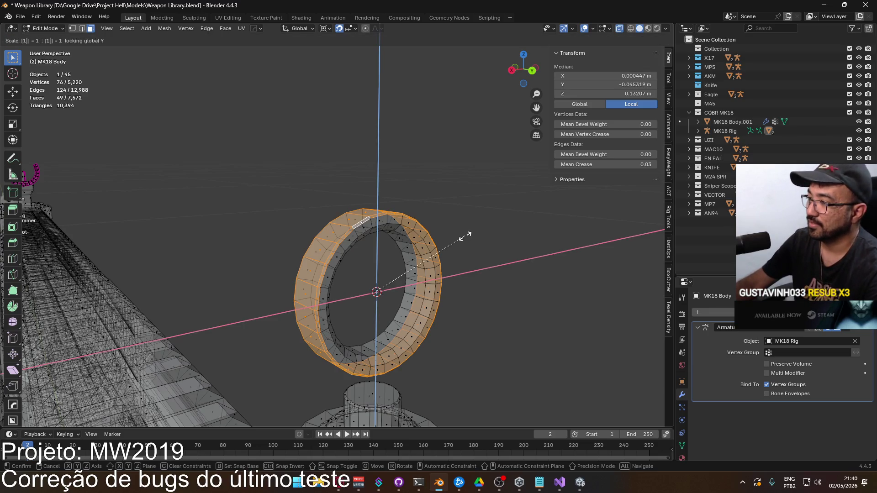
text(1)
key(Return)
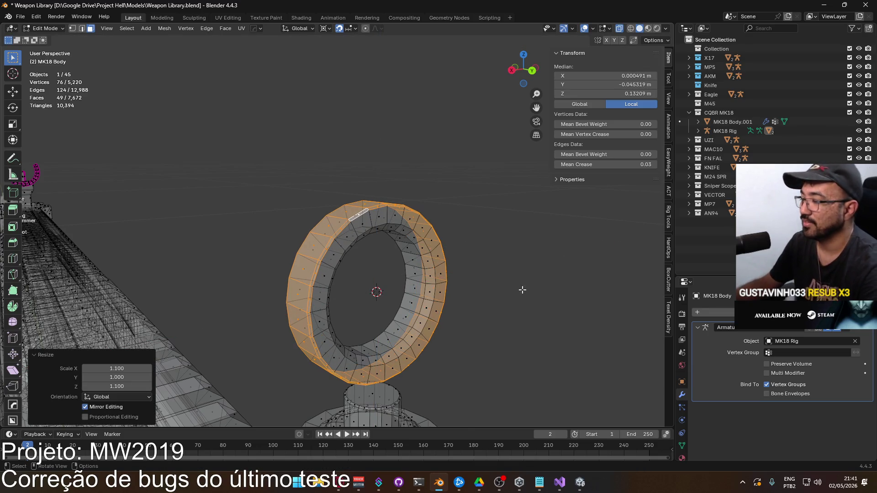
scroll(457, 274, down, 5)
In right side view with X-ray on, box-select the vertices along the ring's right edge.
key(KP_1)
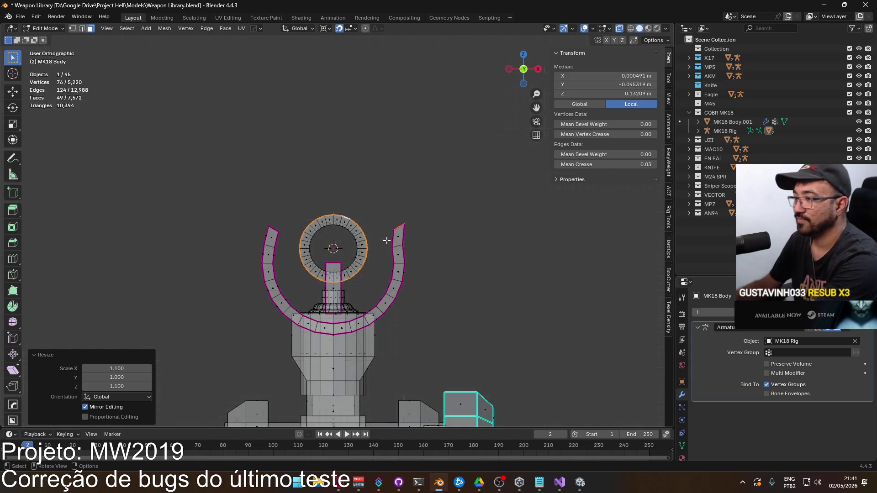
key(KP_3)
click(420, 230)
scroll(371, 217, up, 1)
key(1)
key(alt+z)
key(alt+z)
drag(342, 139, 407, 333)
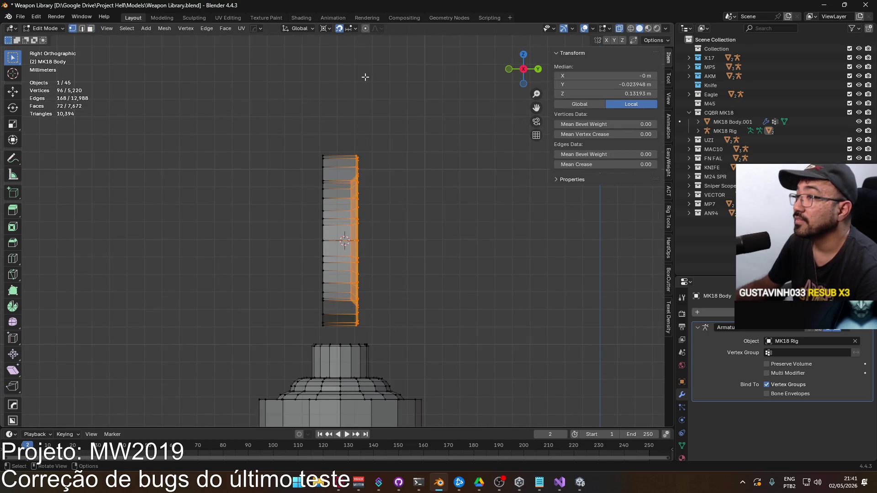
Turn off snapping and move the ring's right-edge vertices outward.
click(325, 29)
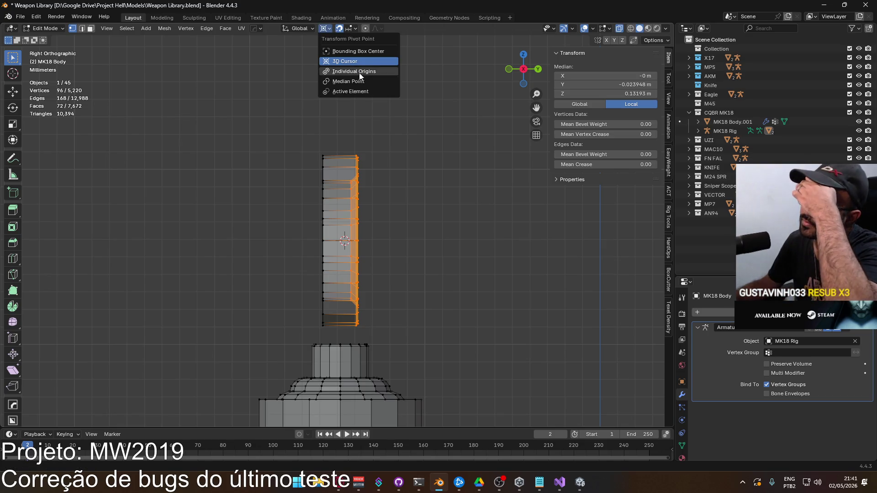
click(340, 29)
scroll(402, 223, up, 2)
key(g)
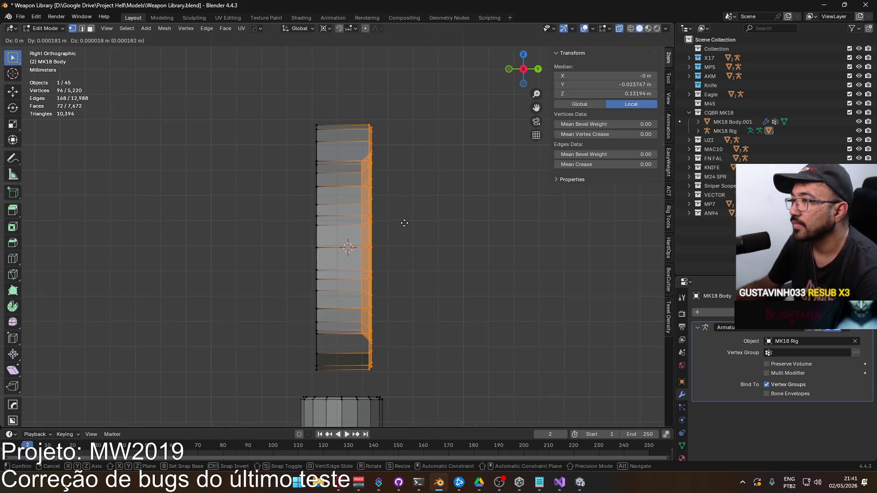
click(436, 222)
Select the ring's left-side vertices and move them along Y to widen the ring.
click(289, 129)
drag(284, 88, 339, 378)
key(g)
key(Escape)
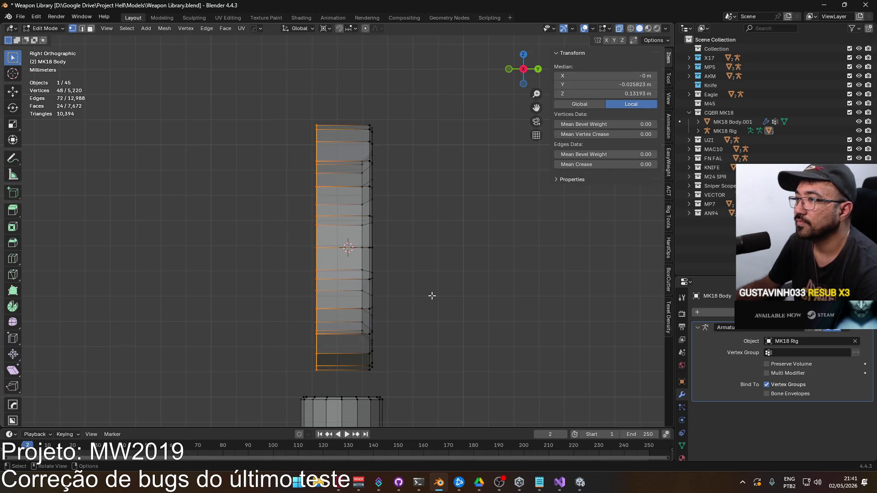
key(g)
key(y)
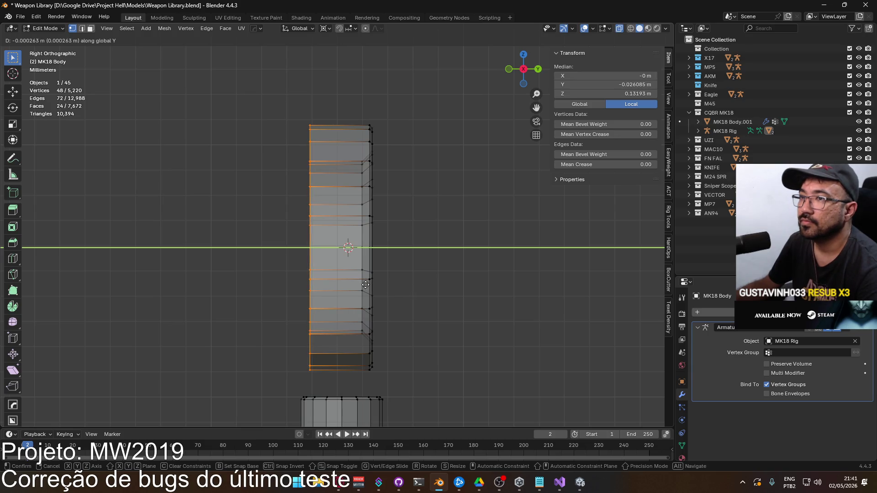
click(378, 284)
Select the entire connected sight ring and lower it by 0.002 m.
click(392, 240)
scroll(391, 240, down, 3)
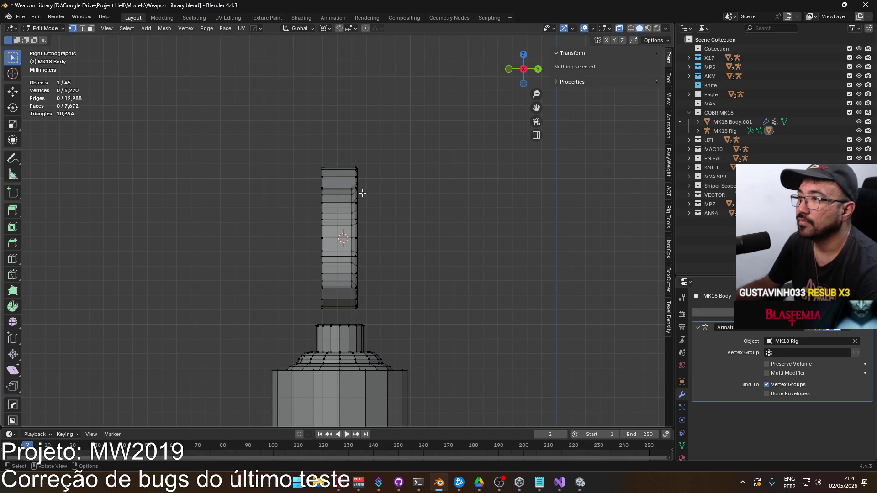
key(a)
key(alt+a)
key(3)
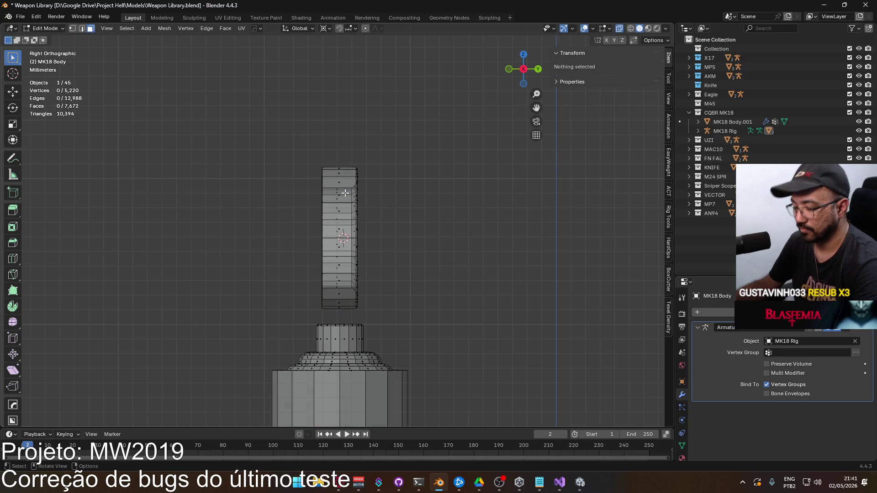
key(l)
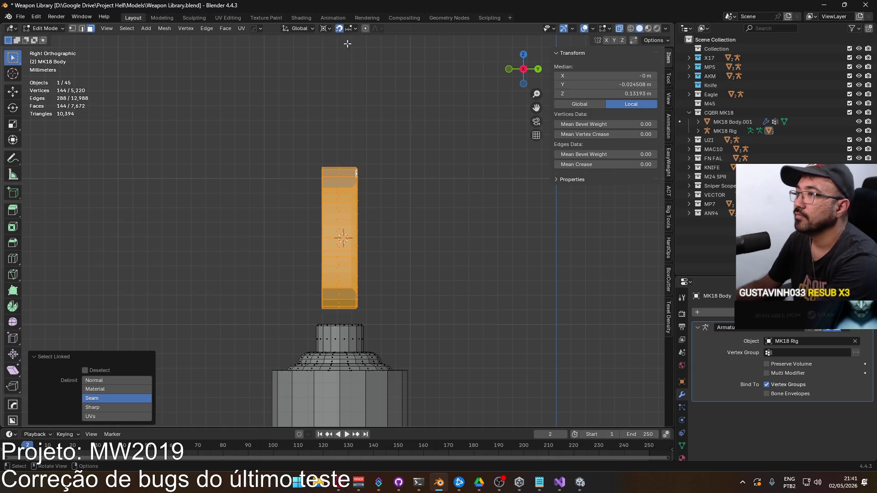
key(KP_1)
key(g)
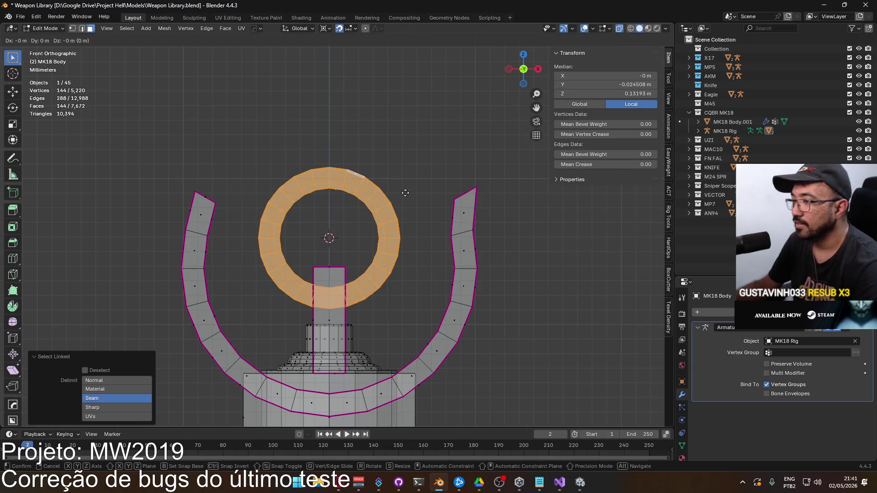
click(407, 205)
mouse_move(407, 204)
middle_down()
mouse_move(331, 253)
mouse_move(254, 206)
mouse_move(421, 247)
middle_up()
Back in Object Mode, select the rifle with its rig and save Weapon Library.blend.
key(Tab)
scroll(421, 246, down, 12)
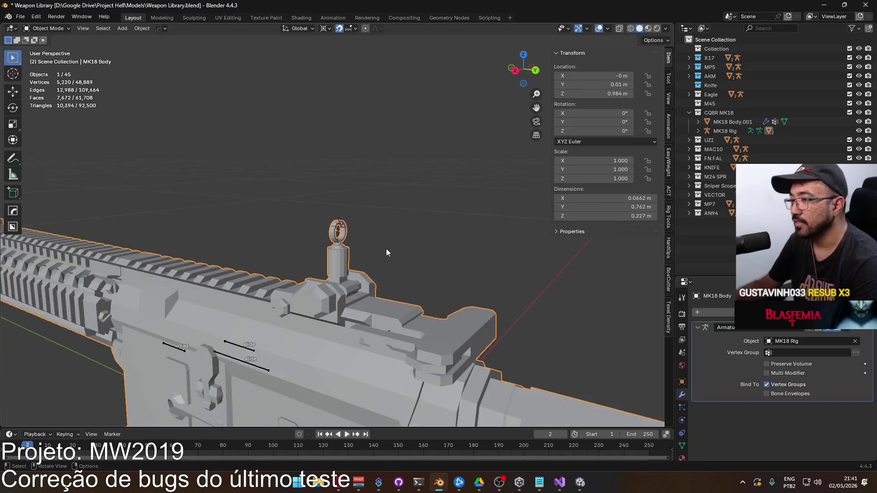
drag(233, 214, 460, 295)
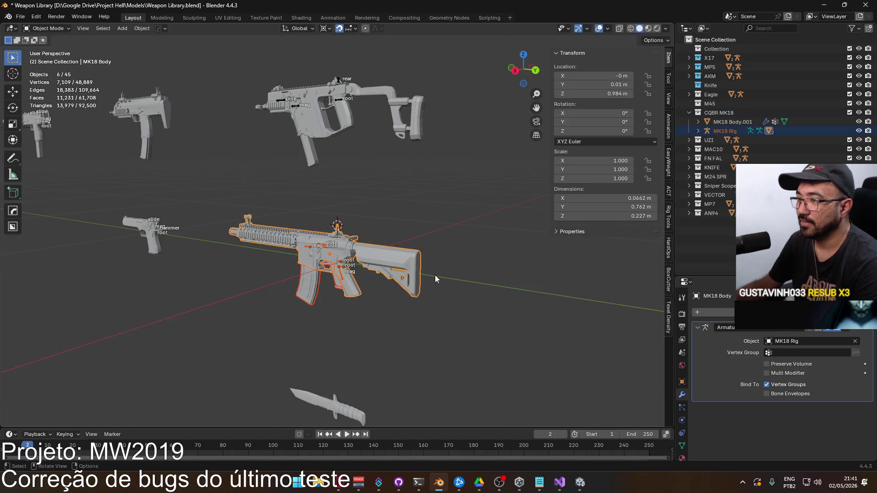
key(ctrl+s)
Export the selected rifle as FBX over the existing file.
click(20, 16)
mouse_move(65, 155)
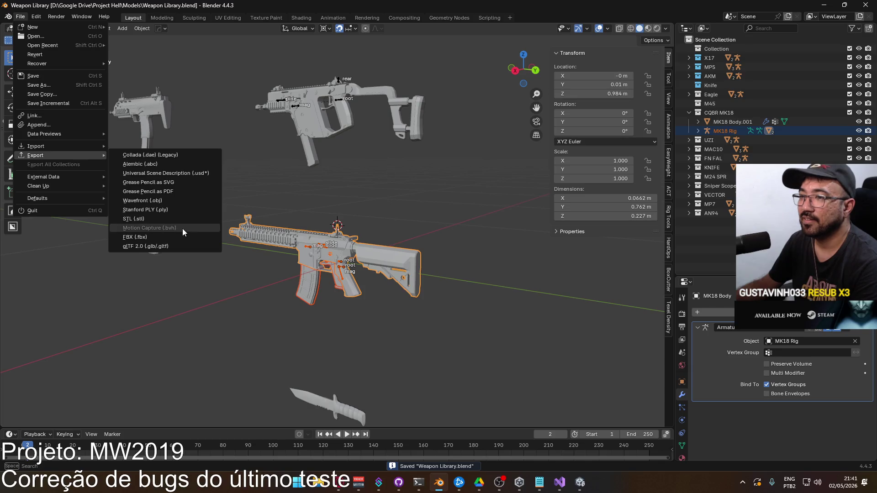
click(184, 235)
double_click(375, 174)
key(alt+Tab)
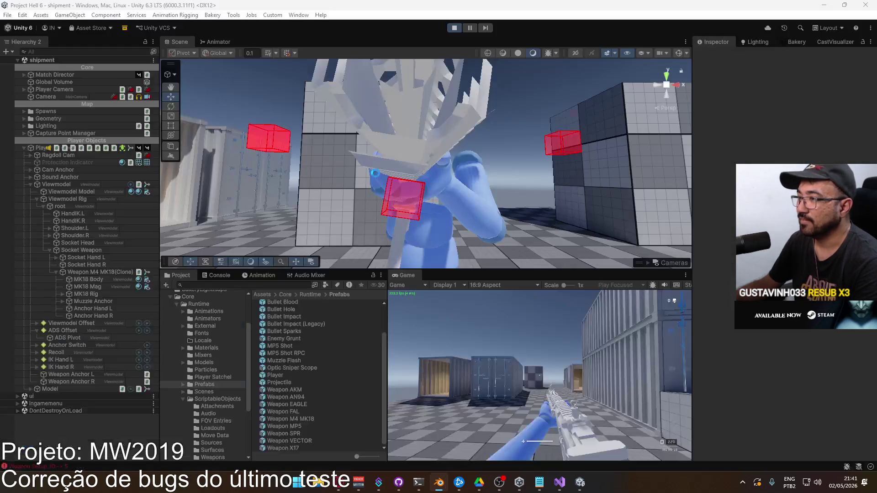
Maximize the game view, then walk around and reload the MK18.
right_click(407, 275)
click(448, 305)
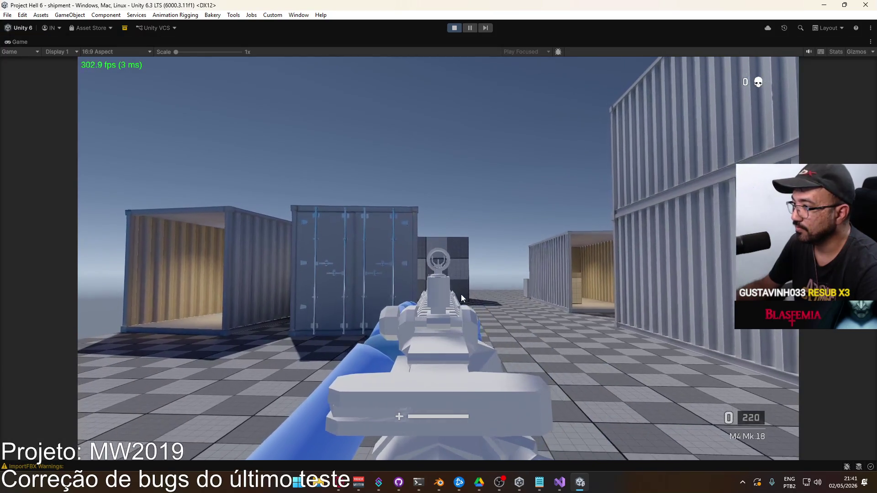
key(w)
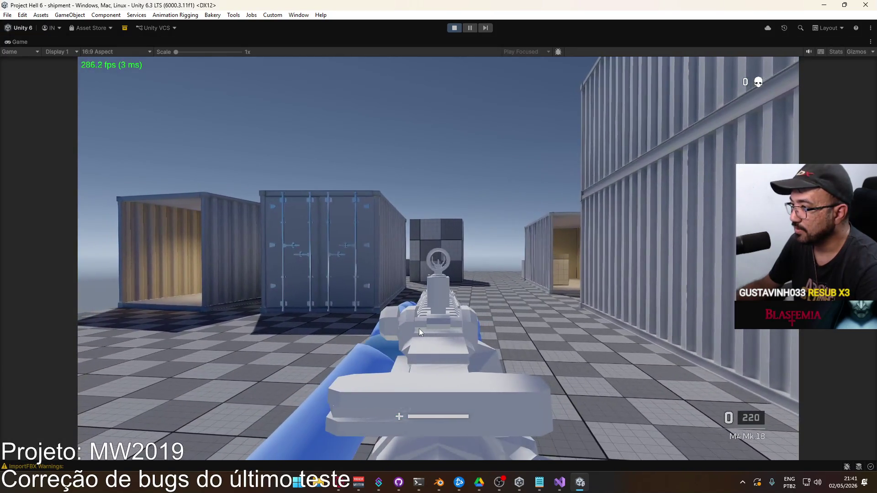
key(s)
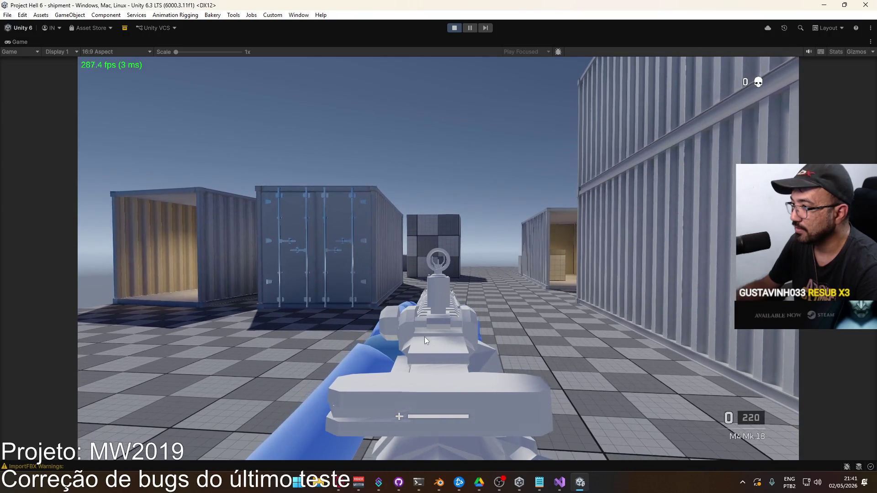
key(r)
key(w)
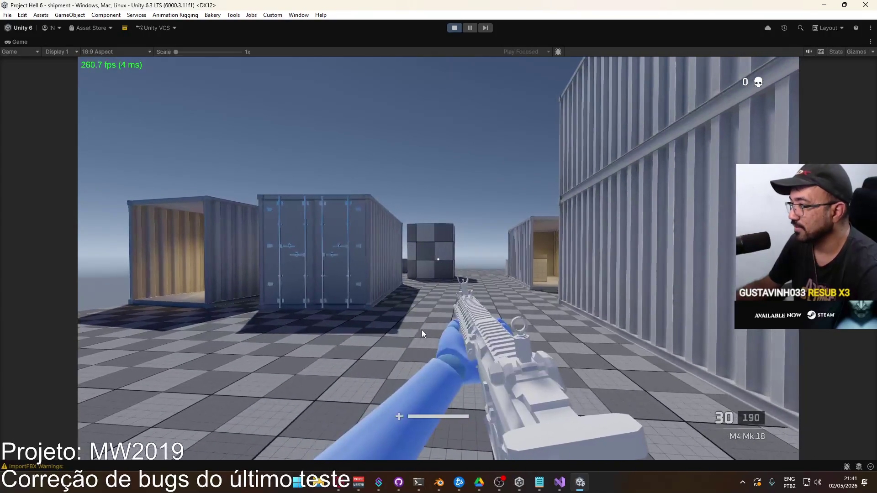
Aim down sights and fire bursts, reloading and strafing past the crates.
right_click(438, 259)
click(438, 259)
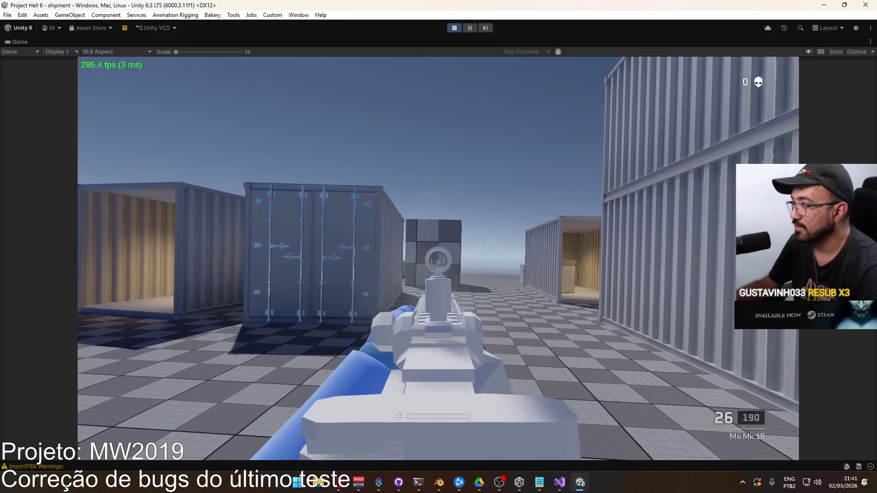
click(438, 258)
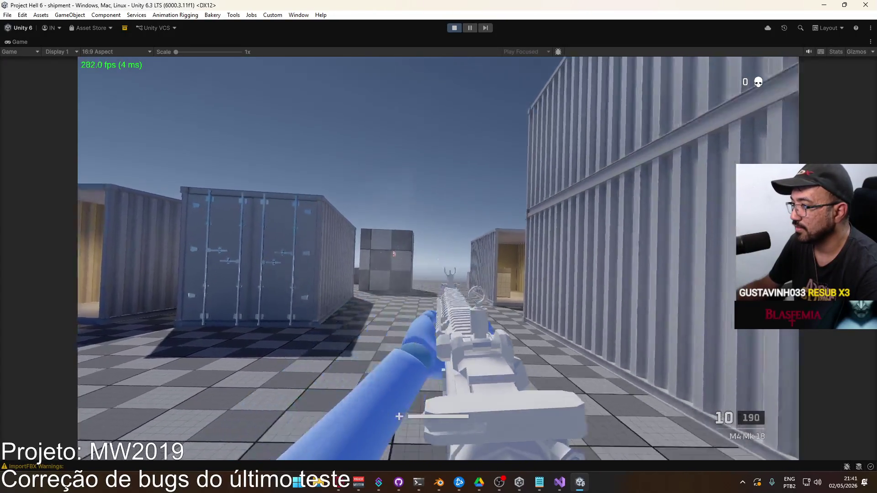
key(r)
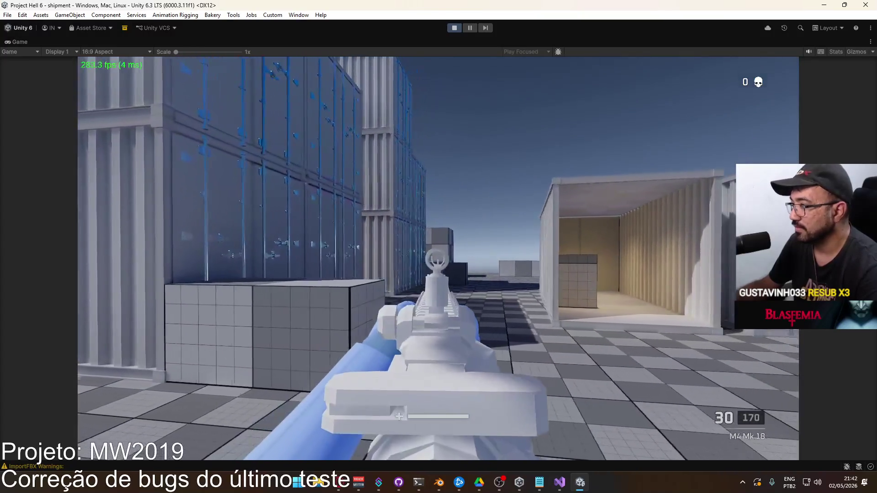
key(a)
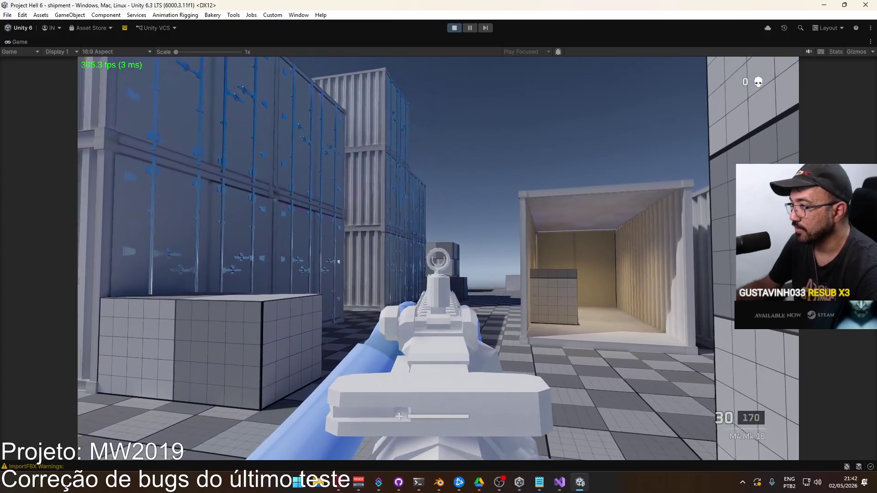
click(438, 259)
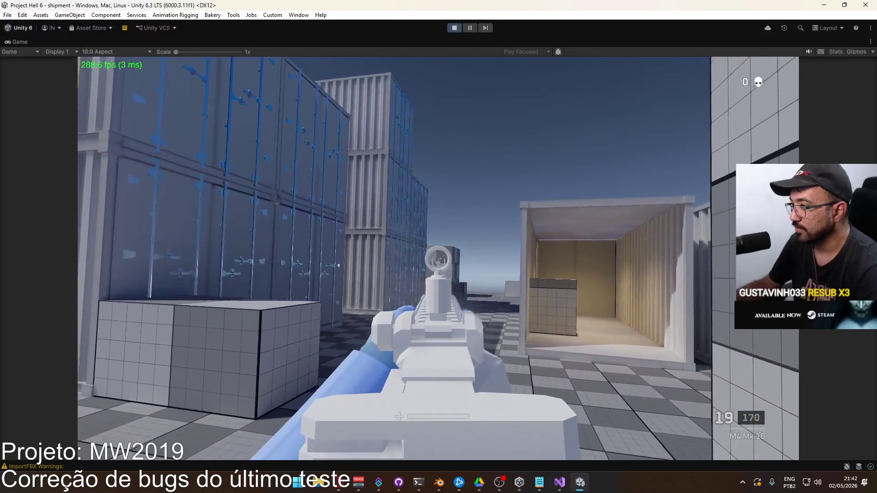
click(438, 259)
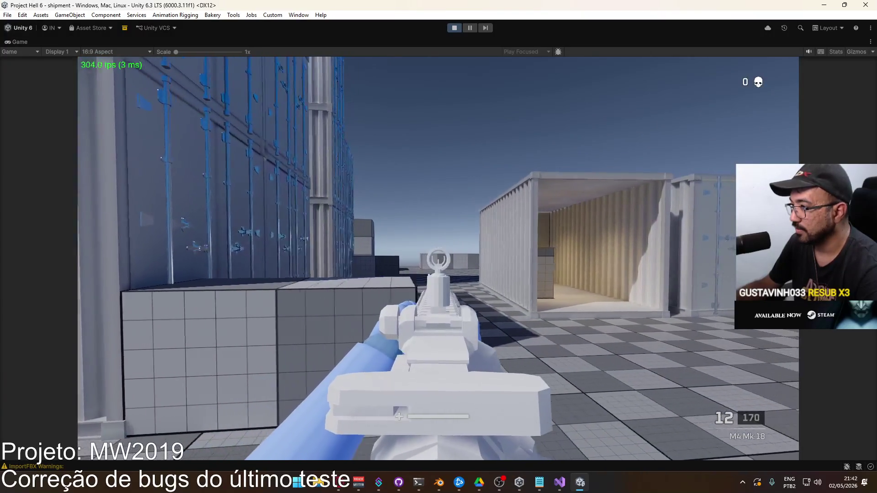
click(438, 259)
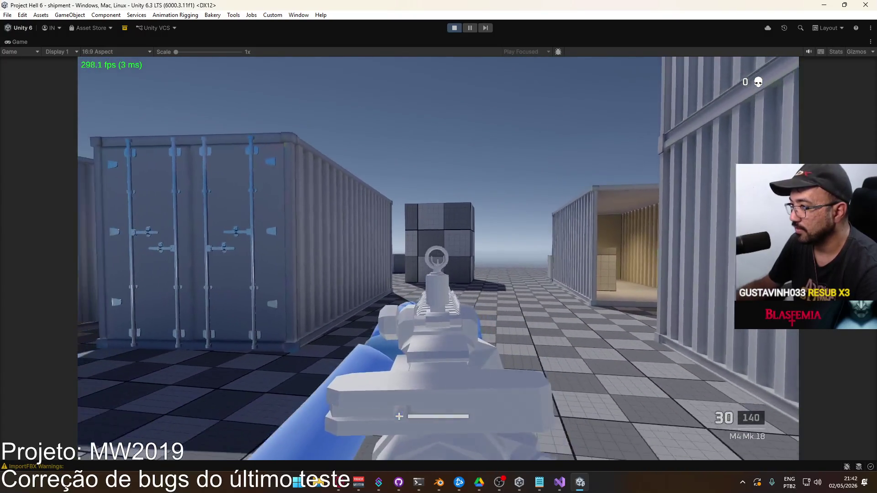
click(438, 259)
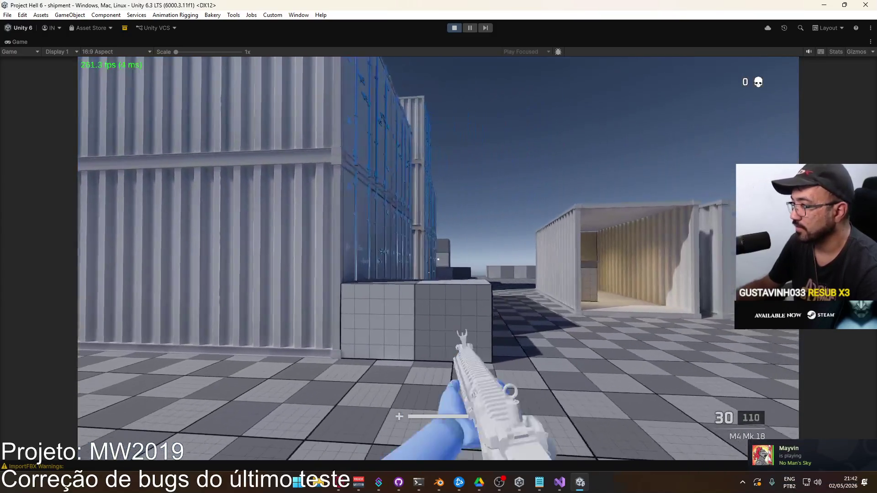
click(438, 259)
click(438, 259)
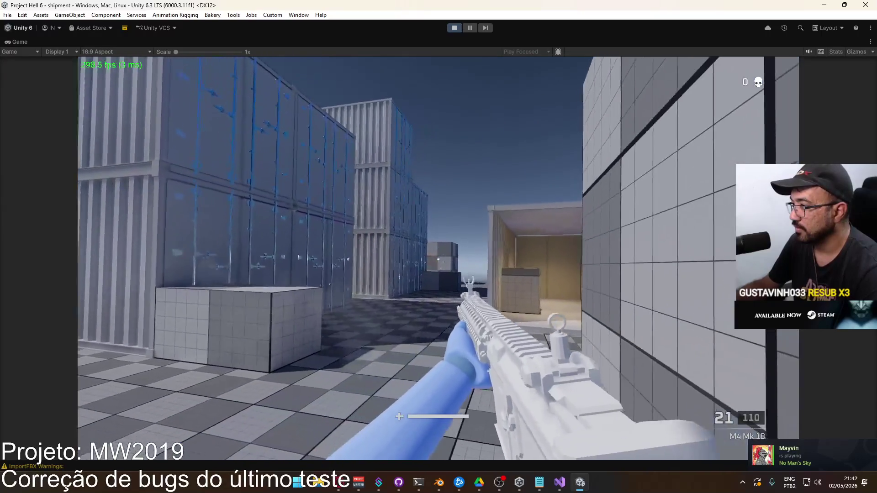
Reload, walk through the container lanes, and aim down sights to inspect the front sight while emptying the magazine.
right_click(438, 259)
key(r)
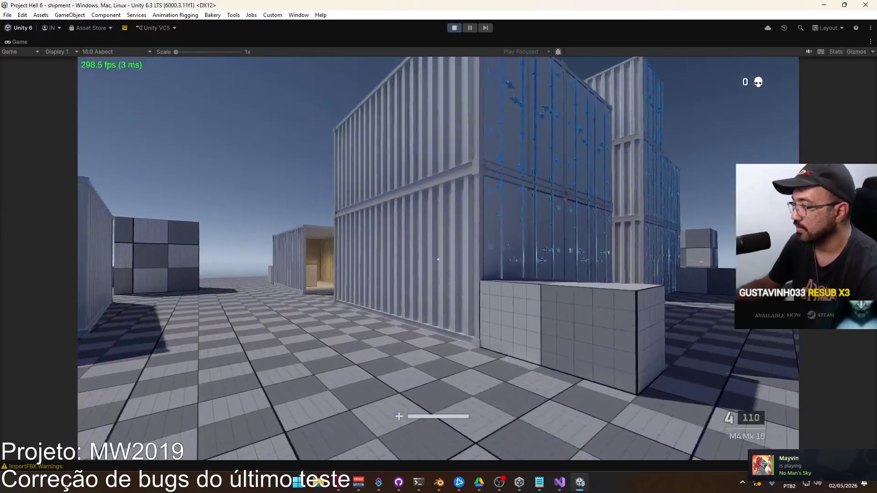
key(w)
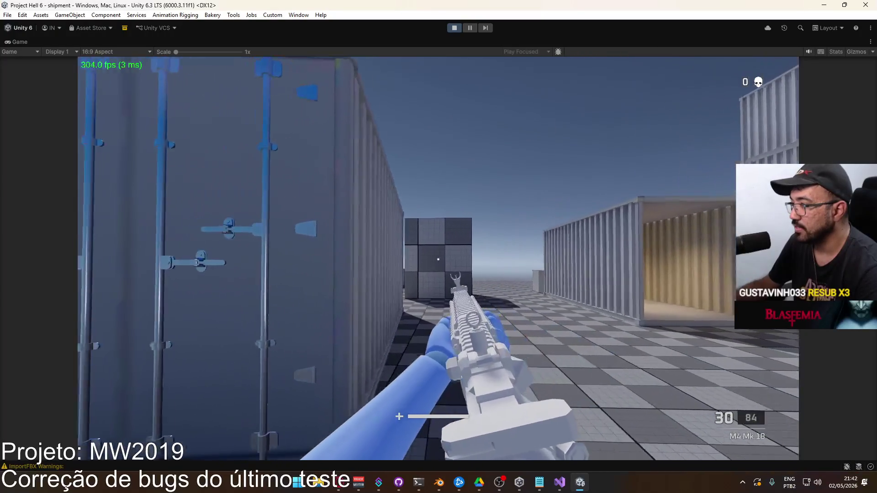
key(w)
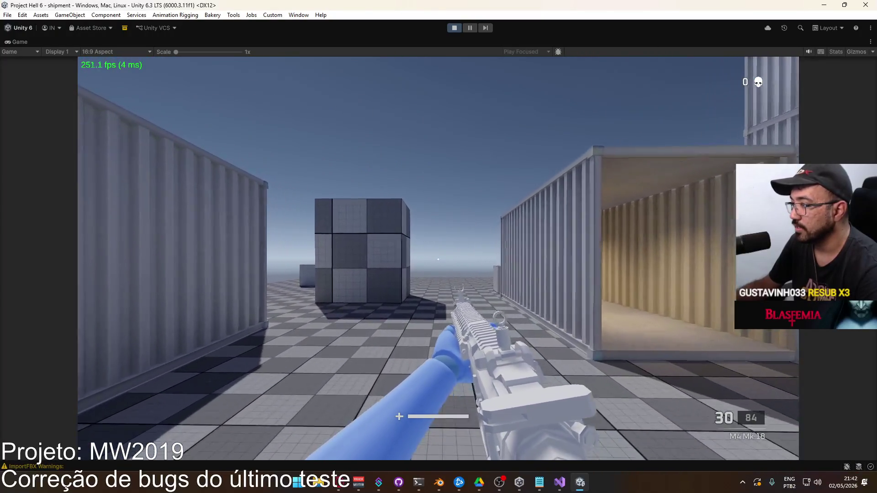
key(w)
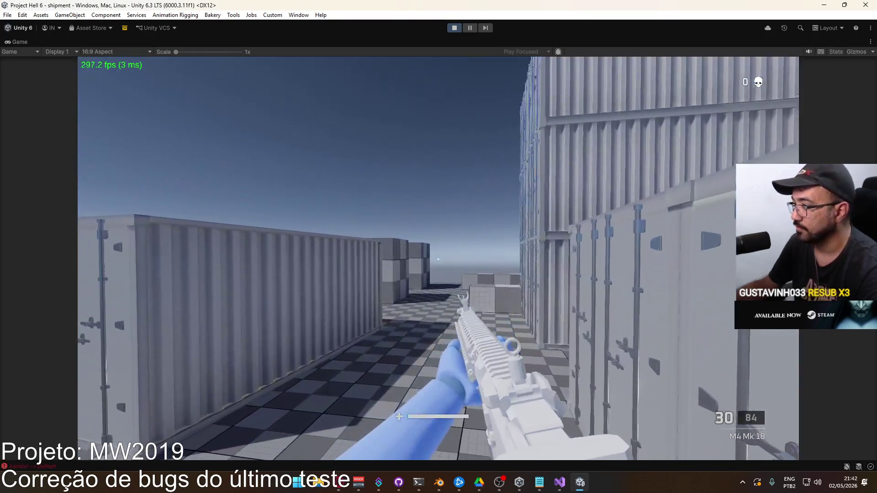
right_click(438, 259)
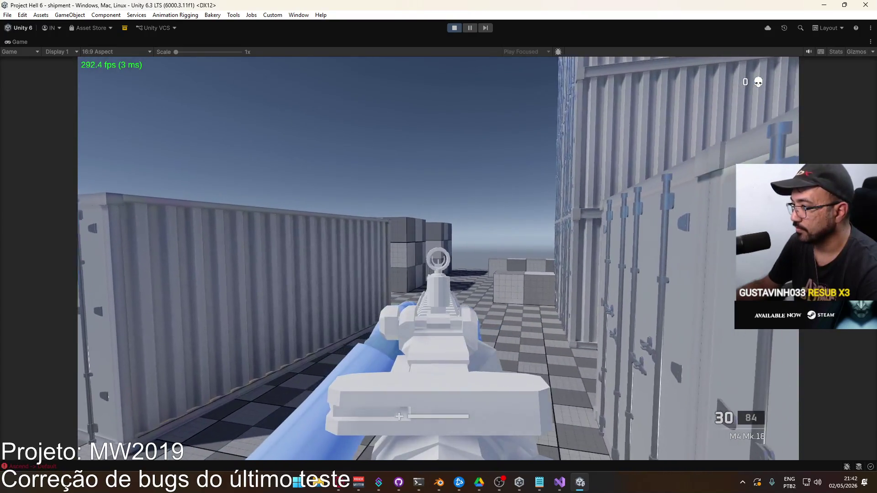
click(438, 259)
click(438, 259)
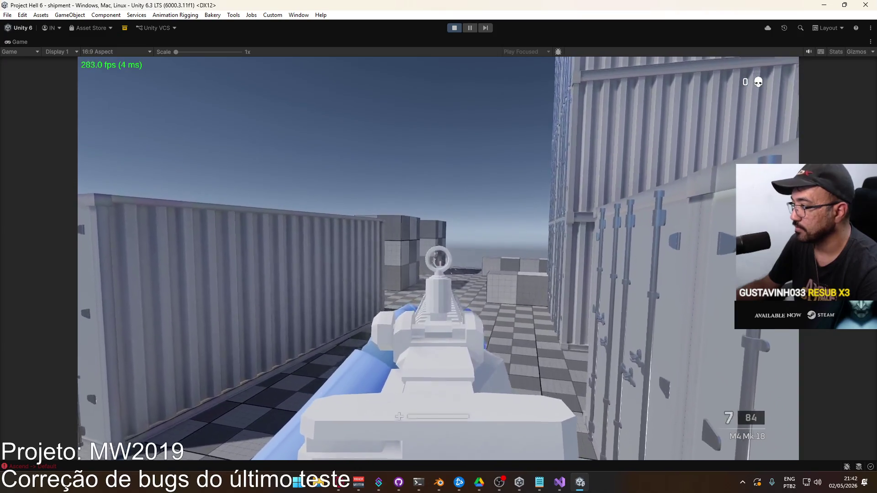
Release the game, stop Play mode, and return to Blender.
key(Escape)
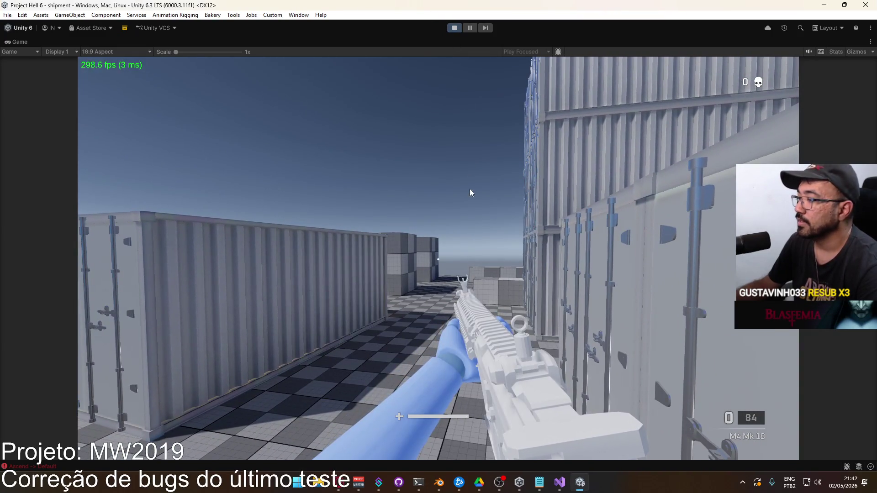
key(ctrl+p)
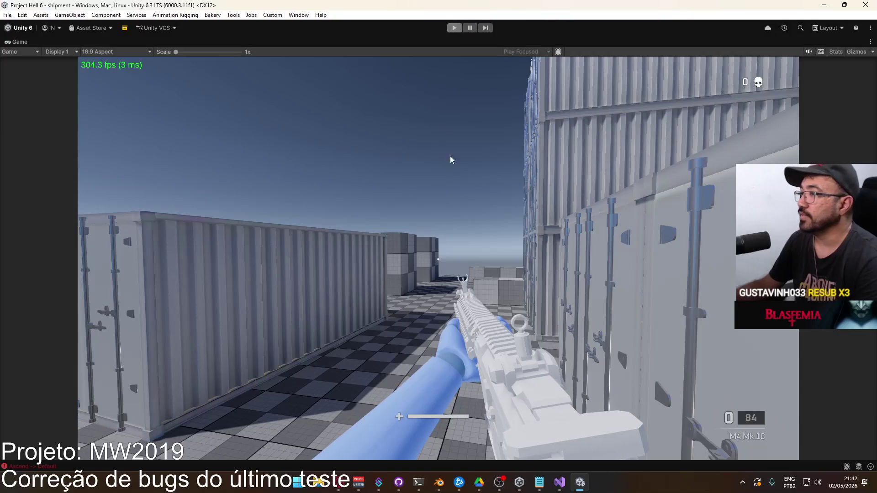
click(439, 482)
Exclude the X17 collection from the view layer in the Outliner.
click(322, 171)
mouse_move(321, 171)
middle_down()
mouse_move(308, 207)
mouse_move(338, 215)
middle_up()
click(348, 225)
scroll(295, 234, up, 5)
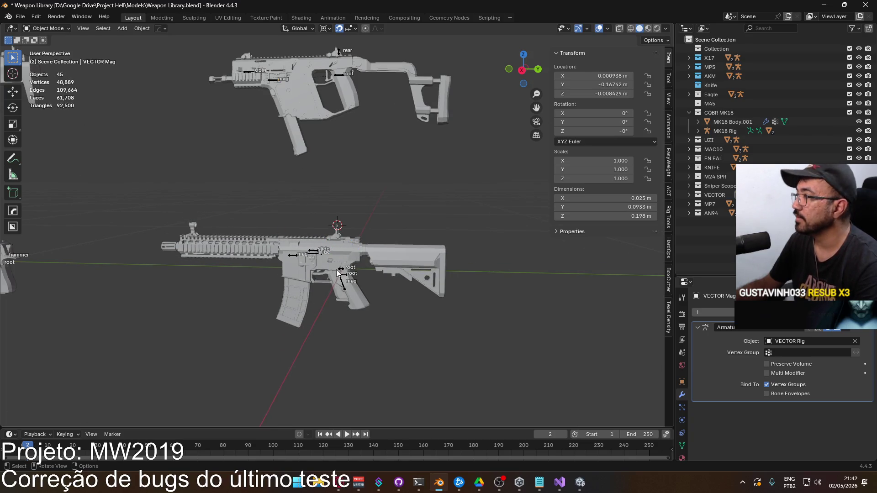
click(336, 287)
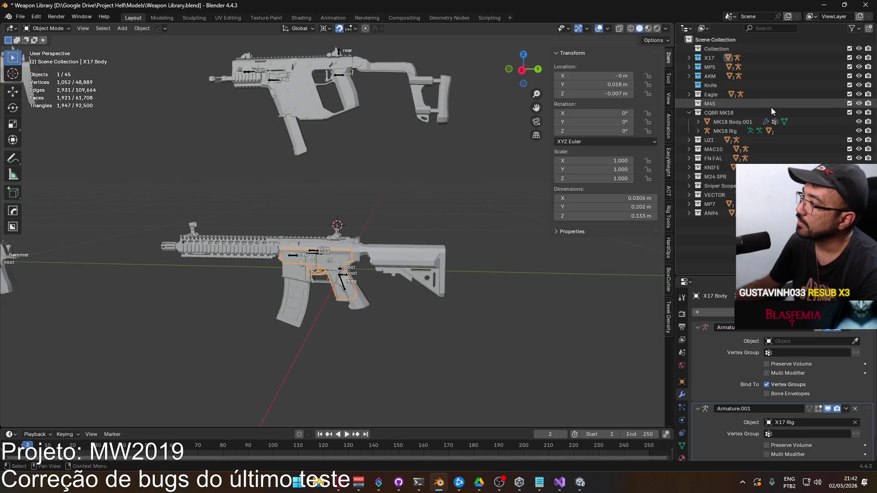
click(850, 57)
Select the MK18, save the library, and export it as FBX overwriting Weapon M4 MK18.fbx.
drag(155, 205, 516, 346)
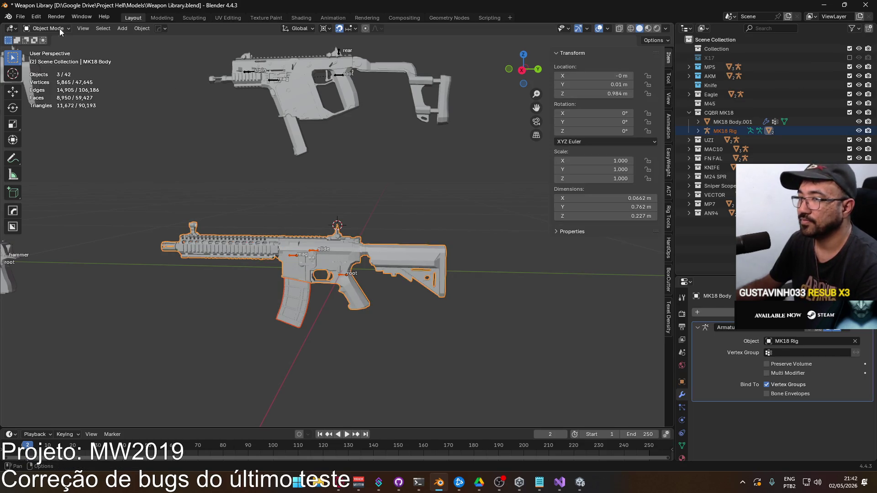
key(ctrl+s)
click(20, 16)
mouse_move(61, 156)
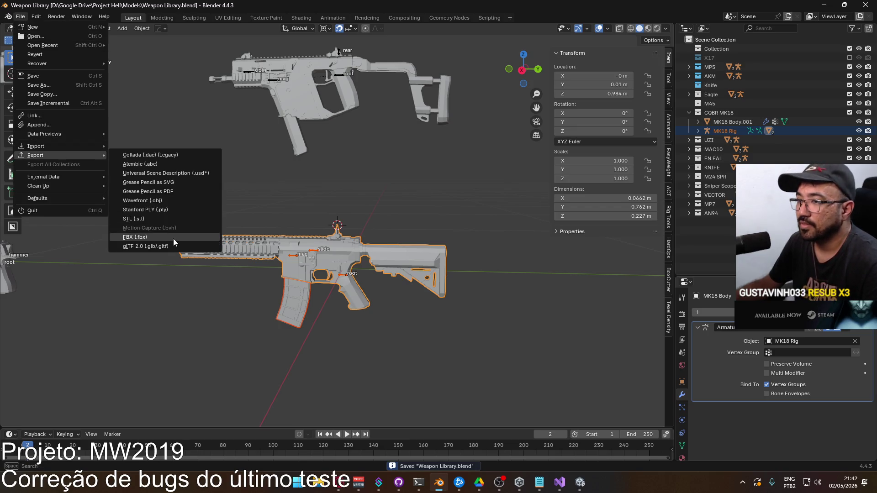
click(174, 238)
click(399, 174)
double_click(399, 174)
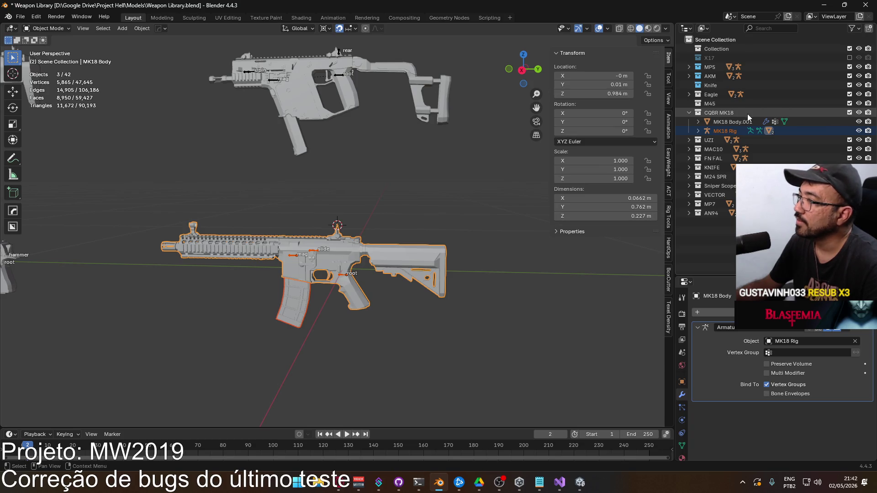
click(732, 122)
scroll(396, 220, down, 4)
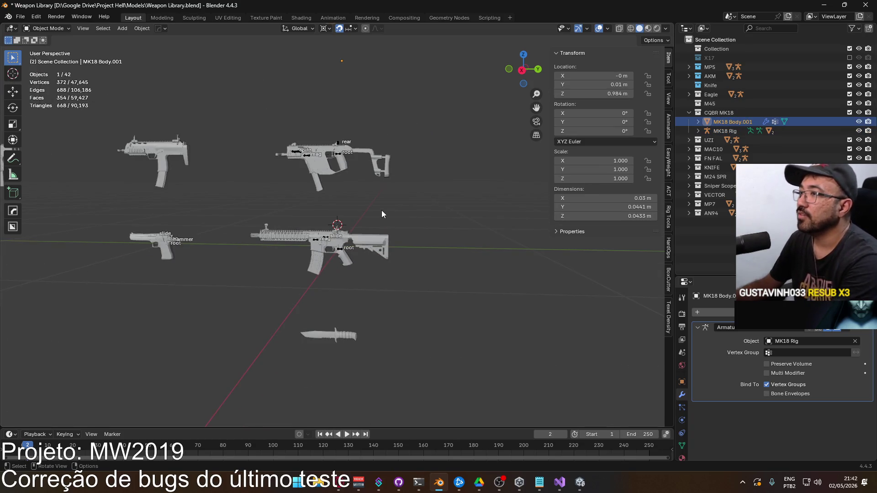
Delete the stray MK18 Body.001 object.
key(Delete)
scroll(388, 198, up, 4)
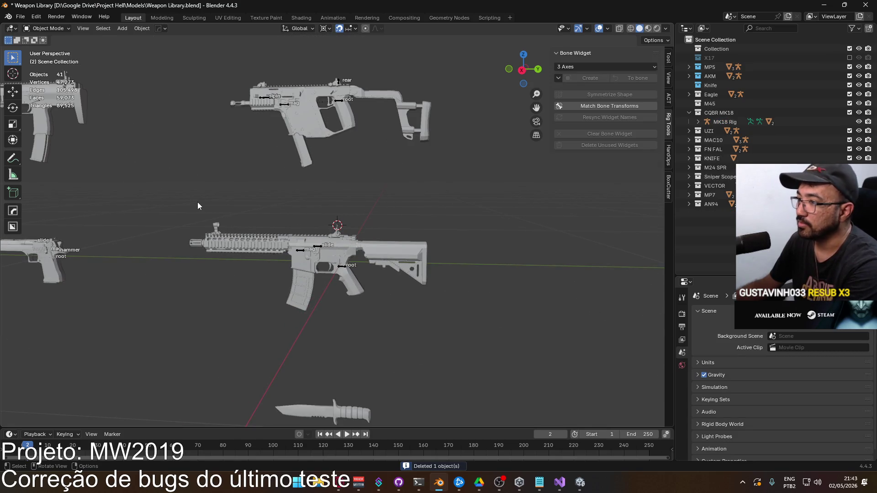
scroll(373, 237, up, 8)
mouse_move(377, 243)
middle_down()
mouse_move(400, 251)
mouse_move(298, 254)
mouse_move(328, 260)
middle_up()
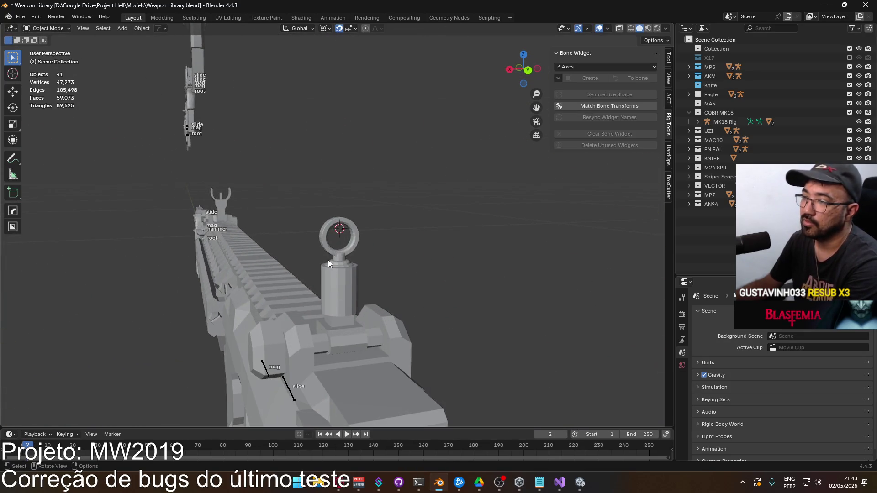
Apply Shade Auto Smooth at 30° to the MK18 Body and inspect the front sight.
click(342, 278)
right_click(341, 279)
click(341, 270)
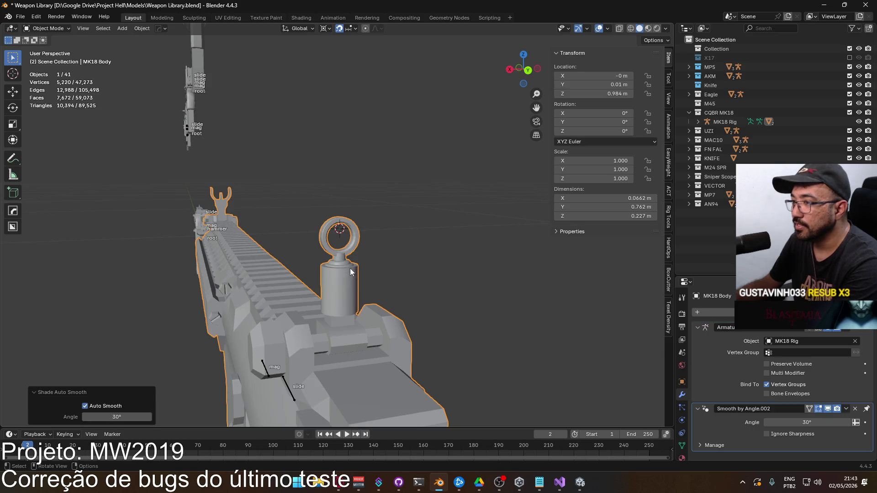
scroll(391, 265, down, 2)
scroll(391, 270, up, 1)
scroll(394, 279, down, 2)
middle_drag(393, 279, 385, 279)
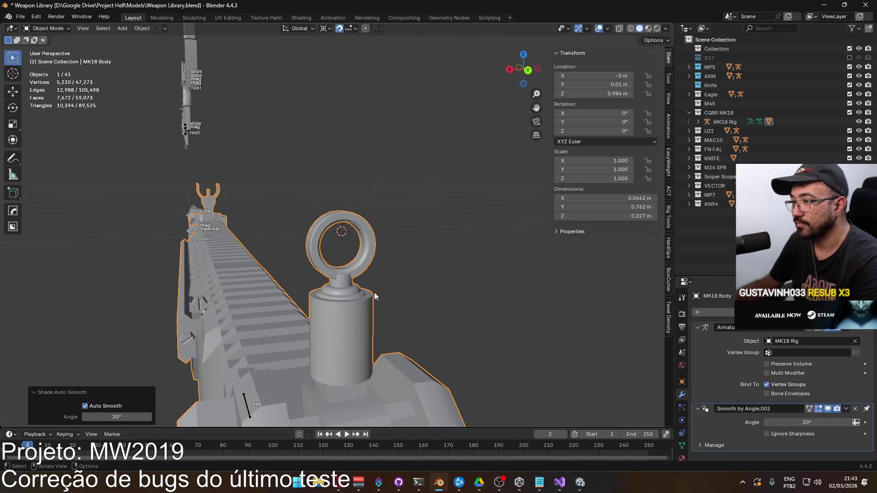
scroll(379, 231, up, 3)
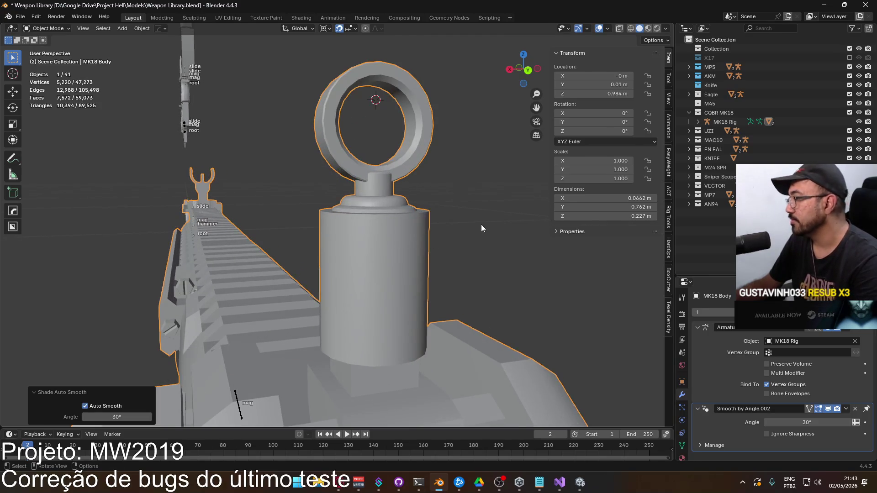
key(Tab)
Bevel the front sight post's top edge loop to about 0.000288 m width with one segment.
middle_drag(483, 228, 436, 234)
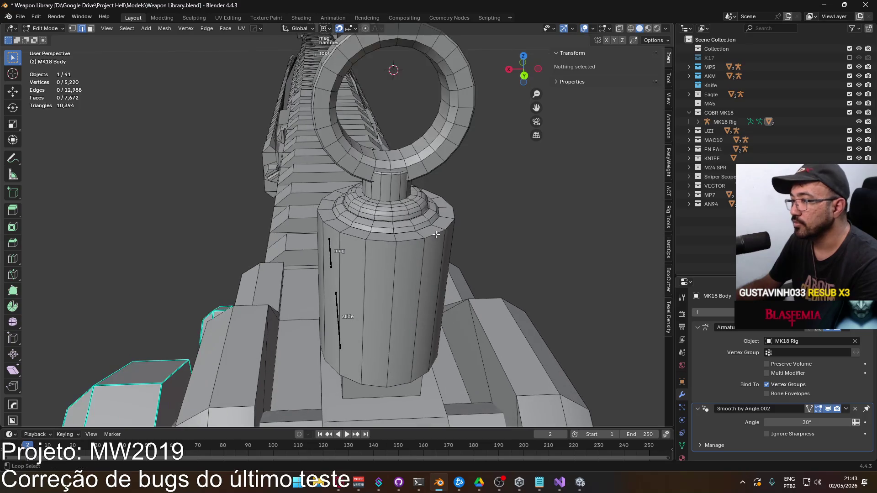
alt+click(436, 234)
right_click(436, 234)
click(432, 217)
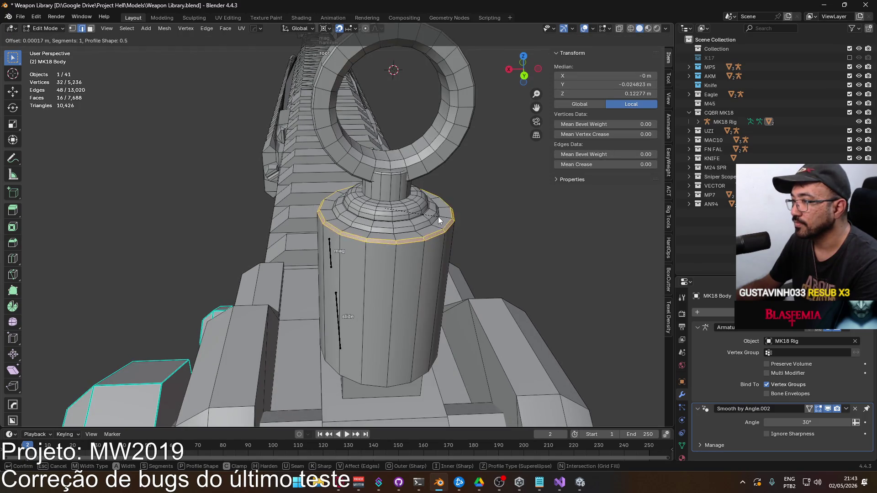
click(439, 215)
drag(130, 280, 130, 279)
key(Tab)
click(499, 264)
mouse_move(498, 262)
middle_down()
mouse_move(415, 288)
mouse_move(306, 251)
mouse_move(192, 273)
mouse_move(129, 269)
middle_up()
scroll(129, 269, down, 10)
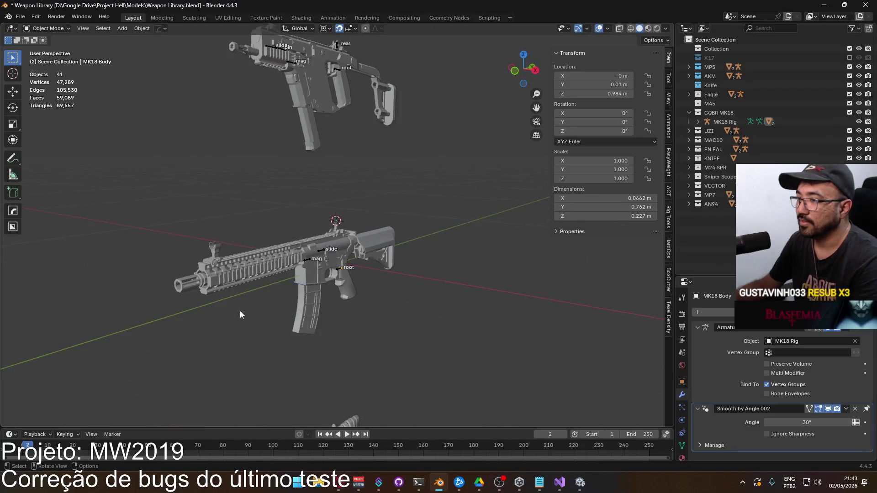
Switch to Right Orthographic view and box-select the whole MK18 rifle.
scroll(241, 314, down, 3)
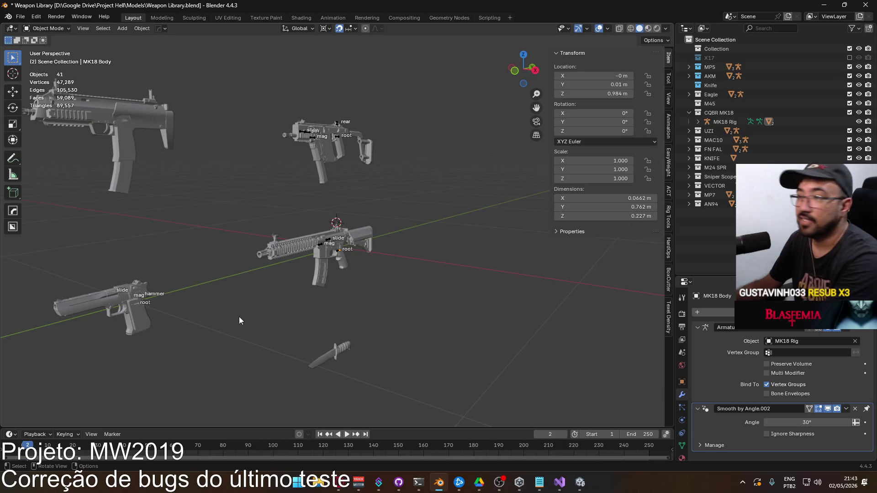
key(KP_3)
key(KP_5)
drag(259, 214, 413, 261)
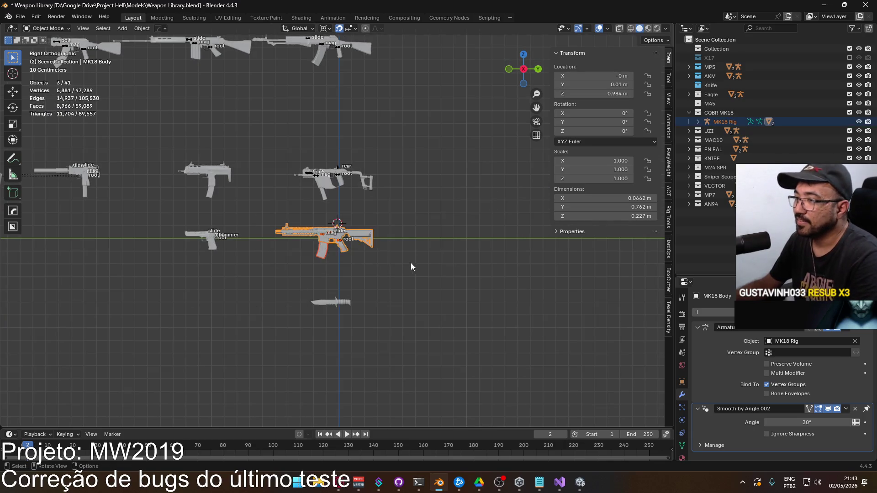
Save Weapon Library.blend and start the export from the File menu.
scroll(369, 274, up, 4)
scroll(391, 277, up, 1)
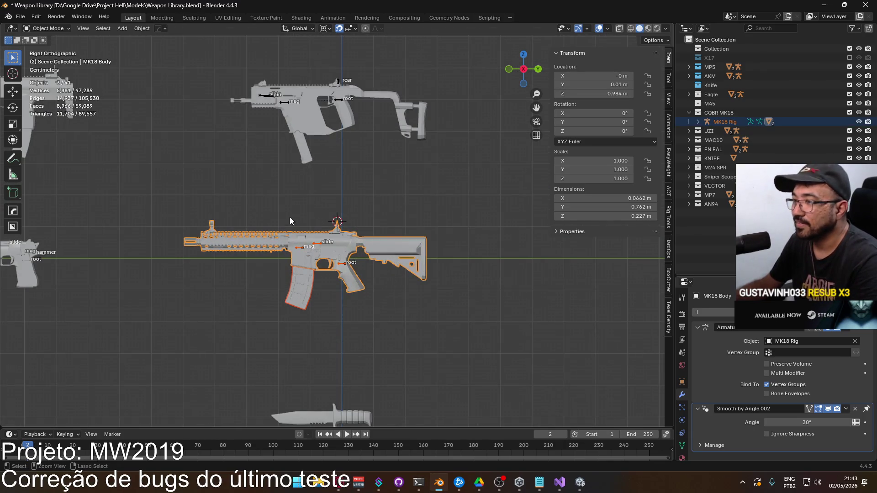
key(ctrl+s)
click(20, 16)
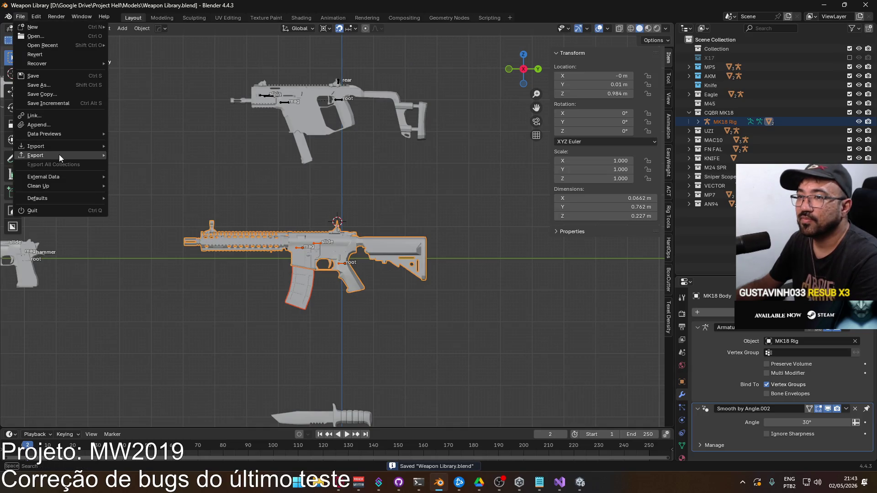